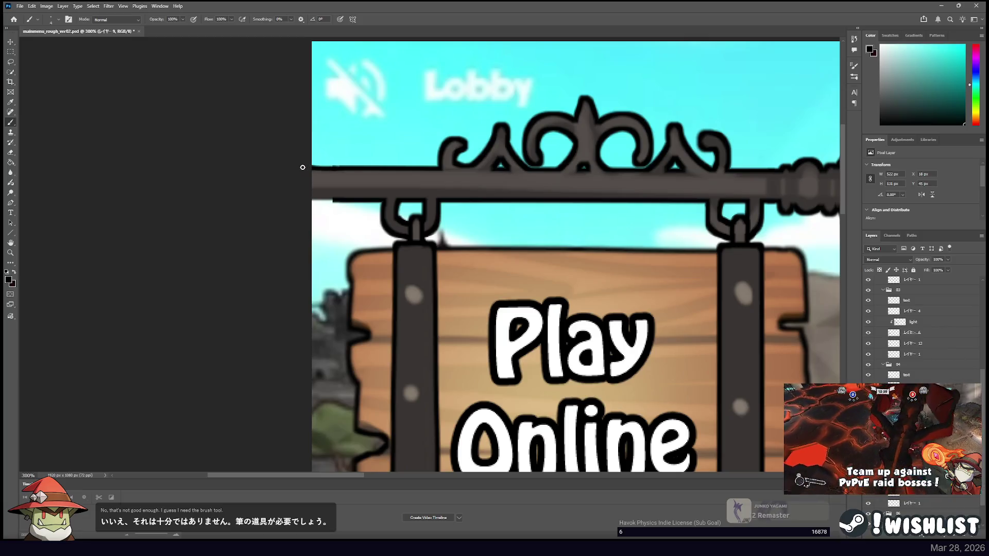
# Brush the iron bar's left end longer, zoom out to 66.67%, and choose the Move tool.
pyautogui.moveTo(303, 168)
pyautogui.mouseDown()
pyautogui.moveTo(344, 188)
pyautogui.moveTo(312, 200)
pyautogui.mouseUp()
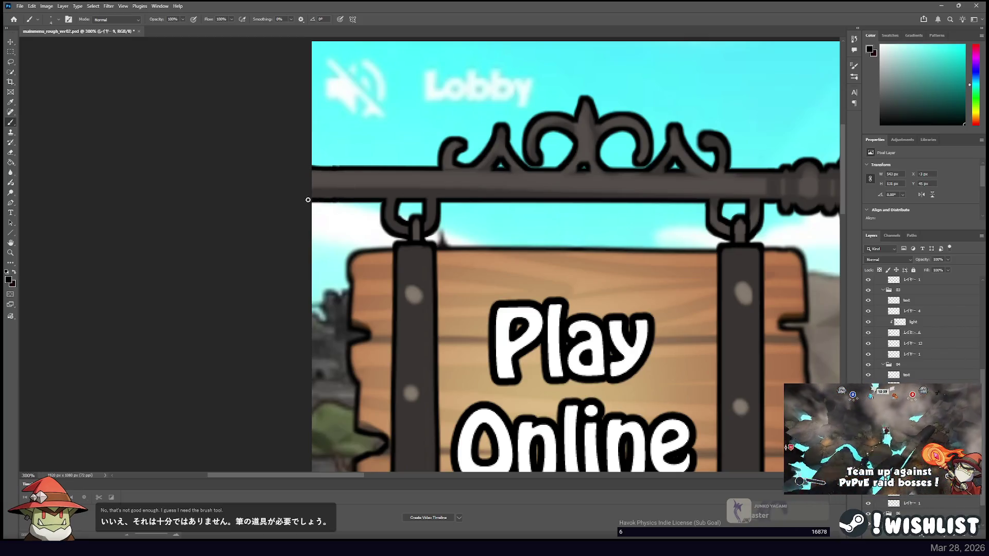
pyautogui.hotkey('ctrl', '-')
pyautogui.hotkey('ctrl', '-')
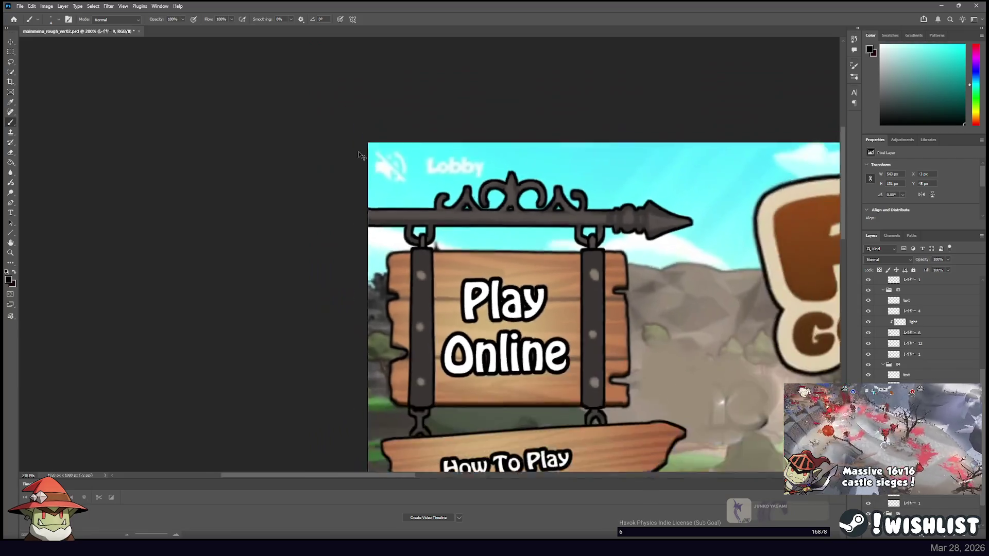
pyautogui.scroll(-3, 361, 155)
pyautogui.hscroll(3, 360, 155)
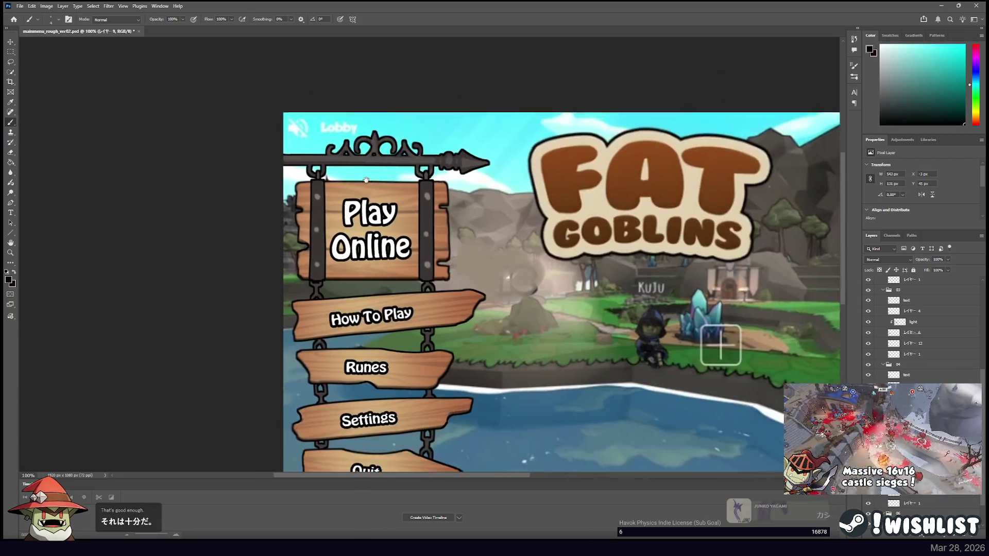
pyautogui.hotkey('ctrl', '-')
pyautogui.press('v')
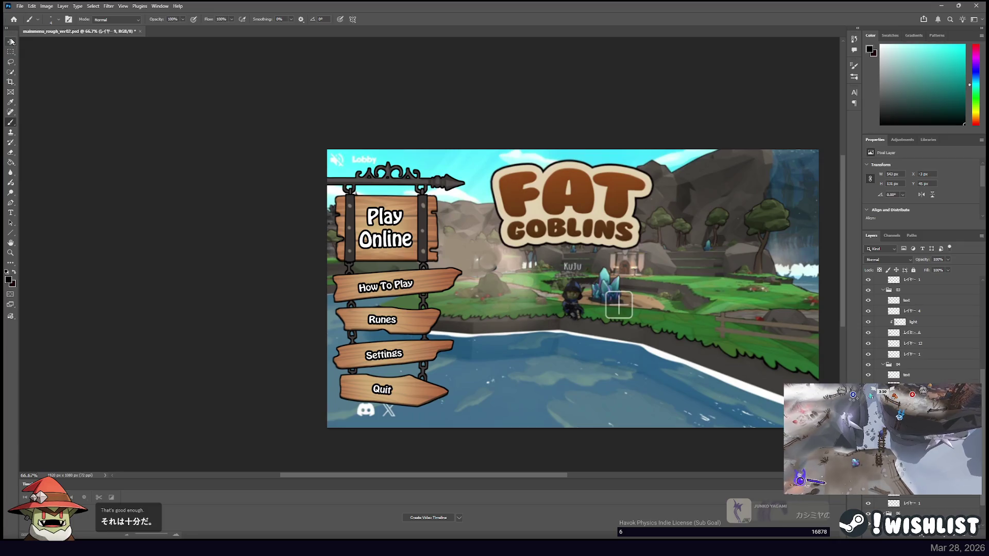
# Hide group 01 and group chain layers レイヤー 11 and レイヤー 1 into Group 1.
pyautogui.click(868, 290)
pyautogui.click(913, 354)
pyautogui.keyDown('shift'); pyautogui.click(912, 365); pyautogui.keyUp('shift')
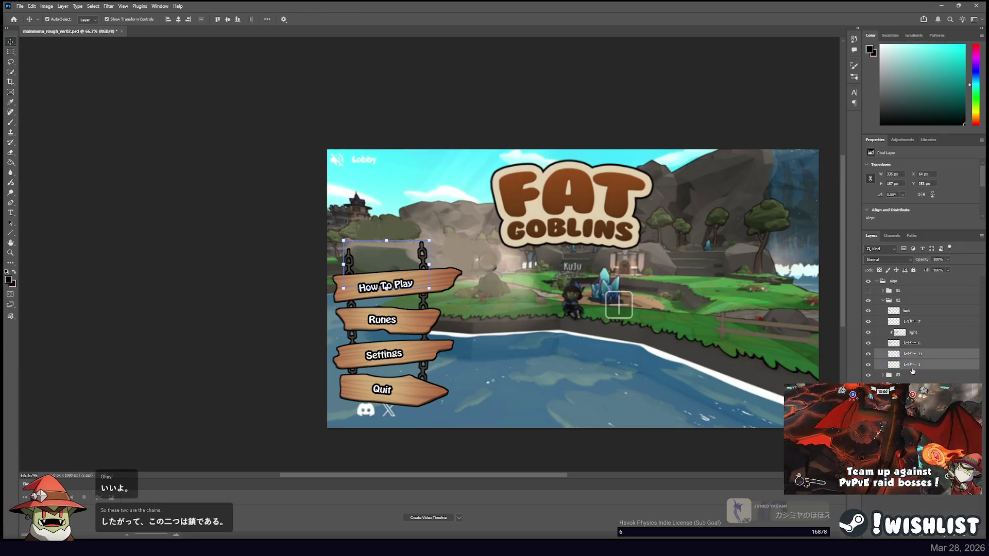
pyautogui.hotkey('ctrl', 'g')
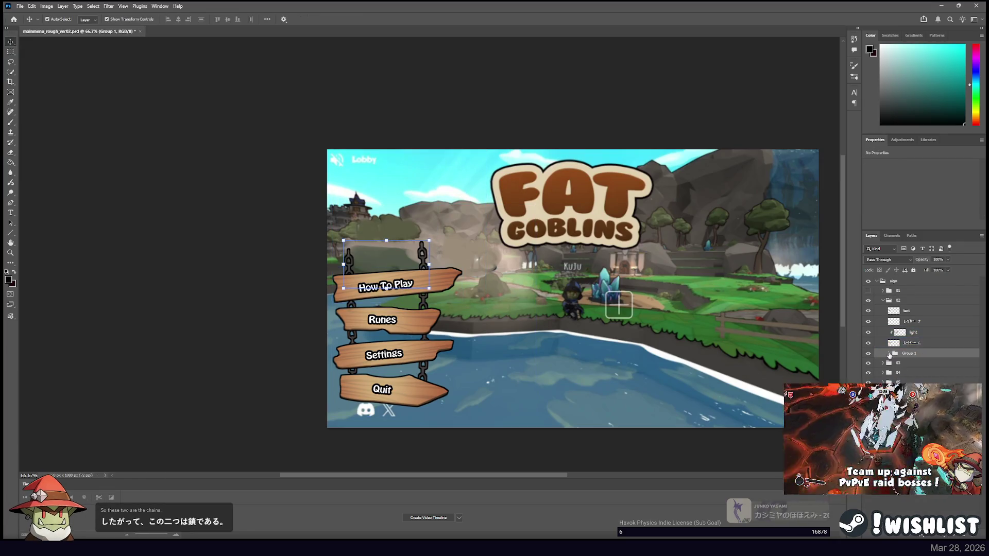
# Toggle Group 1's visibility repeatedly to compare the chains on the How To Play sign.
pyautogui.click(868, 354)
pyautogui.click(869, 354)
pyautogui.click(868, 354)
pyautogui.click(869, 353)
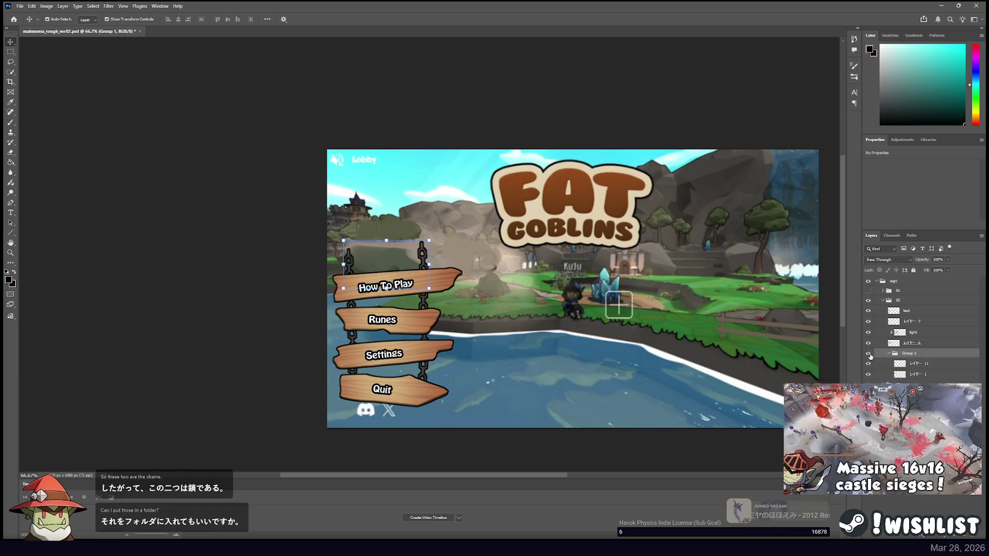
pyautogui.click(868, 354)
pyautogui.click(869, 354)
pyautogui.click(868, 354)
pyautogui.click(868, 353)
pyautogui.click(869, 354)
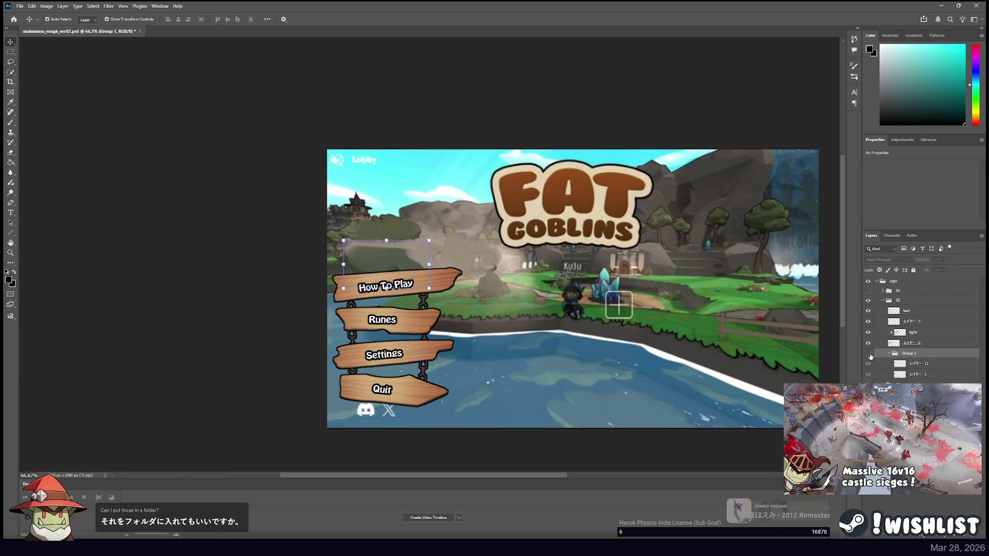
pyautogui.click(868, 354)
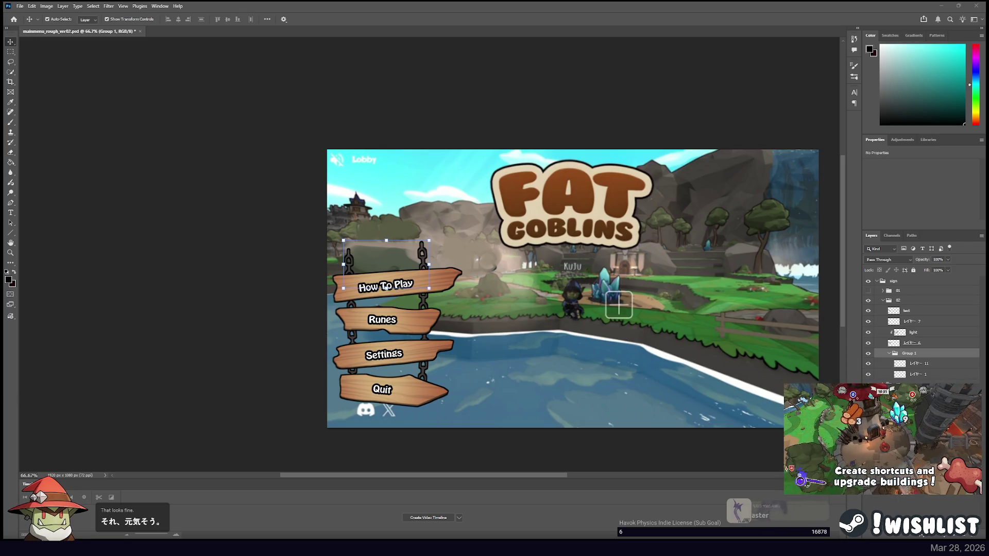
# Select レイヤー 11 and toggle its visibility to identify the left chain.
pyautogui.click(914, 363)
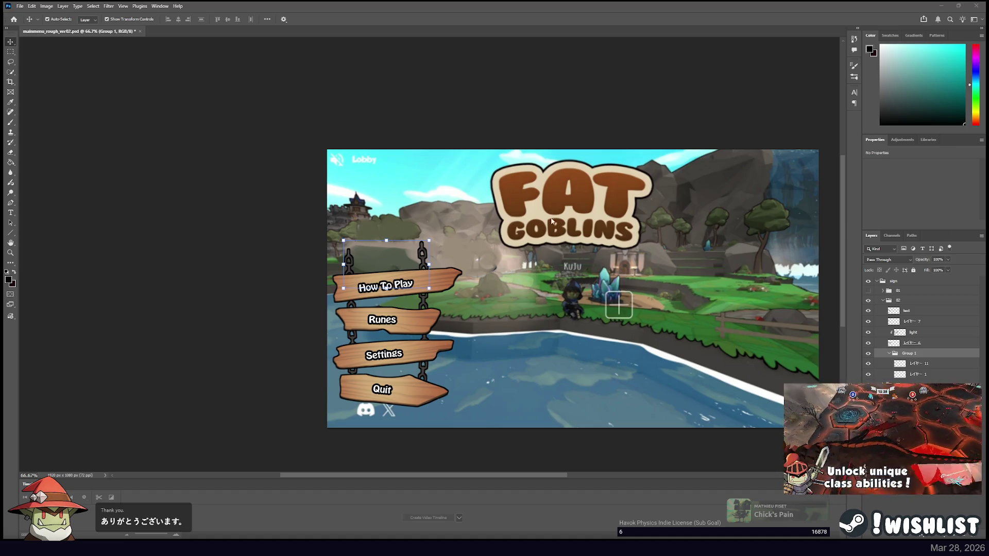
pyautogui.click(912, 364)
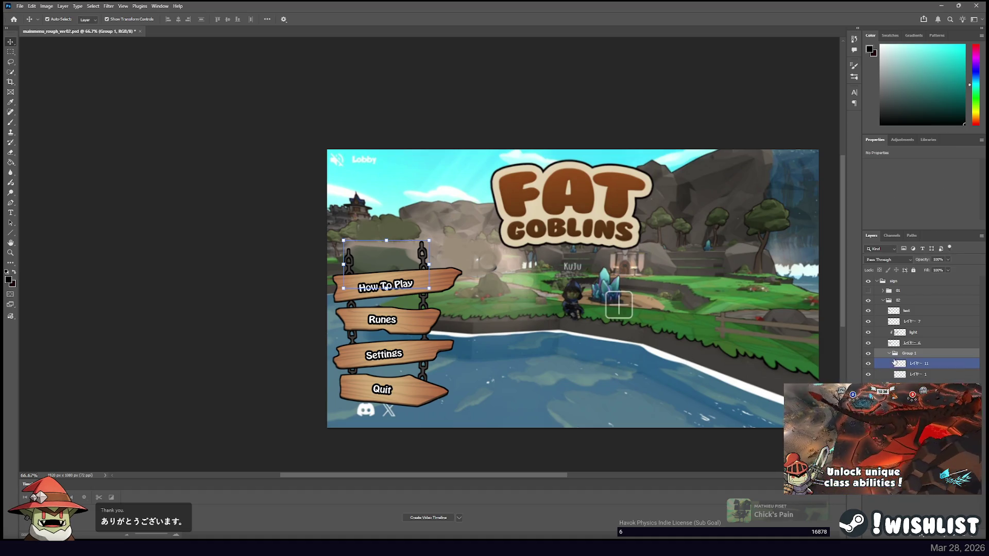
pyautogui.click(869, 364)
pyautogui.click(868, 365)
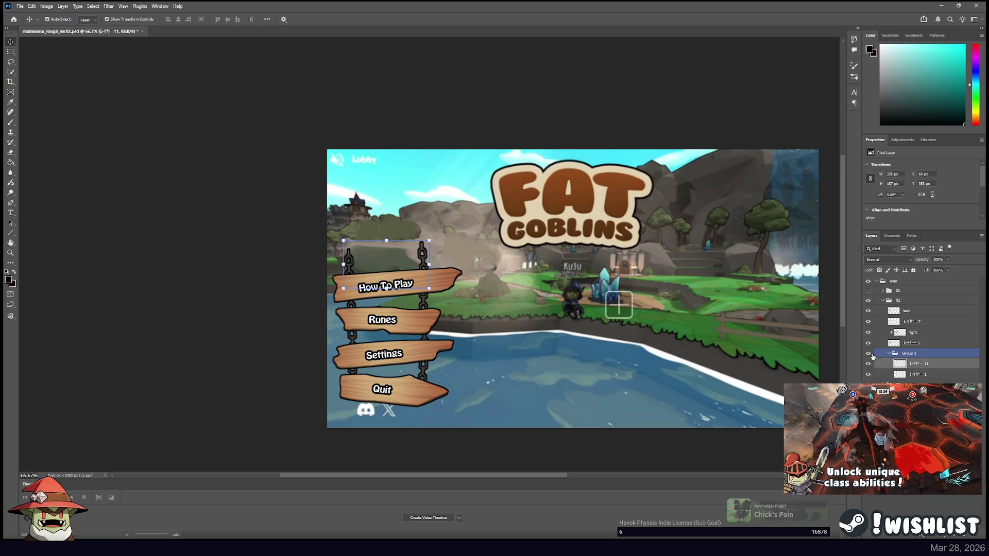
pyautogui.click(10, 52)
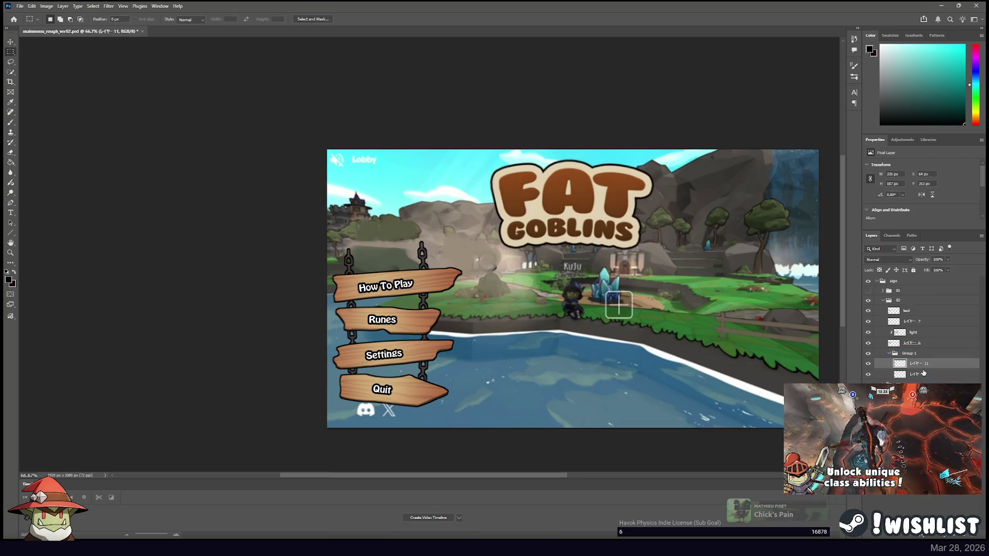
# Ungroup Group 1 and marquee the upper part of the left chain.
pyautogui.click(906, 355)
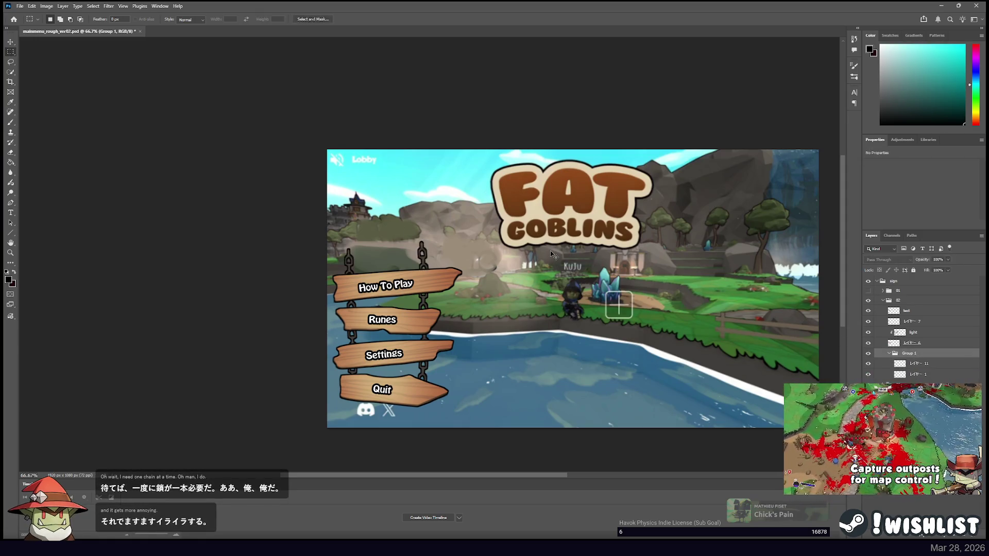
pyautogui.hotkey('ctrl', 'shift', 'g')
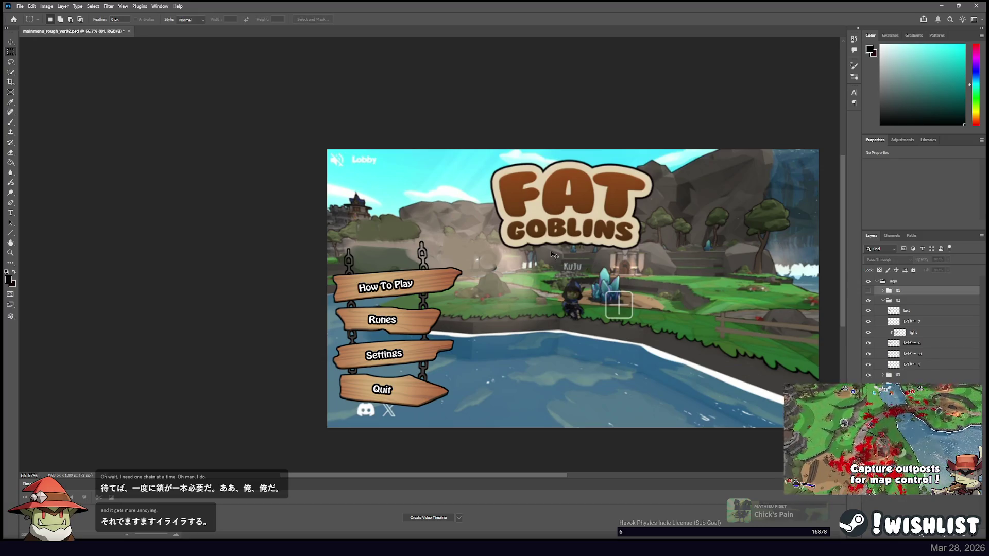
pyautogui.keyDown('ctrl'); pyautogui.click(404, 265); pyautogui.keyUp('ctrl')
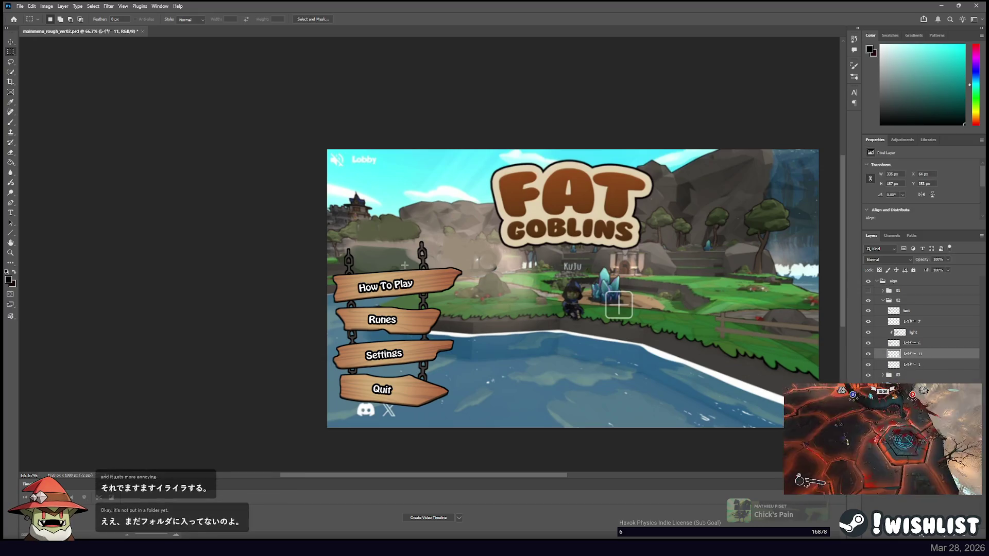
pyautogui.moveTo(327, 244)
pyautogui.mouseDown()
pyautogui.moveTo(372, 275)
pyautogui.moveTo(372, 290)
pyautogui.mouseUp()
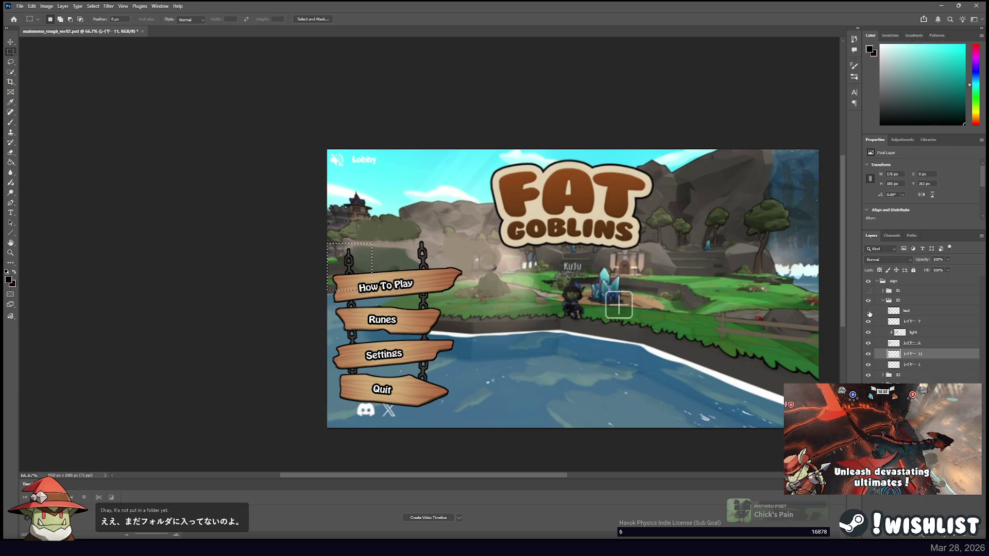
# Hide the How To Play text, lighting and plank, and copy the chain selection to Layer 1.
pyautogui.moveTo(868, 311); pyautogui.dragTo(870, 340)
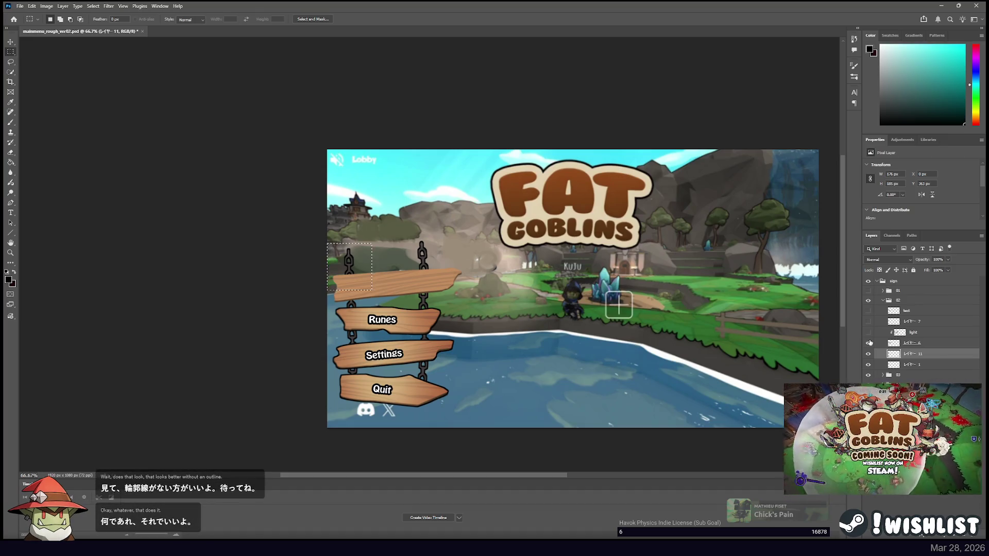
pyautogui.moveTo(869, 332)
pyautogui.mouseDown()
pyautogui.moveTo(871, 312)
pyautogui.moveTo(870, 322)
pyautogui.mouseUp()
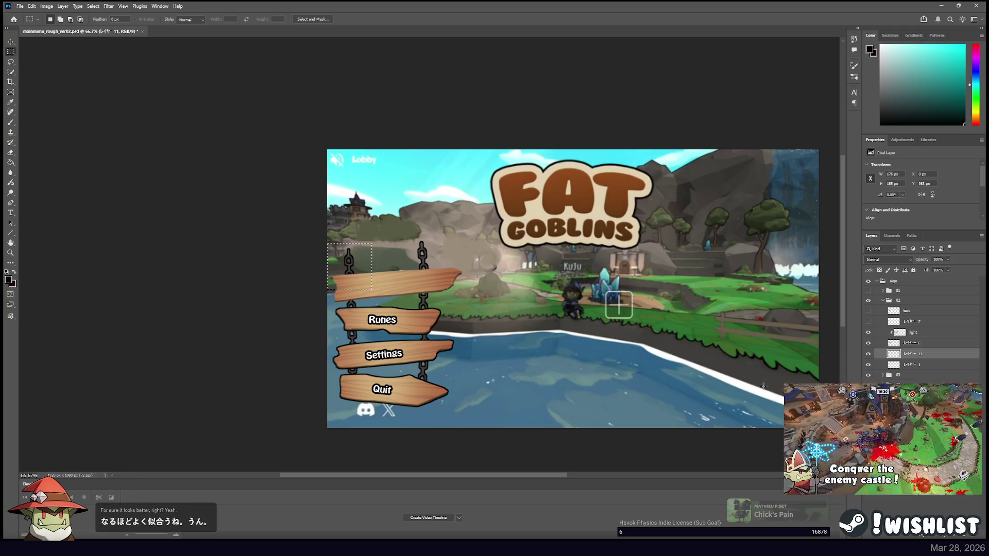
pyautogui.moveTo(868, 321)
pyautogui.mouseDown()
pyautogui.moveTo(868, 310)
pyautogui.moveTo(867, 322)
pyautogui.mouseUp()
pyautogui.click(868, 290)
pyautogui.click(867, 290)
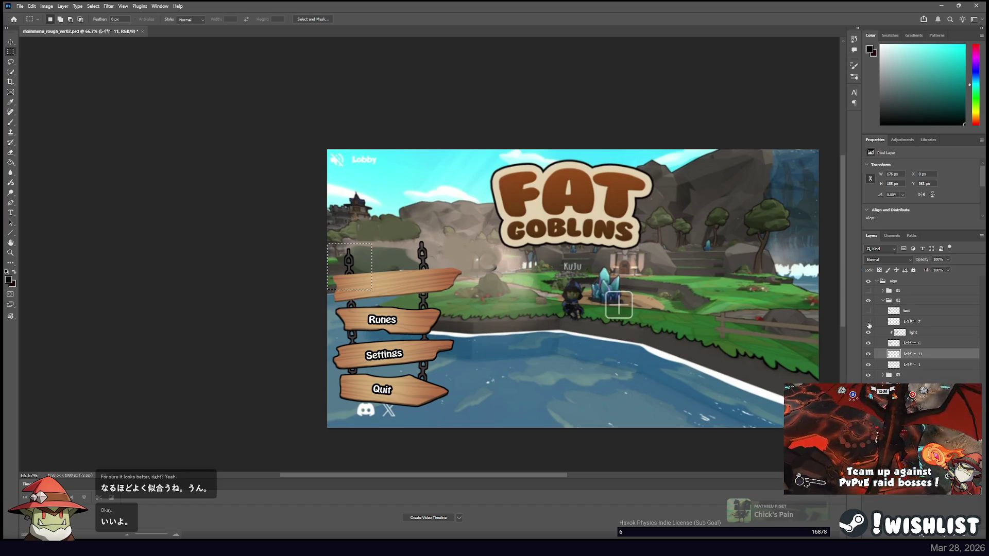
pyautogui.click(868, 343)
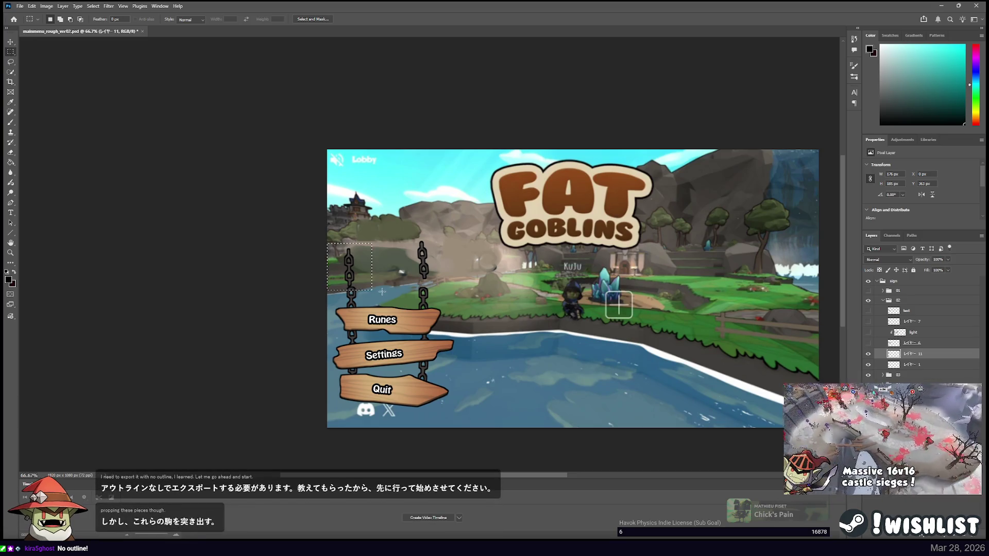
pyautogui.hotkey('ctrl', 'j')
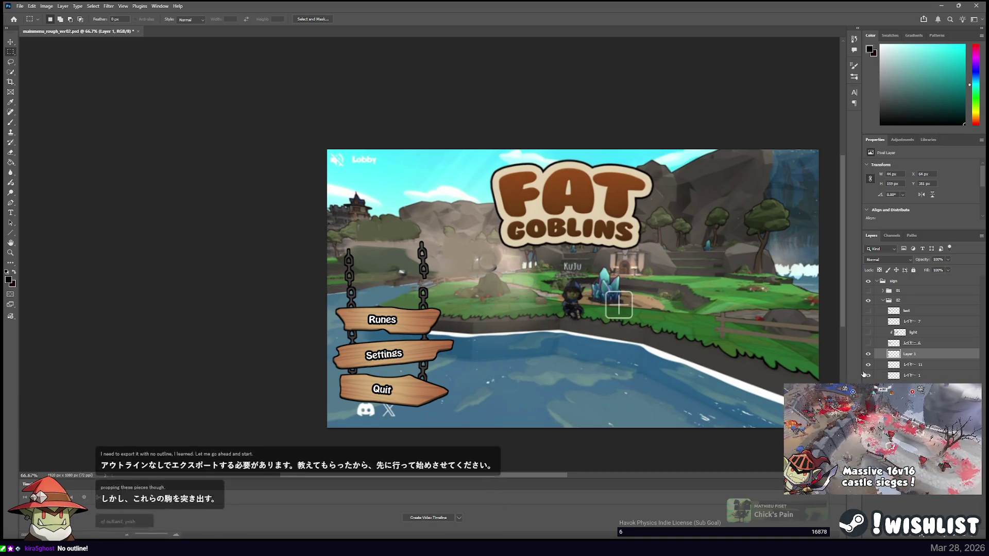
# Copy another upper chain section to Layer 2 and group it with Layer 1 as Group 1.
pyautogui.moveTo(335, 238); pyautogui.dragTo(367, 295)
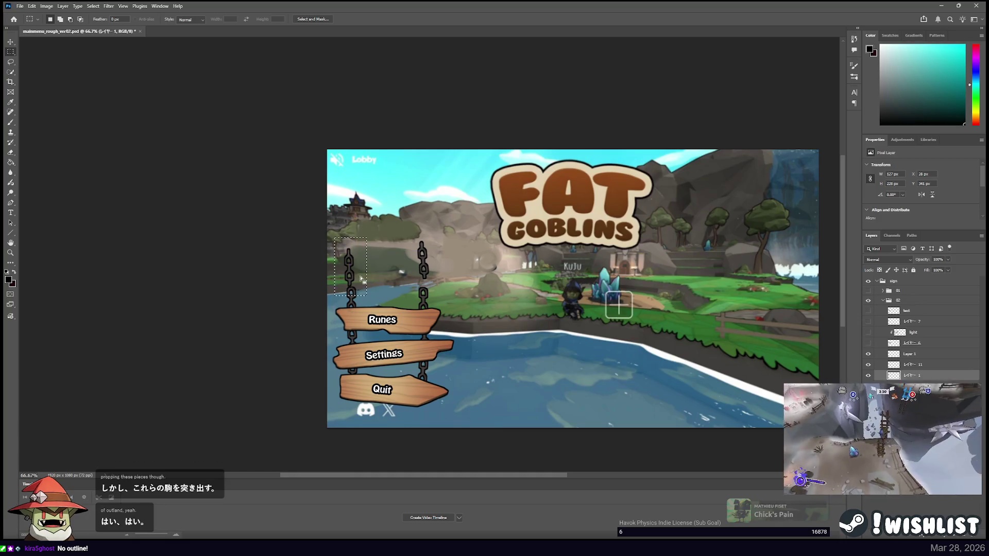
pyautogui.click(869, 376)
pyautogui.click(869, 376)
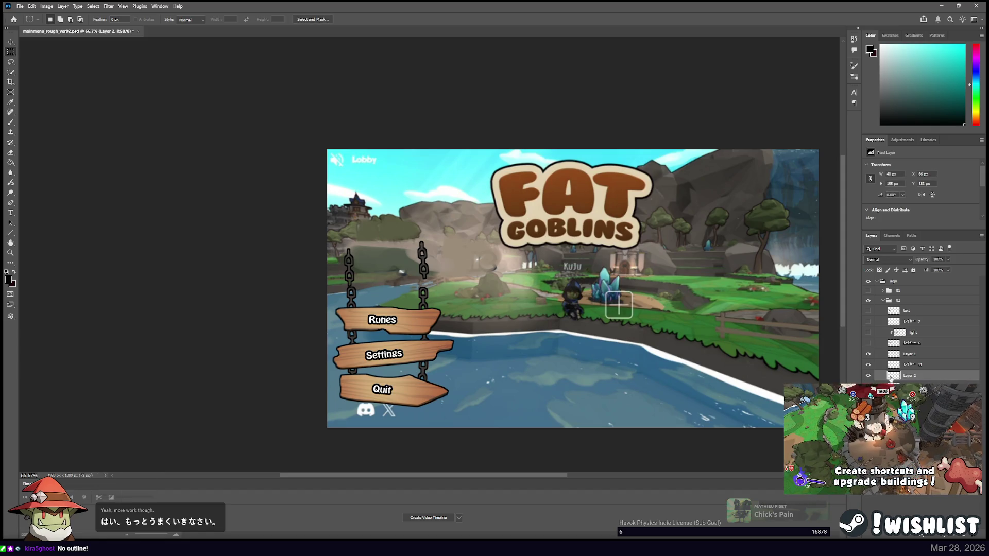
pyautogui.moveTo(903, 365); pyautogui.dragTo(867, 362)
pyautogui.click(909, 355)
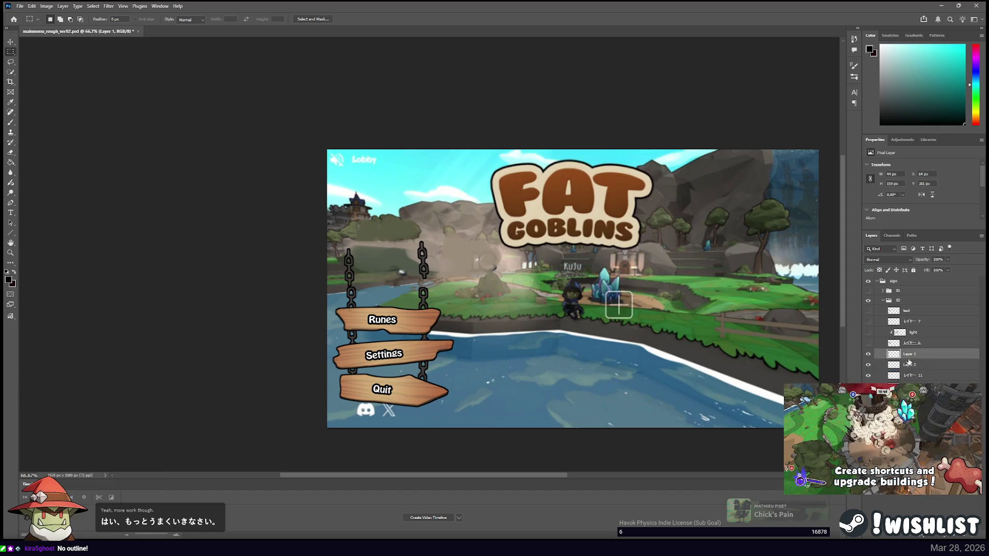
pyautogui.hotkey('ctrl', 'g')
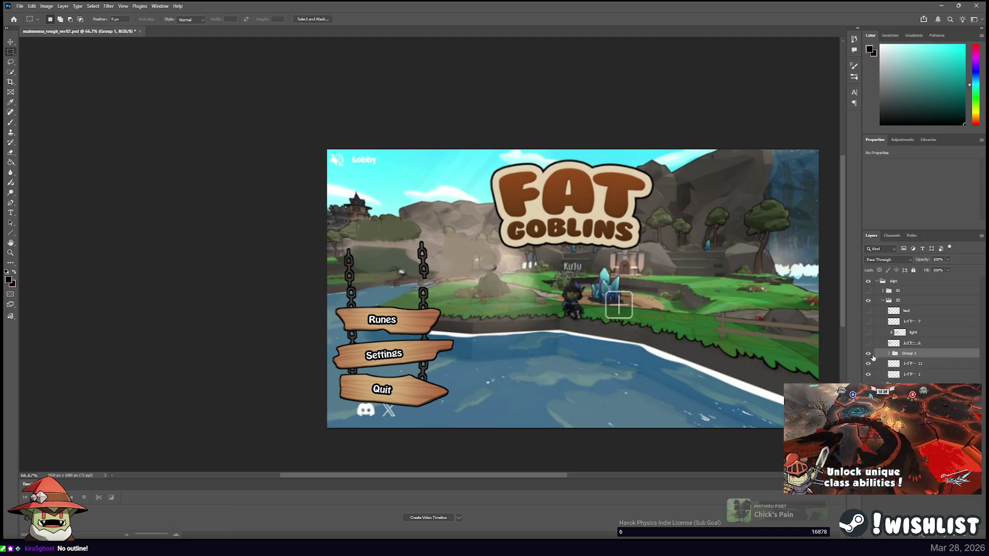
# Group the original chain layers レイヤー 11 and レイヤー 1 as Group 2.
pyautogui.click(914, 364)
pyautogui.keyDown('shift'); pyautogui.click(914, 374); pyautogui.keyUp('shift')
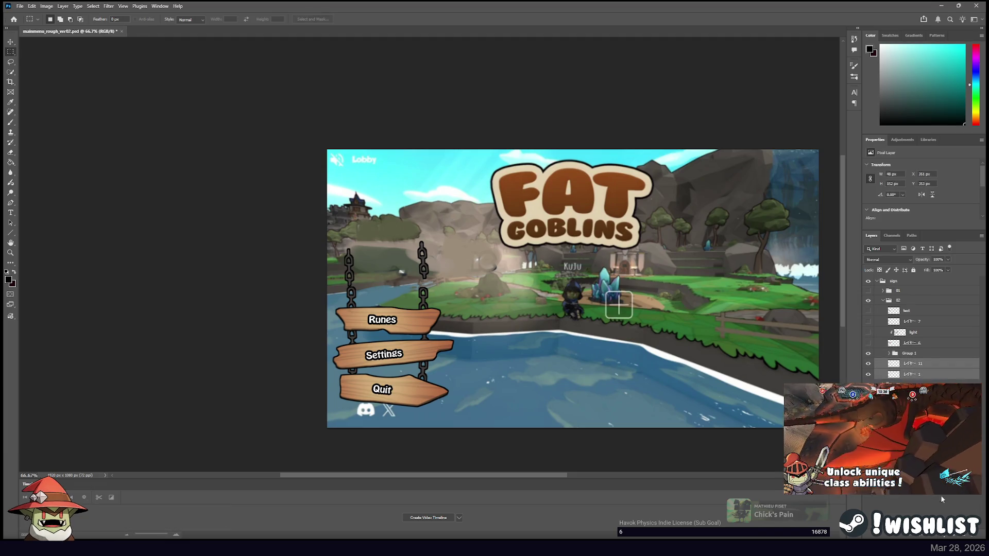
pyautogui.hotkey('ctrl', 'g')
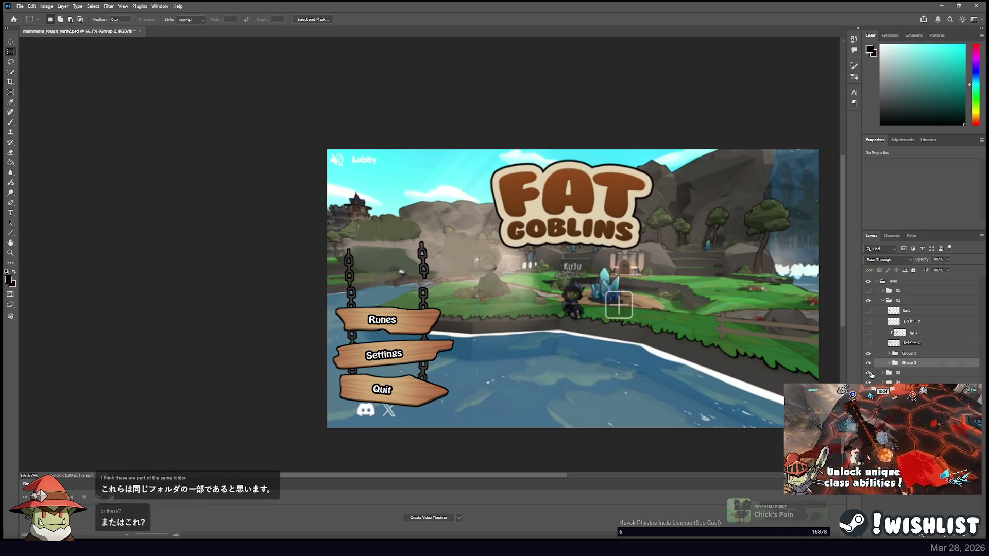
# Hide both chain groups and the Runes sign, then select the sign chains layer.
pyautogui.click(876, 381)
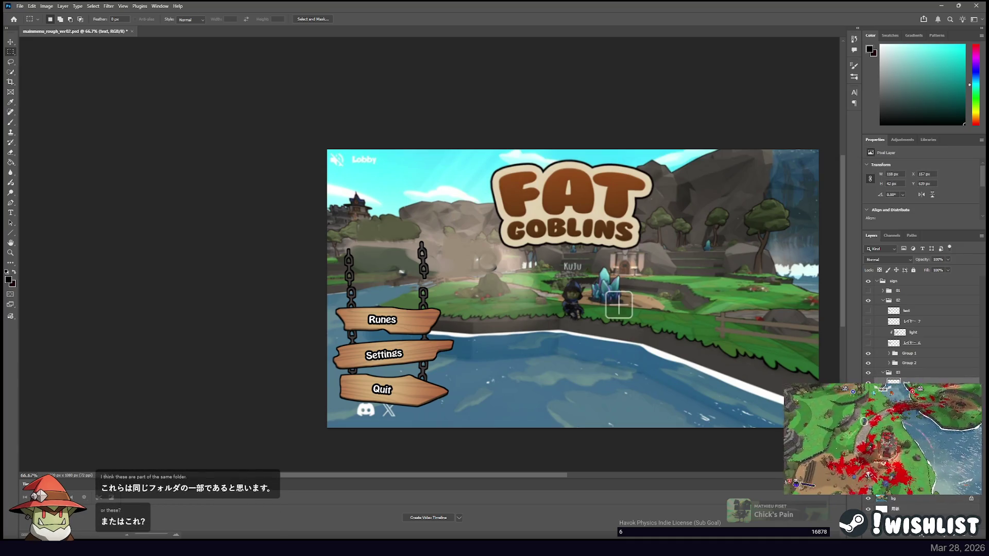
pyautogui.moveTo(868, 354); pyautogui.dragTo(868, 363)
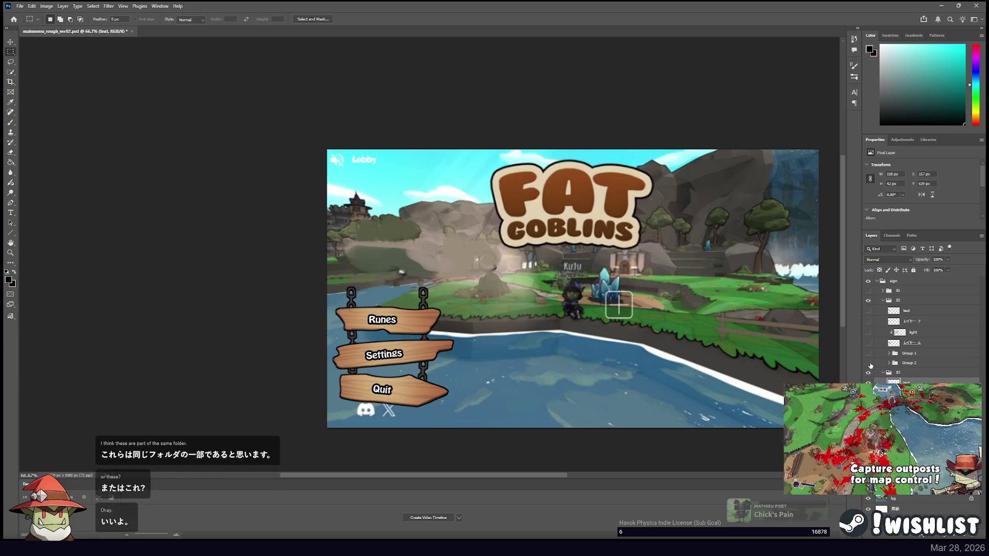
pyautogui.click(867, 403)
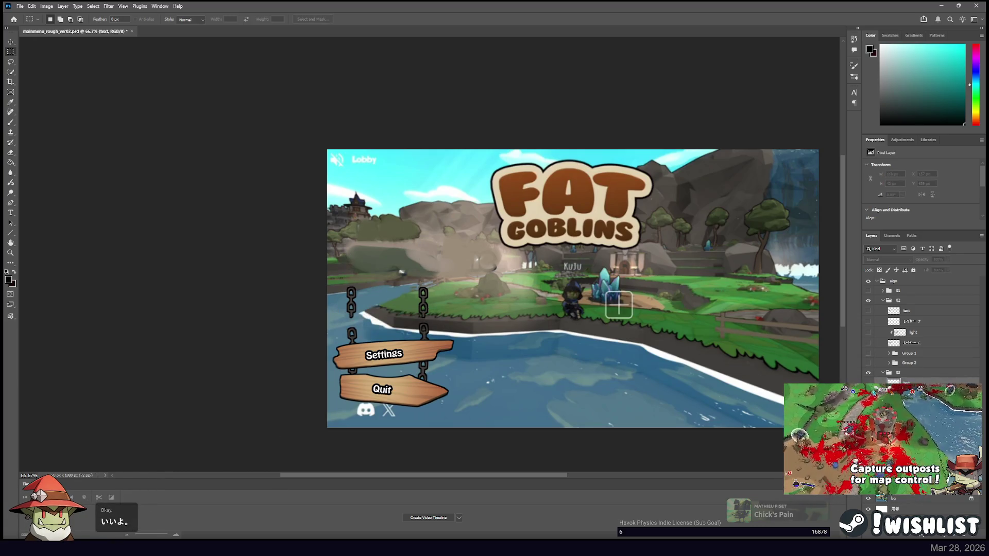
pyautogui.click(906, 403)
pyautogui.click(907, 412)
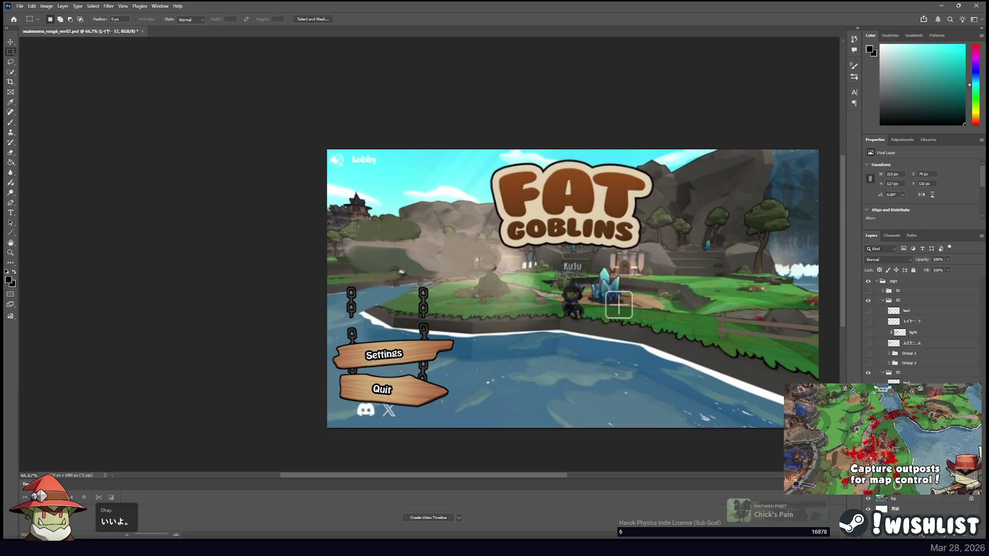
# Copy the upper left chain to a new hidden layer, then cut it onto its own layer.
pyautogui.moveTo(338, 279); pyautogui.dragTo(367, 323)
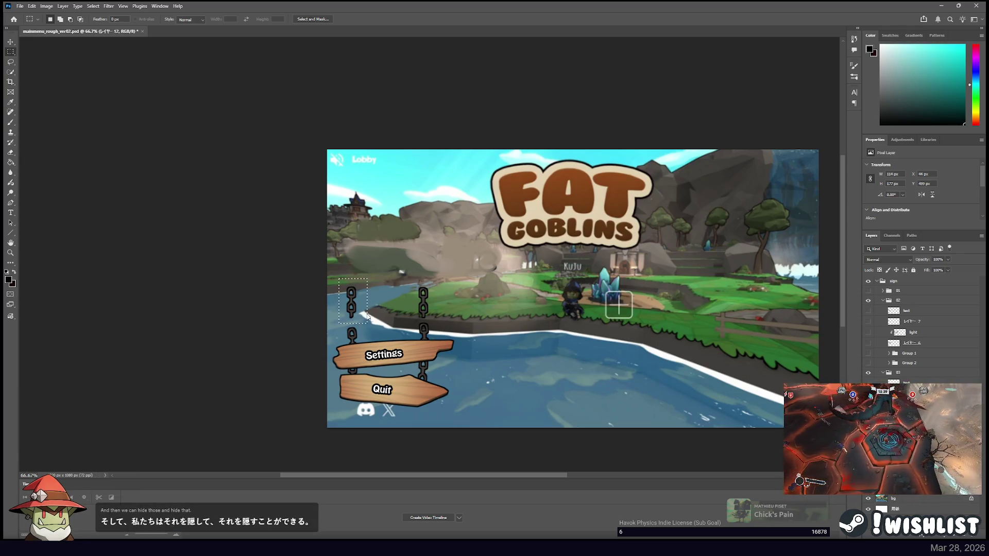
pyautogui.hotkey('ctrl', 'j')
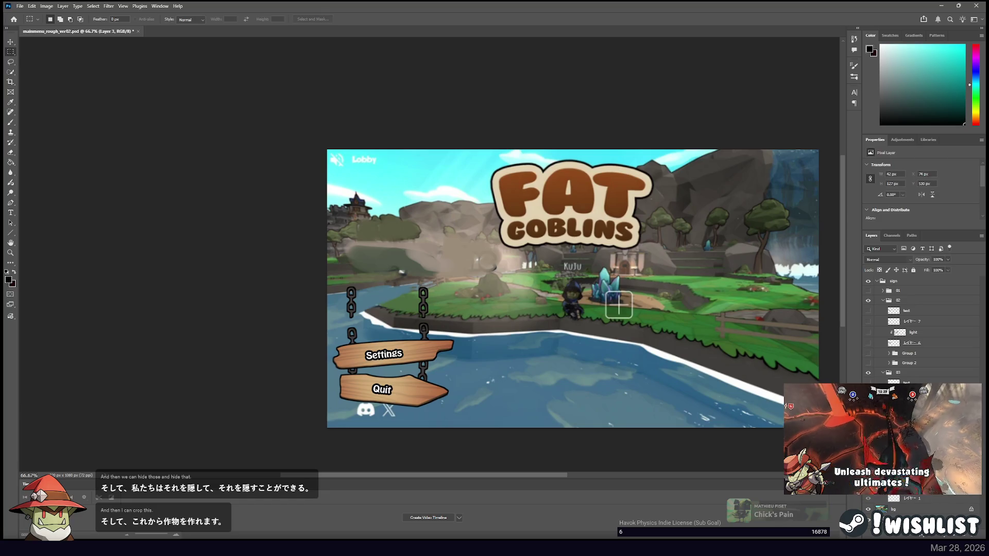
pyautogui.hotkey('ctrl', ',')
pyautogui.hotkey('alt', '[')
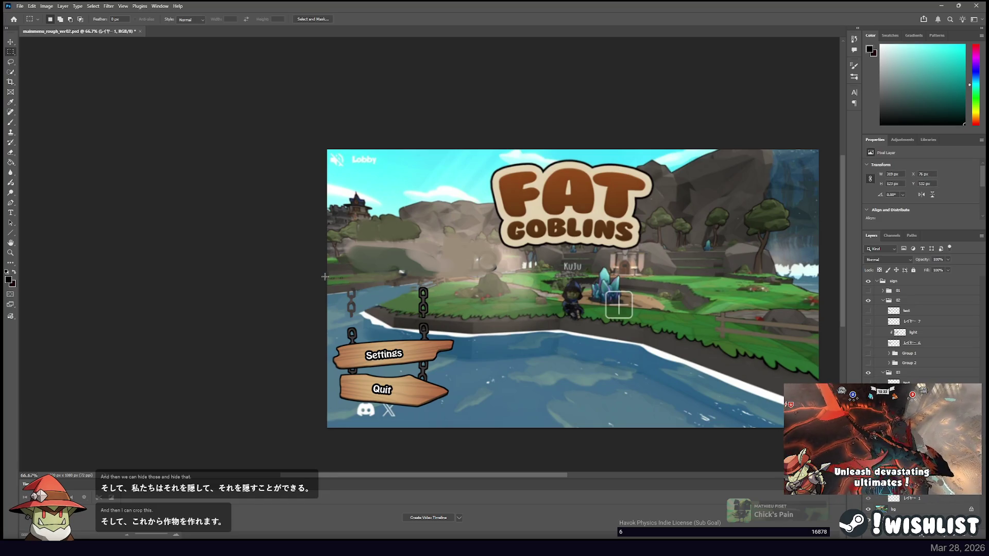
pyautogui.moveTo(334, 280); pyautogui.dragTo(368, 325)
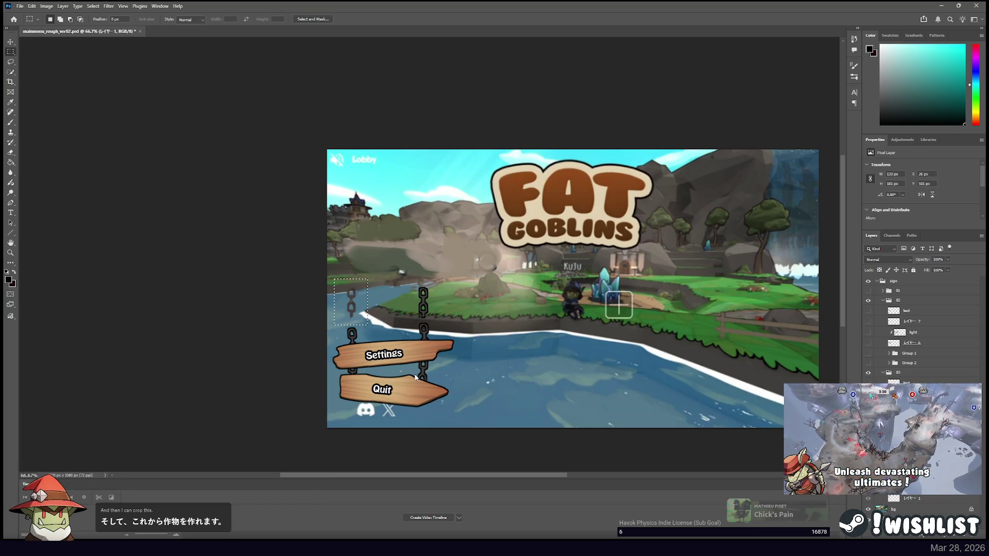
pyautogui.hotkey('ctrl', 'shift', 'j')
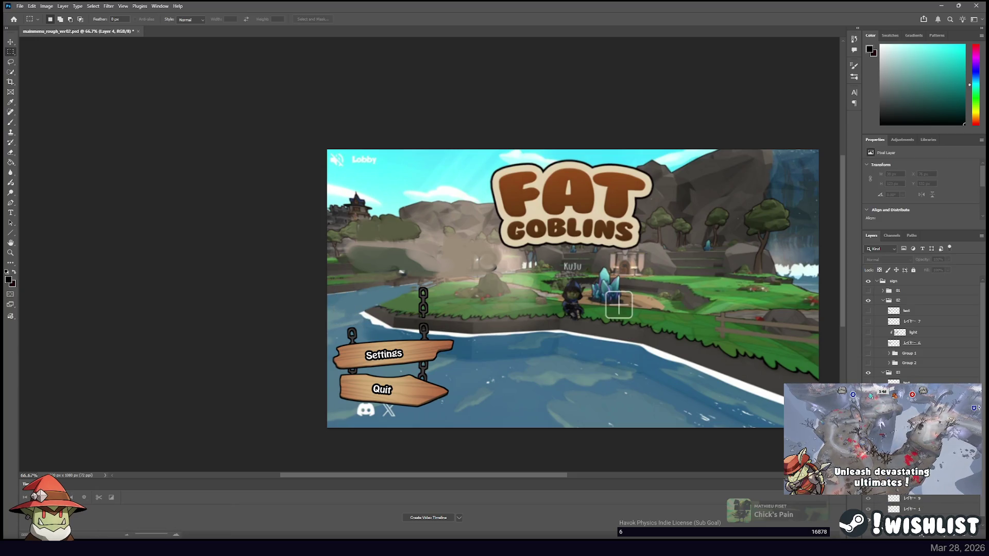
# Arrange Layers 3 and 4 inside Group 3 in the Layers panel.
pyautogui.click(911, 463)
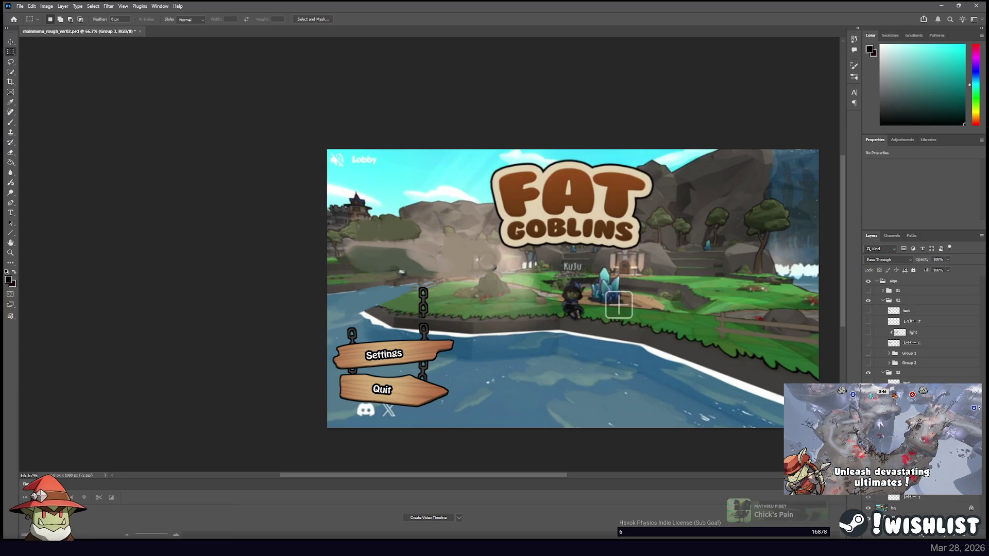
pyautogui.keyDown('shift'); pyautogui.click(906, 464); pyautogui.keyUp('shift')
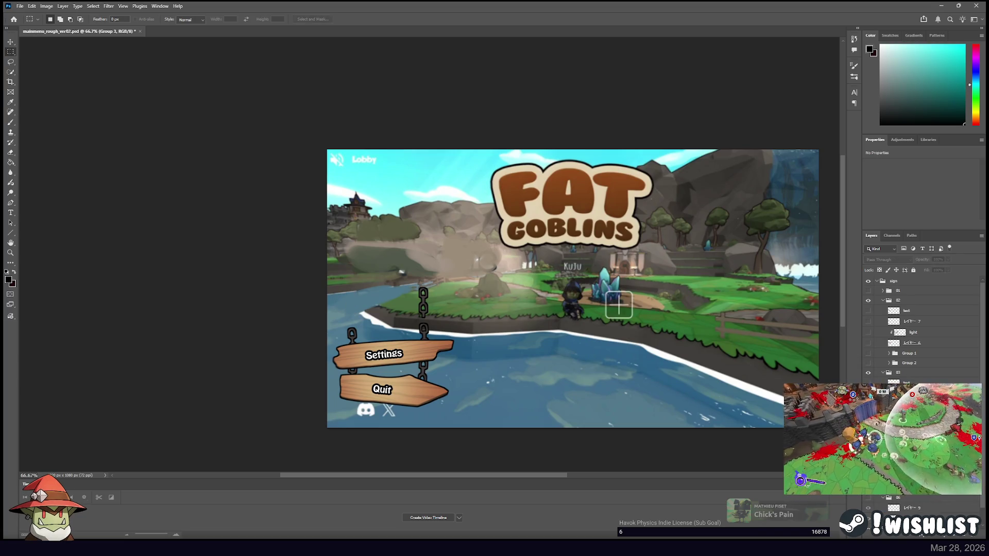
pyautogui.click(911, 464)
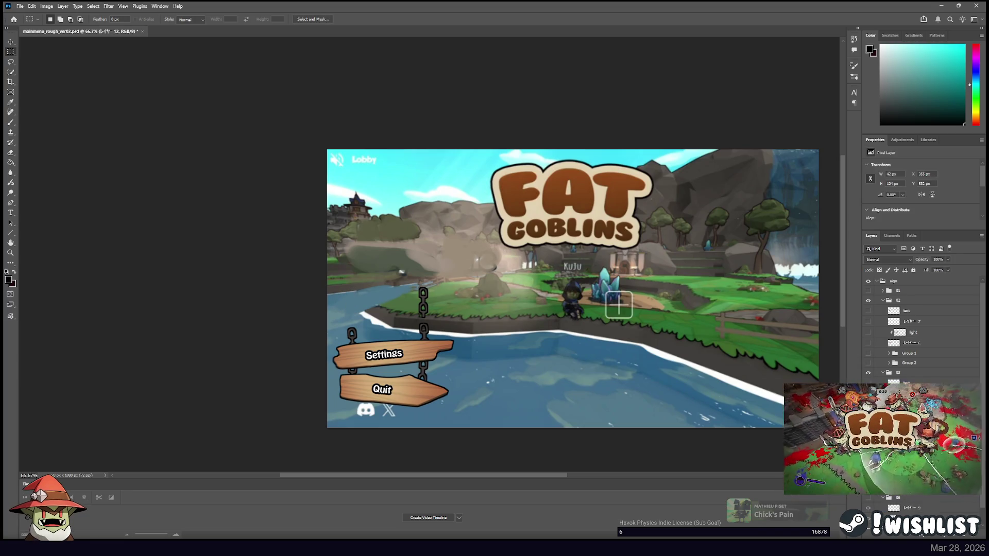
pyautogui.keyDown('shift'); pyautogui.click(906, 463); pyautogui.keyUp('shift')
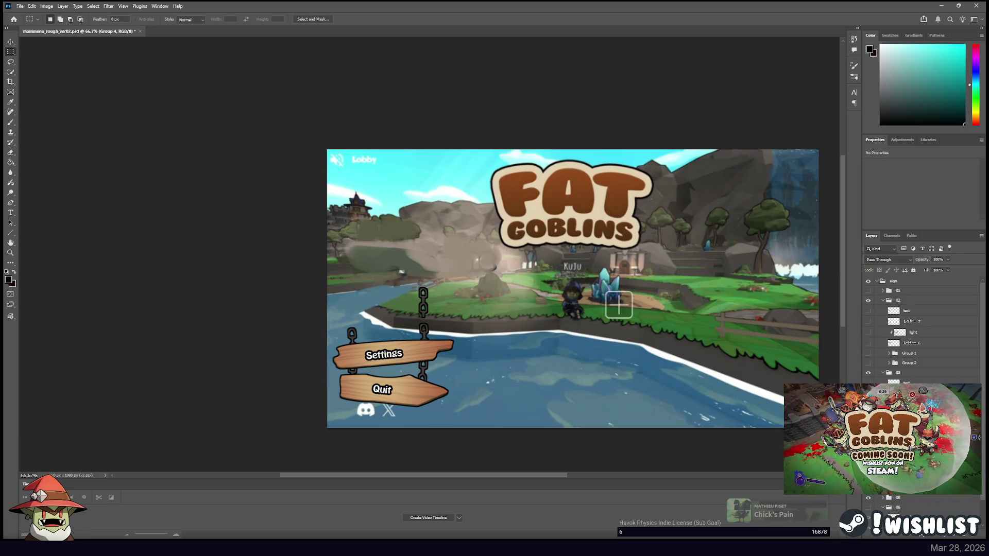
pyautogui.scroll(-1, 922, 329)
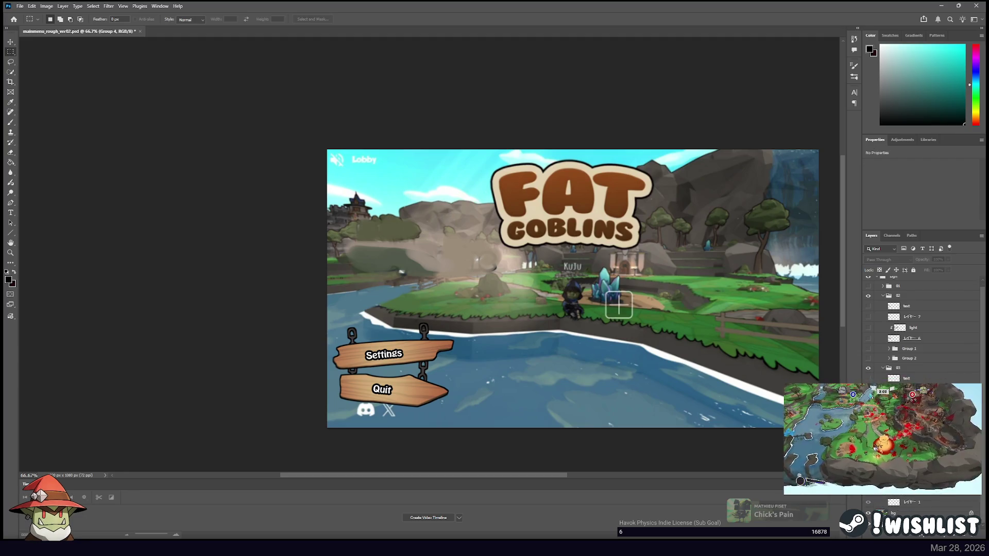
pyautogui.scroll(-2, 666, 297)
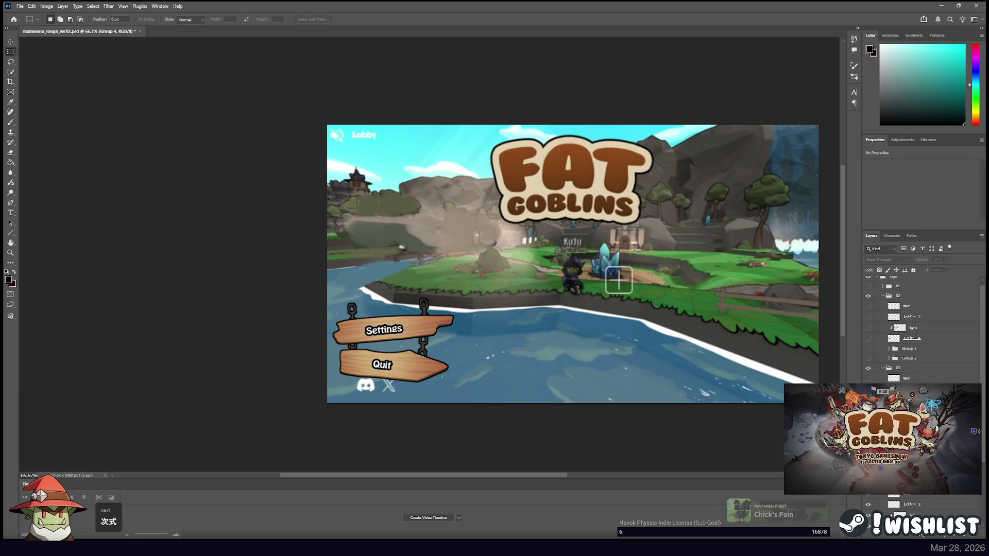
pyautogui.scroll(-3, 922, 330)
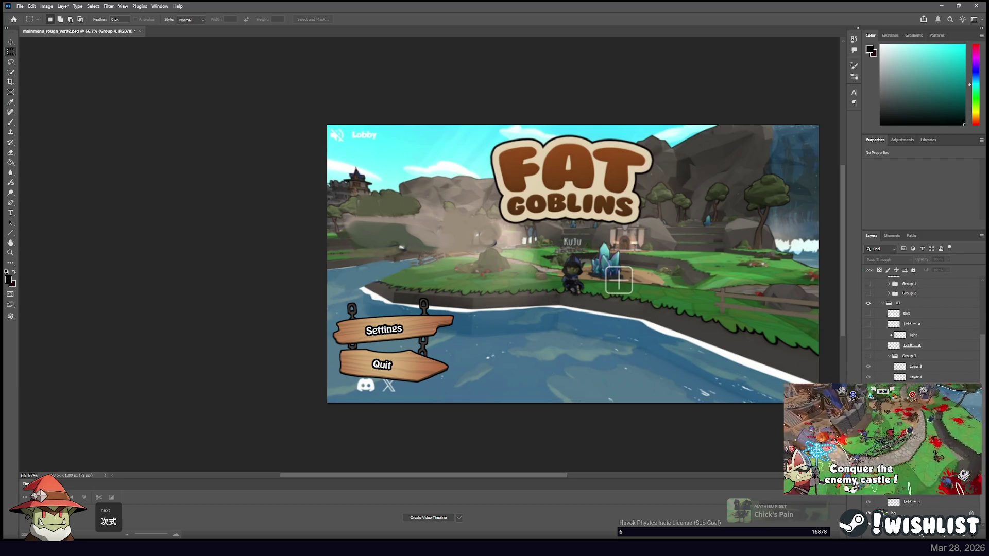
# Hide the Settings sign, copy the left chain above Quit to a new layer, group and hide it.
pyautogui.press('Delete')
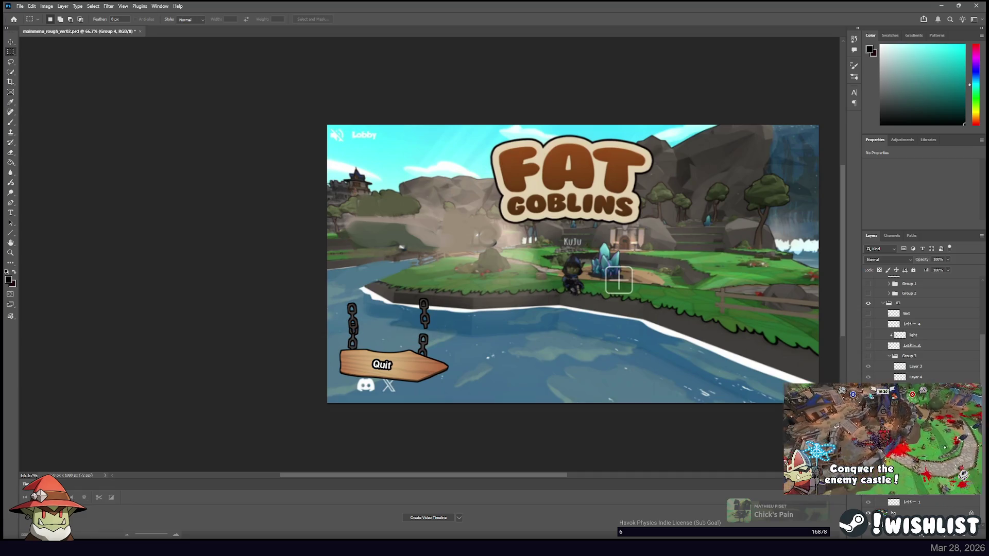
pyautogui.moveTo(333, 293); pyautogui.dragTo(370, 342)
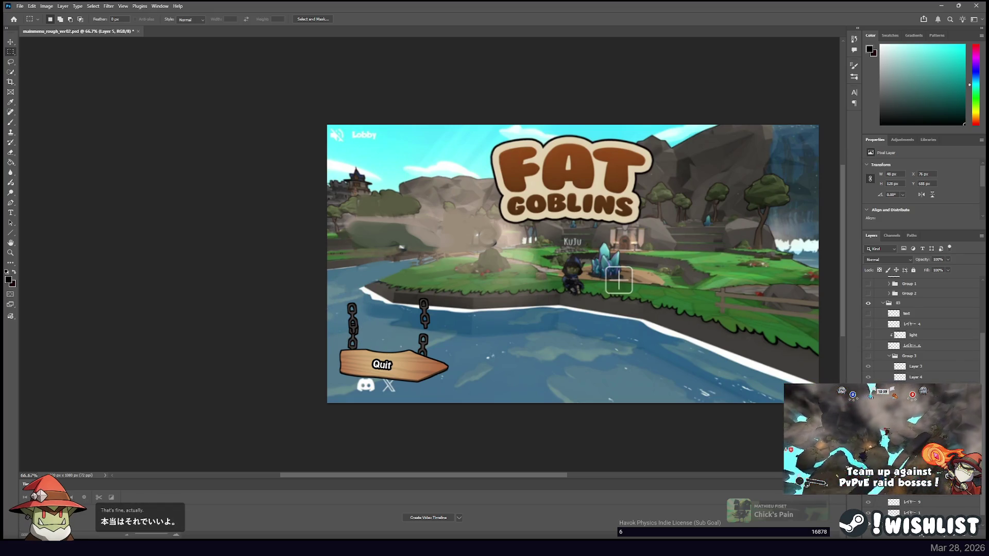
pyautogui.moveTo(370, 333); pyautogui.dragTo(373, 340)
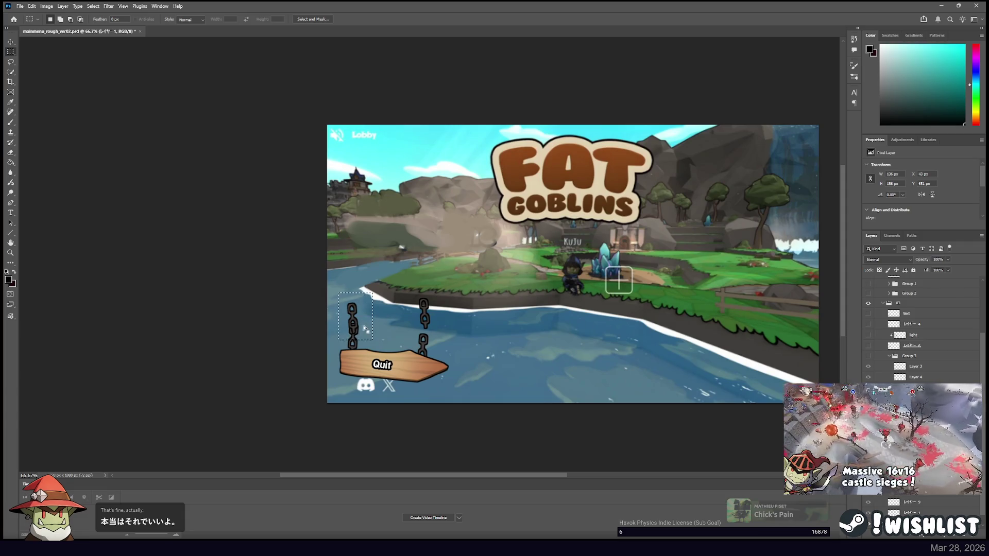
pyautogui.hotkey('ctrl', 'j')
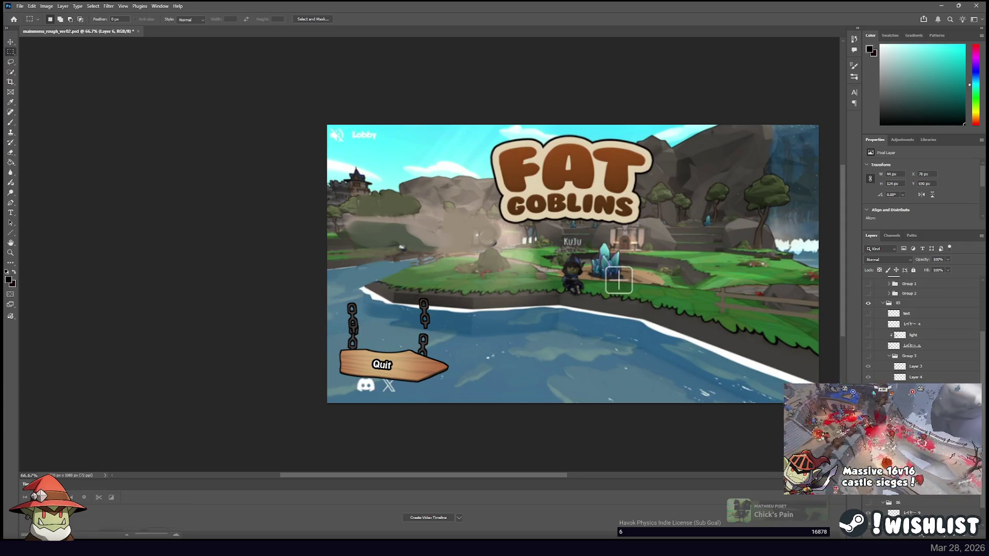
pyautogui.hotkey('ctrl', 'g')
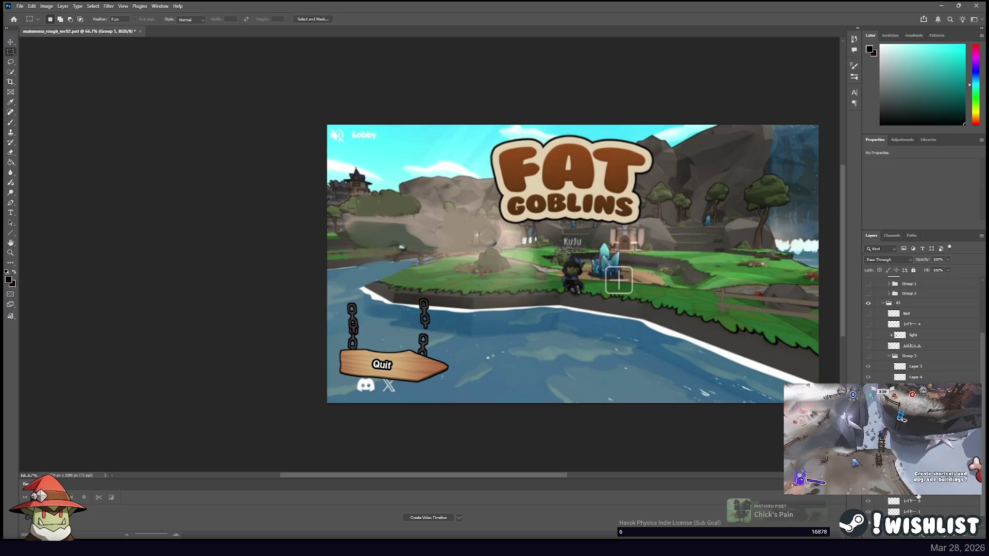
pyautogui.hotkey('ctrl', ',')
# Put the chain layer into another hidden group and hide the Quit sign.
pyautogui.hotkey('ctrl', 'z')
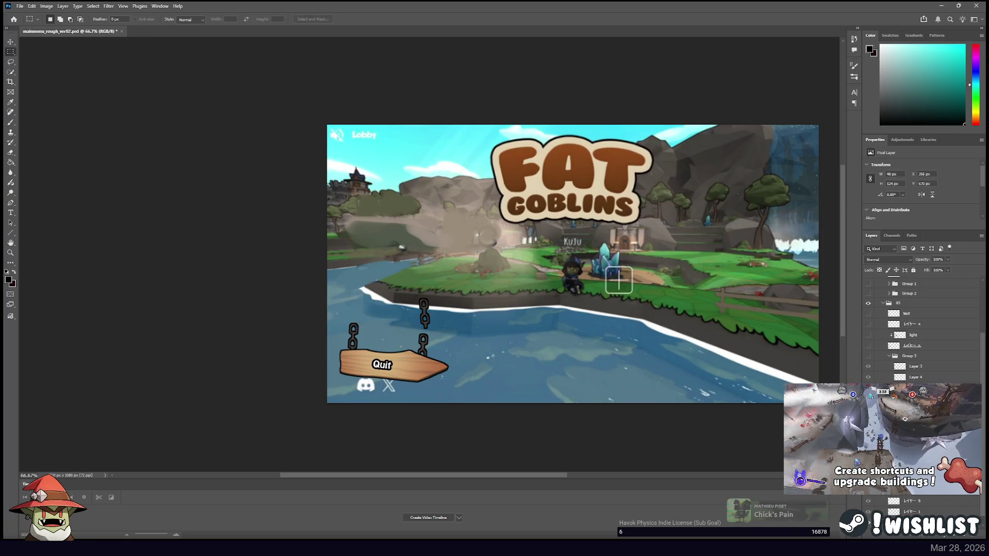
pyautogui.click(956, 536)
pyautogui.hotkey('ctrl', ',')
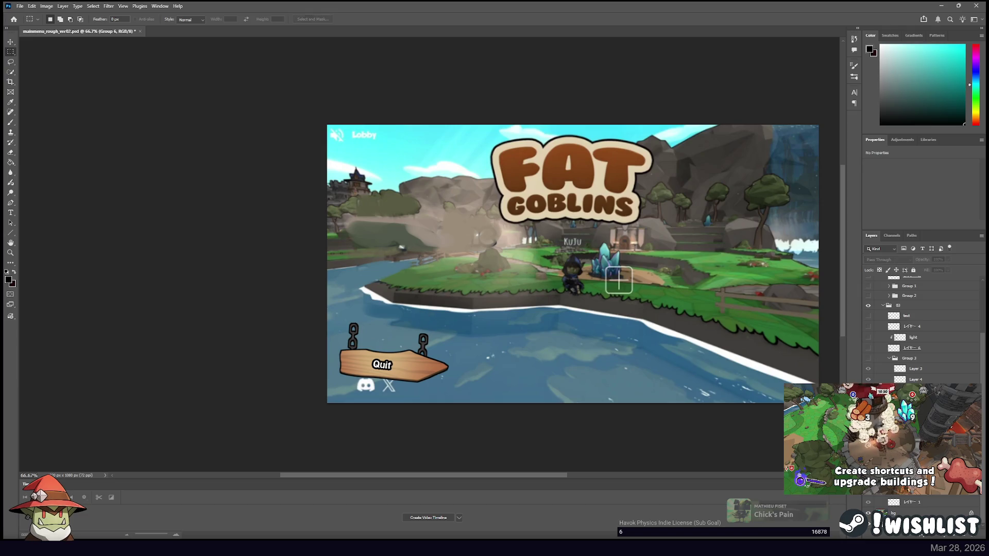
pyautogui.hotkey('alt', '[')
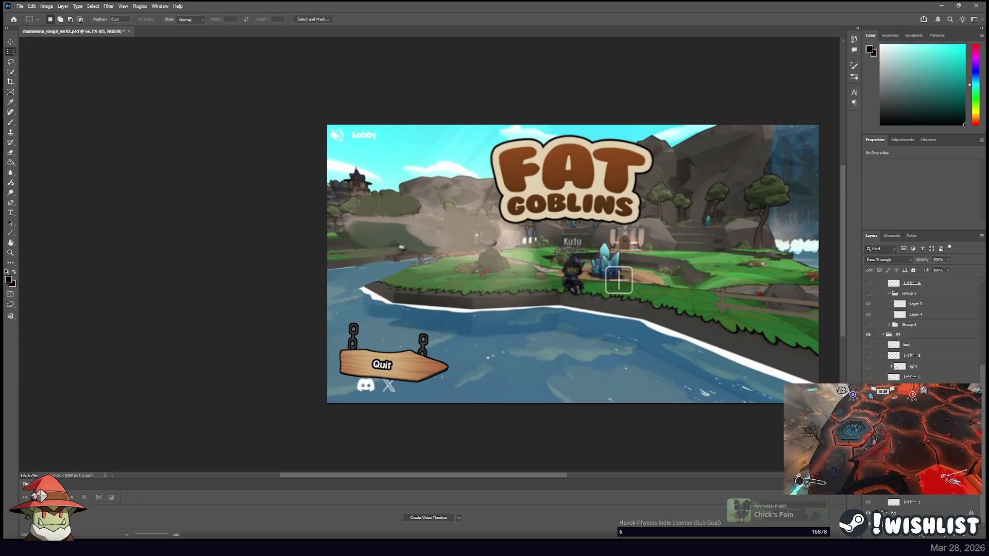
pyautogui.hotkey('ctrl', ',')
pyautogui.hotkey('alt', '[')
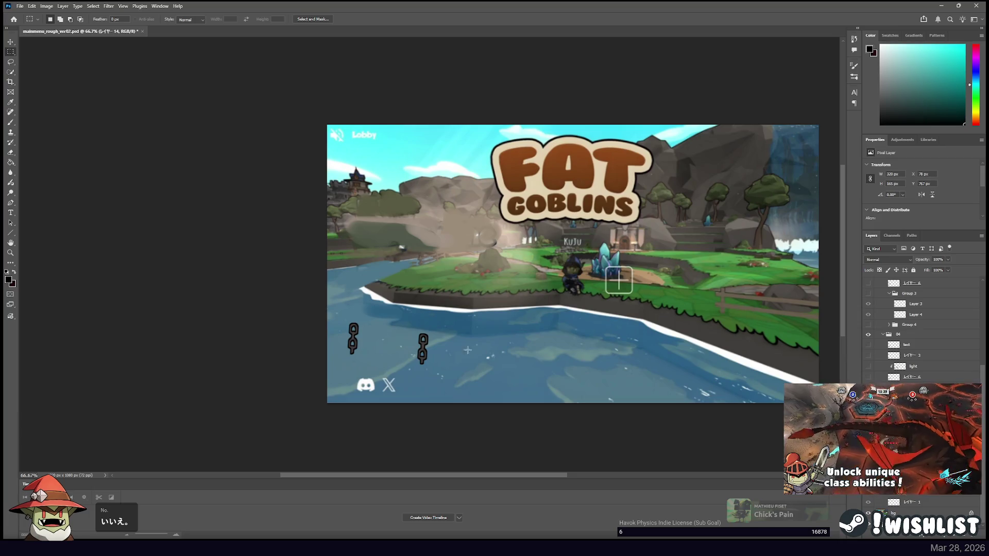
# Copy the lower left chain onto new layers, remove the extra copy, and group and hide it as Group 8.
pyautogui.moveTo(333, 311); pyautogui.dragTo(361, 364)
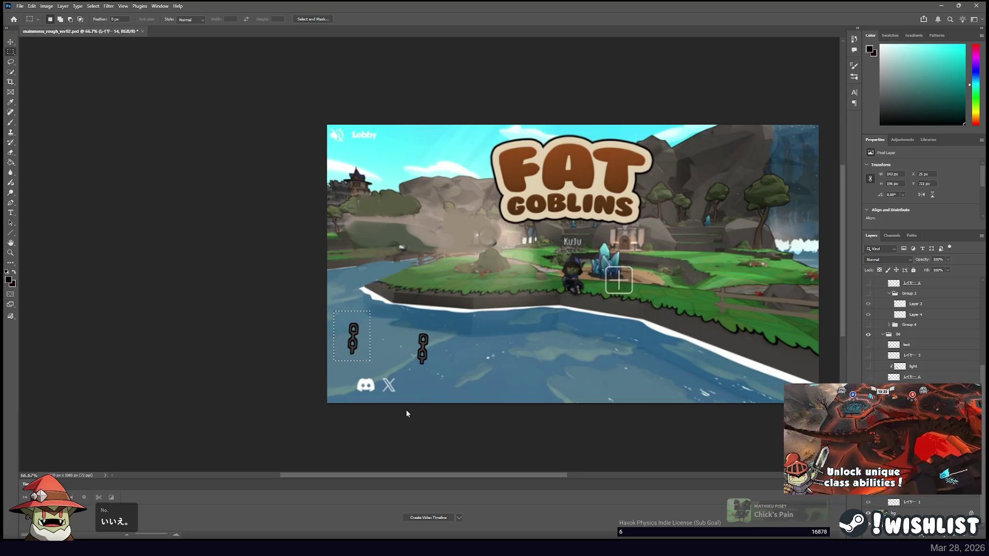
pyautogui.hotkey('ctrl', 'j')
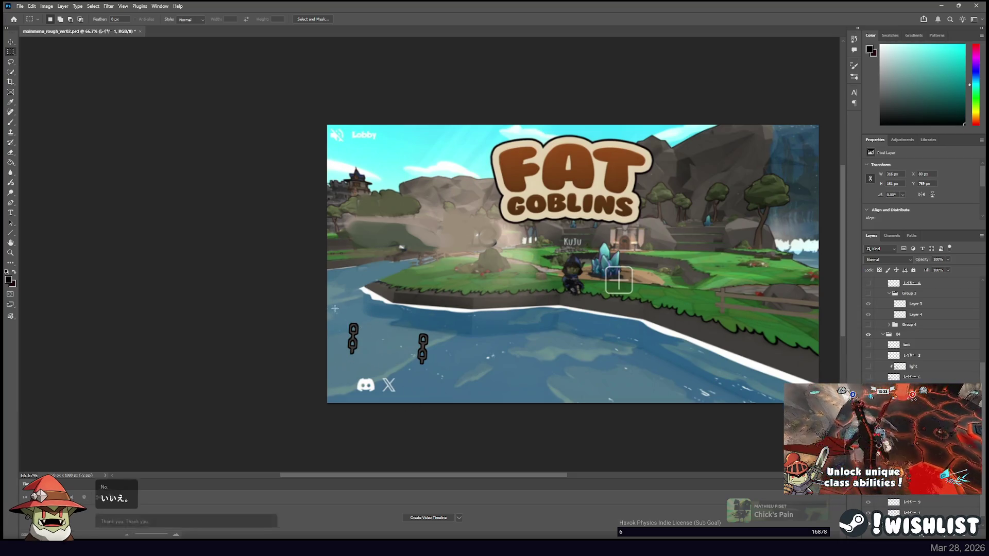
pyautogui.moveTo(336, 310); pyautogui.dragTo(372, 366)
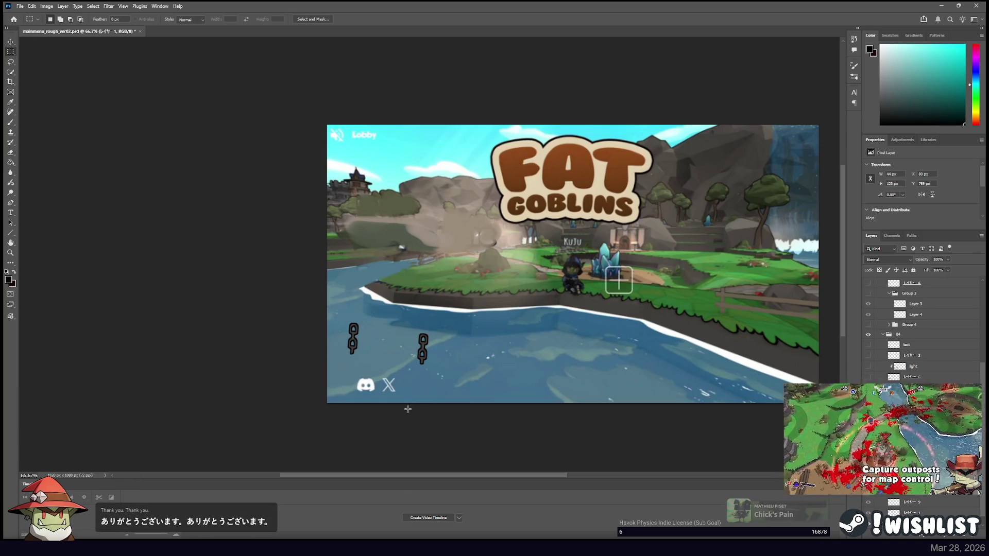
pyautogui.hotkey('ctrl', 'j')
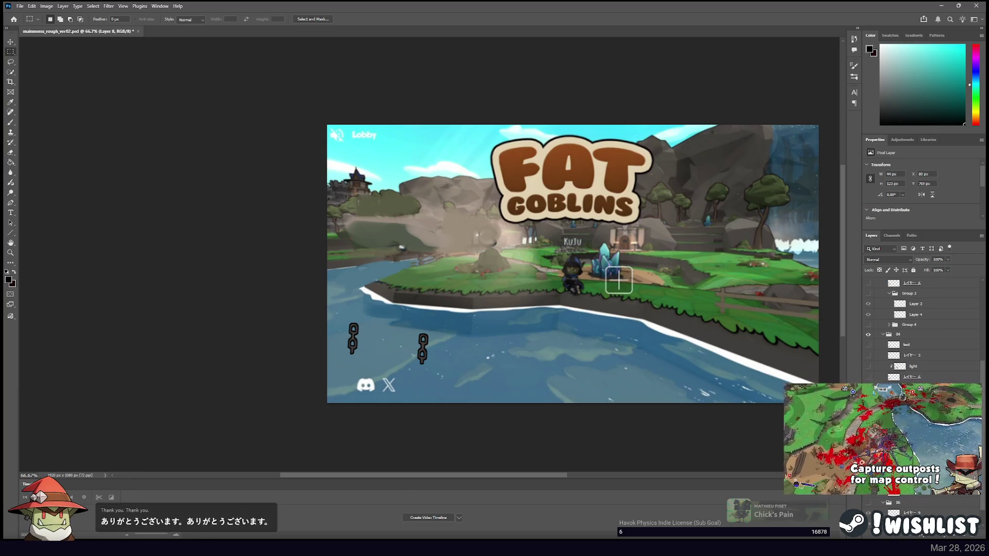
pyautogui.press('Delete')
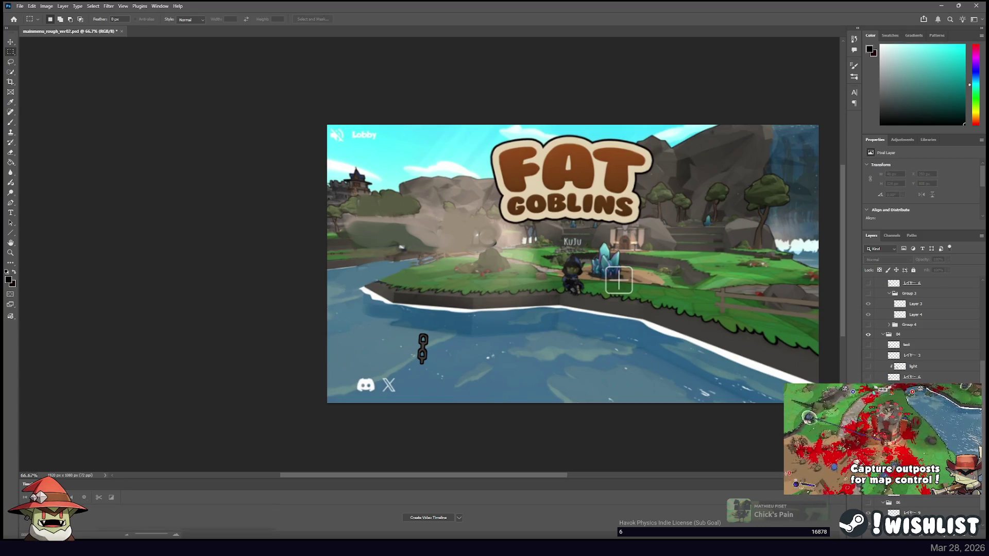
pyautogui.hotkey('ctrl', 'z')
pyautogui.press('Delete')
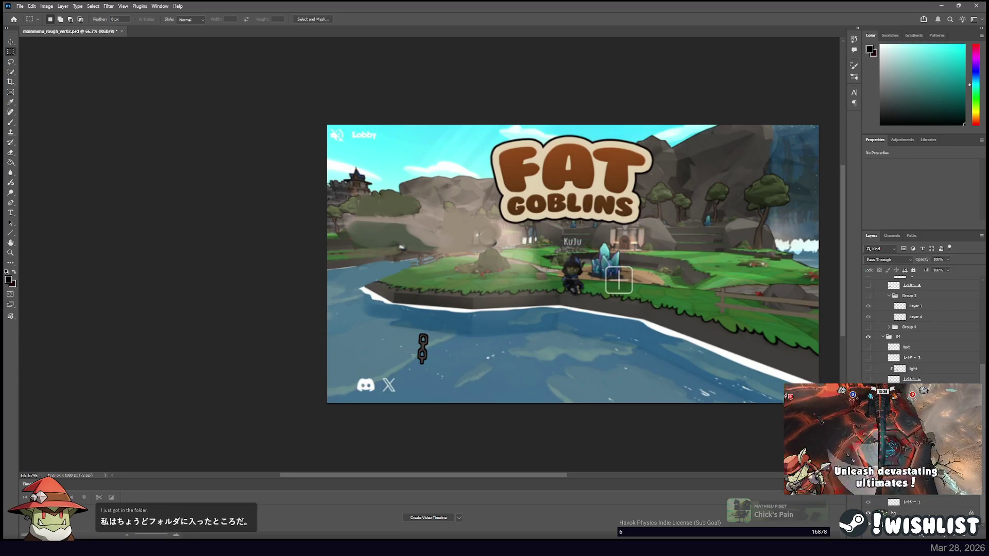
pyautogui.press('Delete')
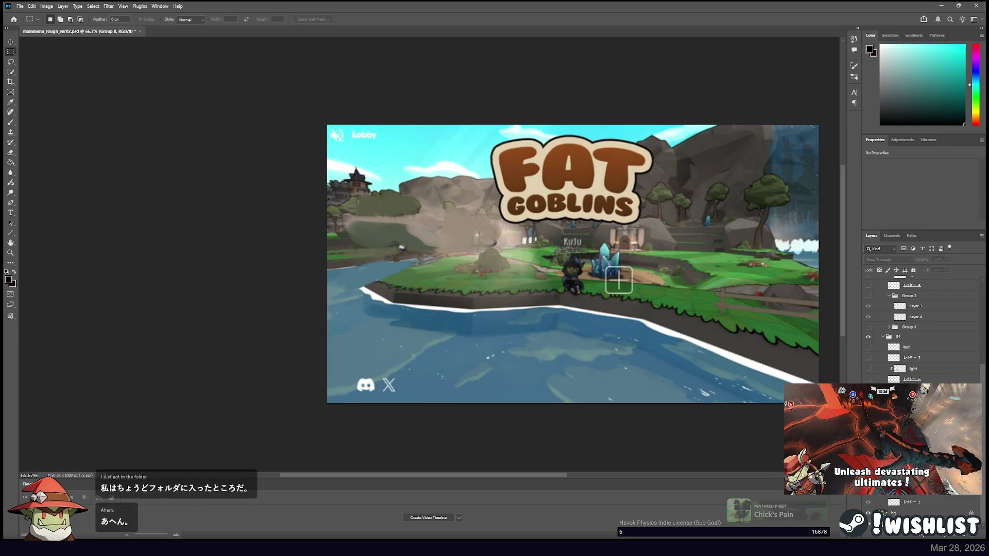
pyautogui.scroll(5, 922, 330)
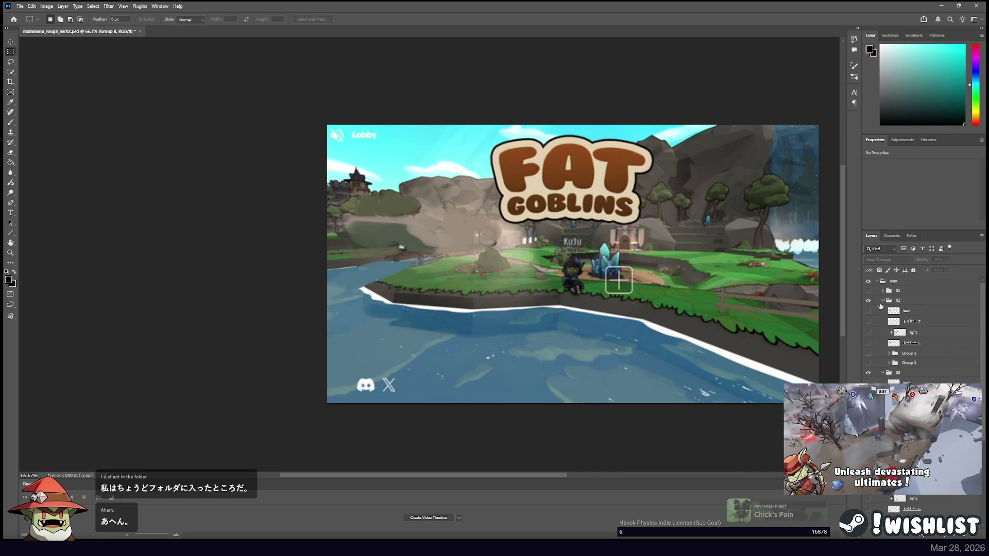
# Show the Play Online layers, Runes, Settings, Quit signs and ornate top bar, then choose the Move tool.
pyautogui.moveTo(868, 291); pyautogui.dragTo(869, 364)
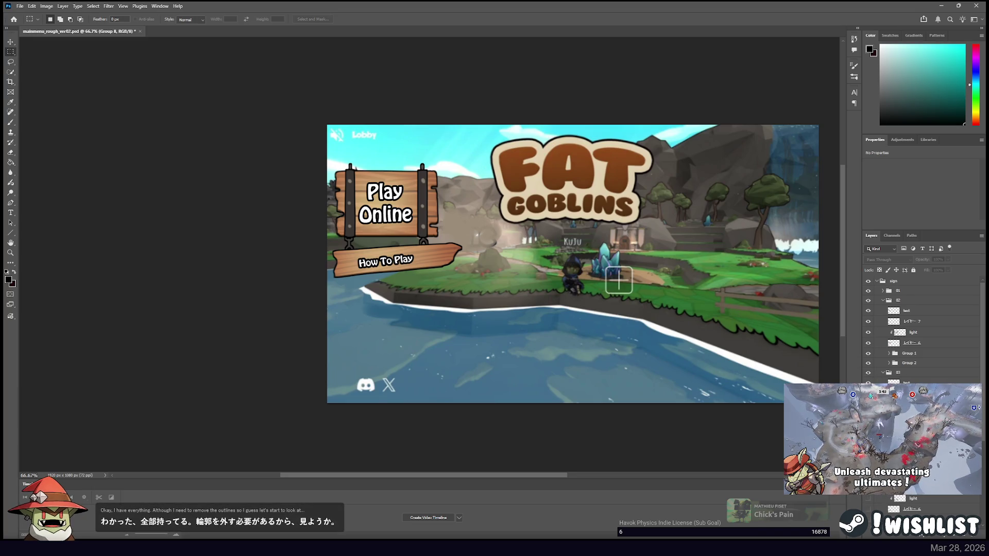
pyautogui.click(869, 394)
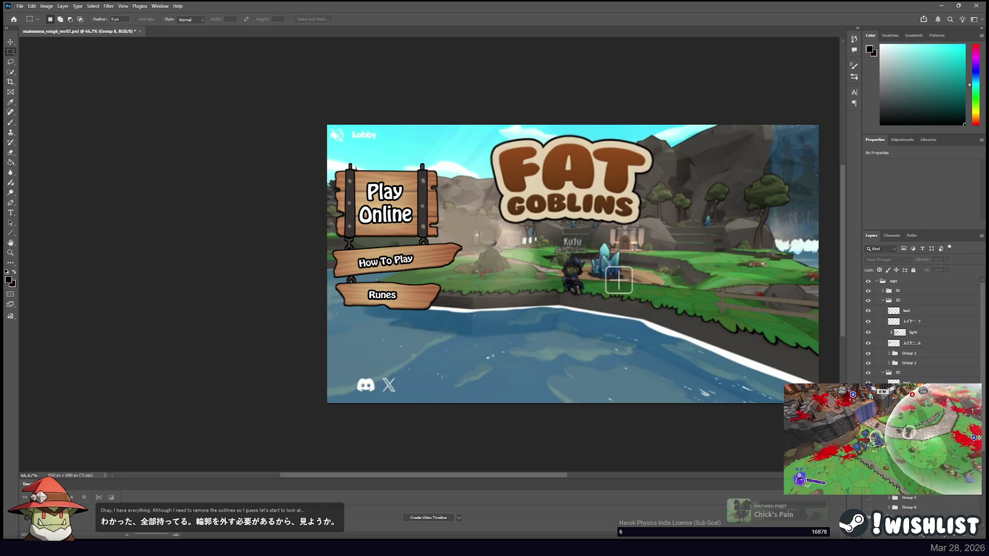
pyautogui.click(868, 507)
pyautogui.scroll(-3, 868, 510)
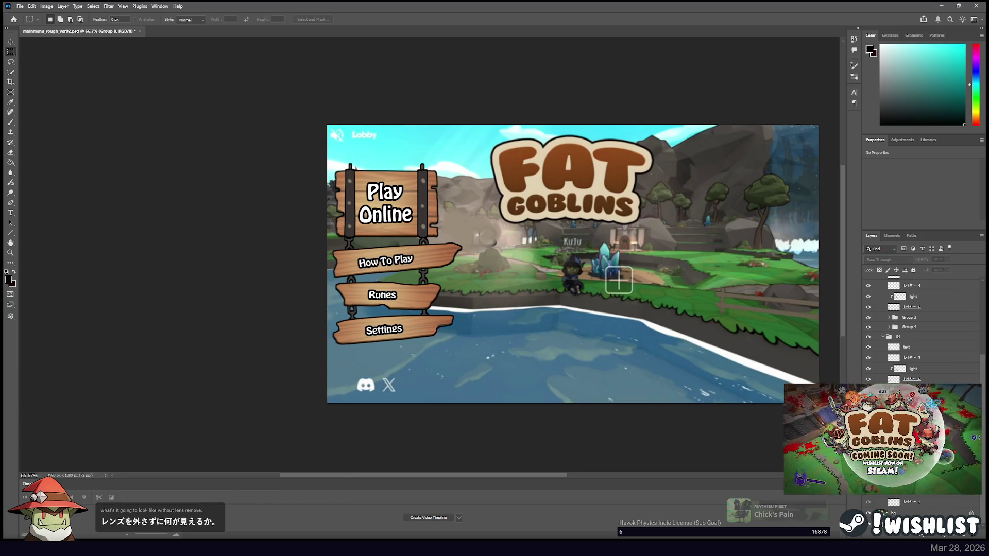
pyautogui.click(869, 499)
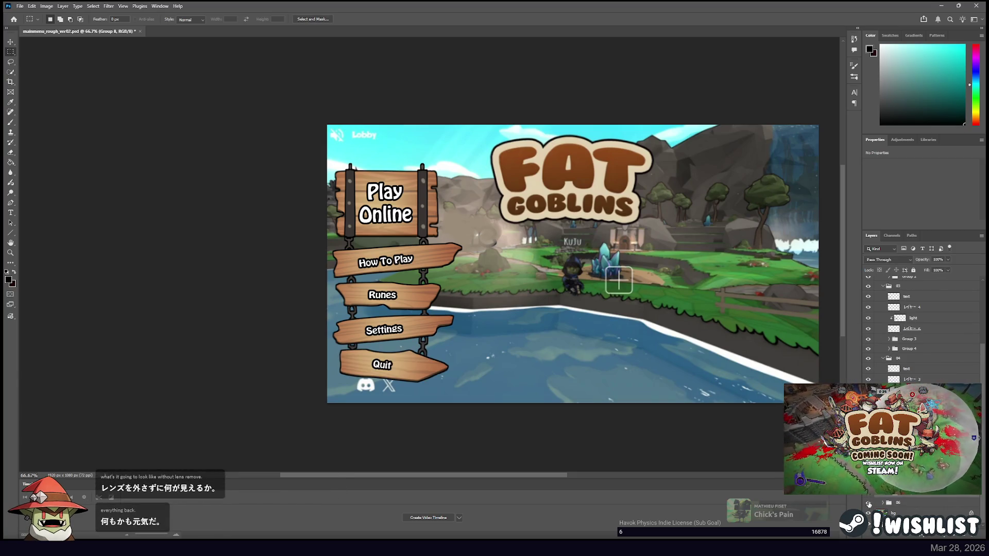
pyautogui.click(868, 503)
pyautogui.scroll(-1, 868, 503)
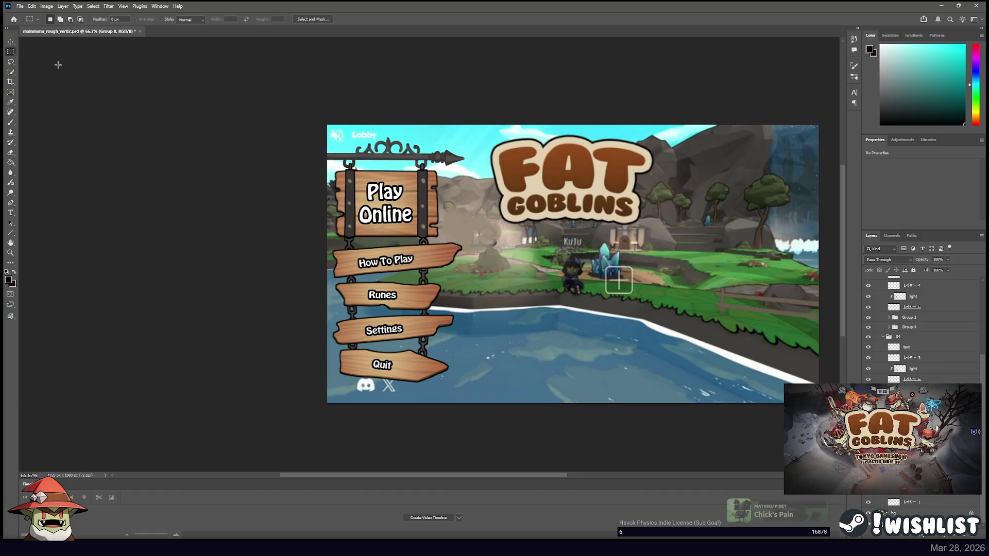
pyautogui.click(11, 43)
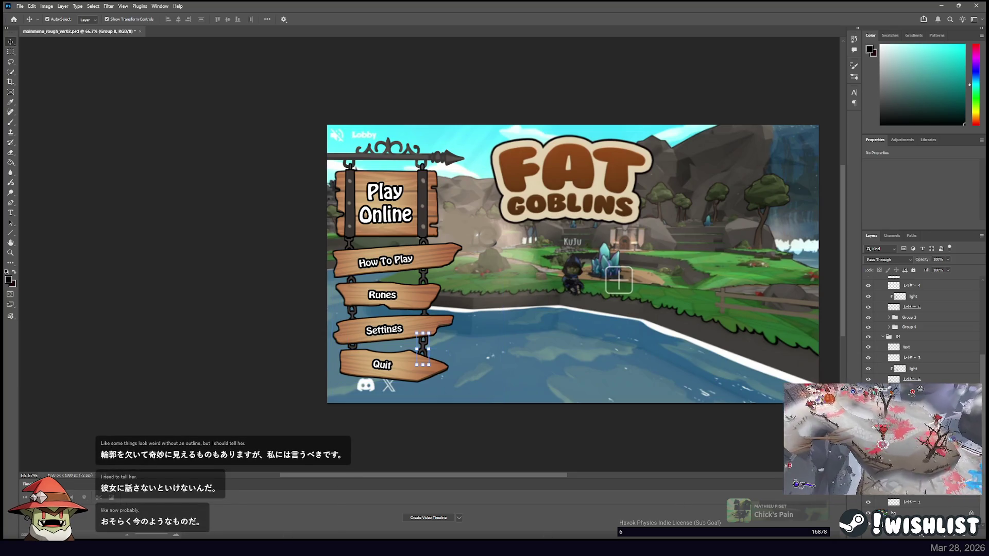
pyautogui.scroll(-1, 922, 329)
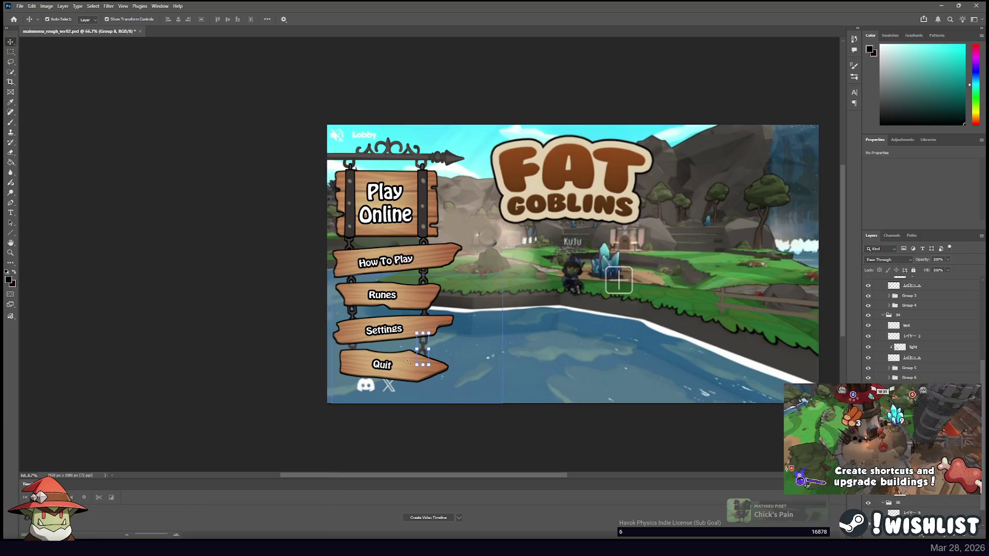
pyautogui.scroll(5, 906, 319)
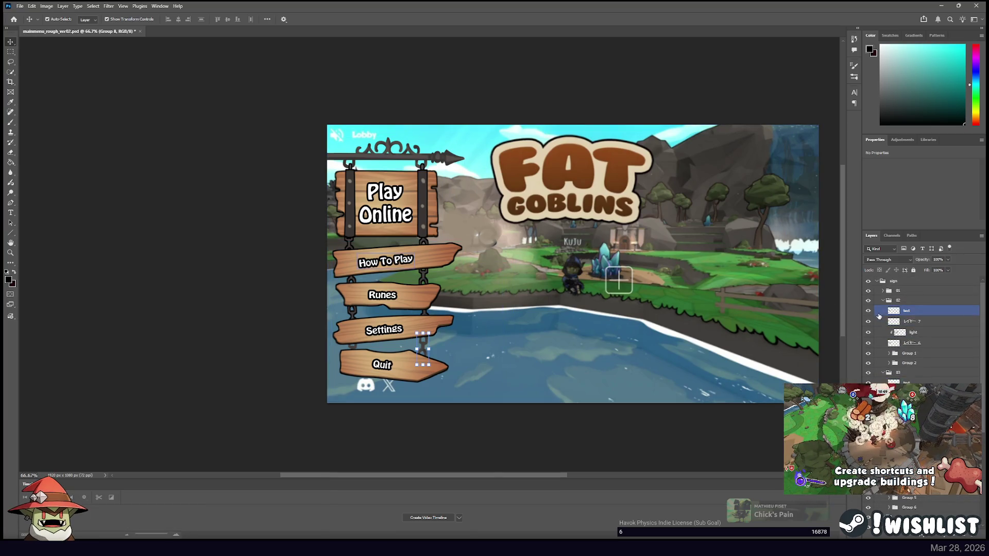
# Expand group 01 and toggle the Play Online board and side chains to compare.
pyautogui.click(882, 291)
pyautogui.click(882, 291)
pyautogui.scroll(-1, 875, 320)
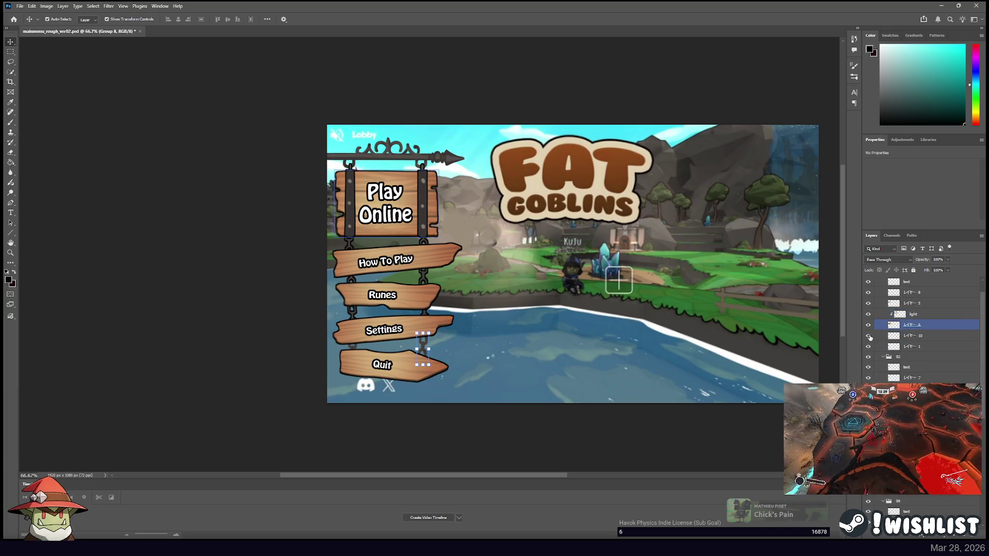
pyautogui.click(872, 335)
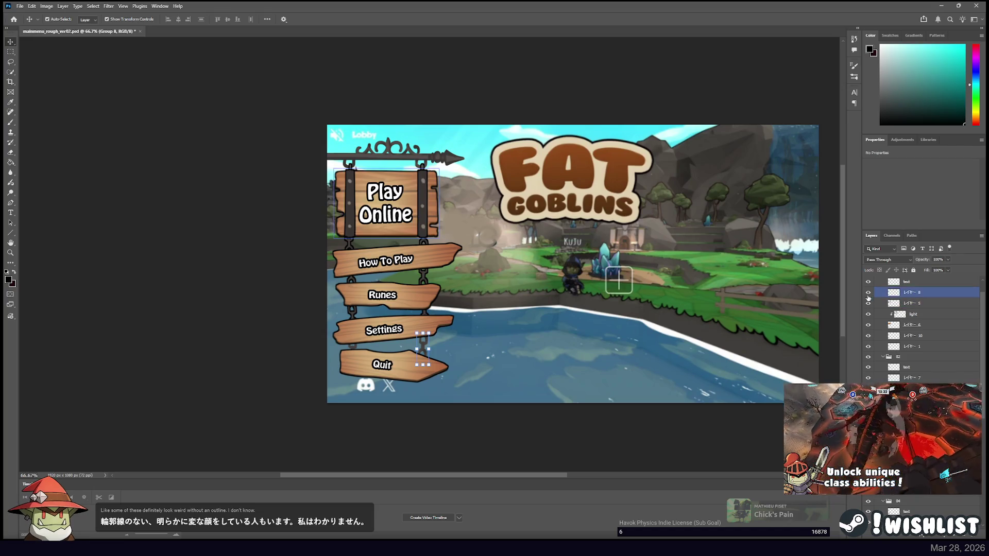
pyautogui.click(868, 292)
pyautogui.click(902, 325)
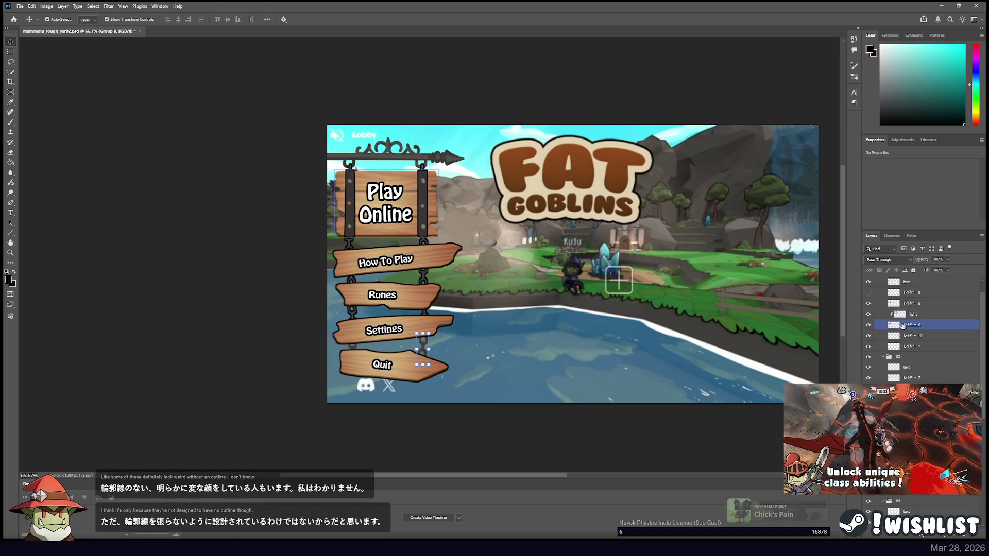
pyautogui.click(868, 324)
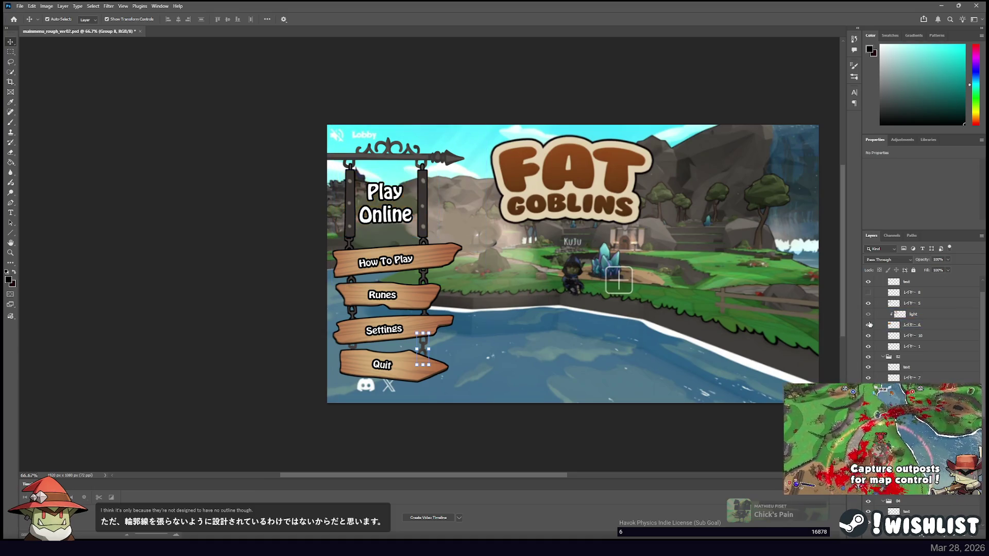
pyautogui.click(868, 324)
pyautogui.click(869, 303)
pyautogui.click(869, 303)
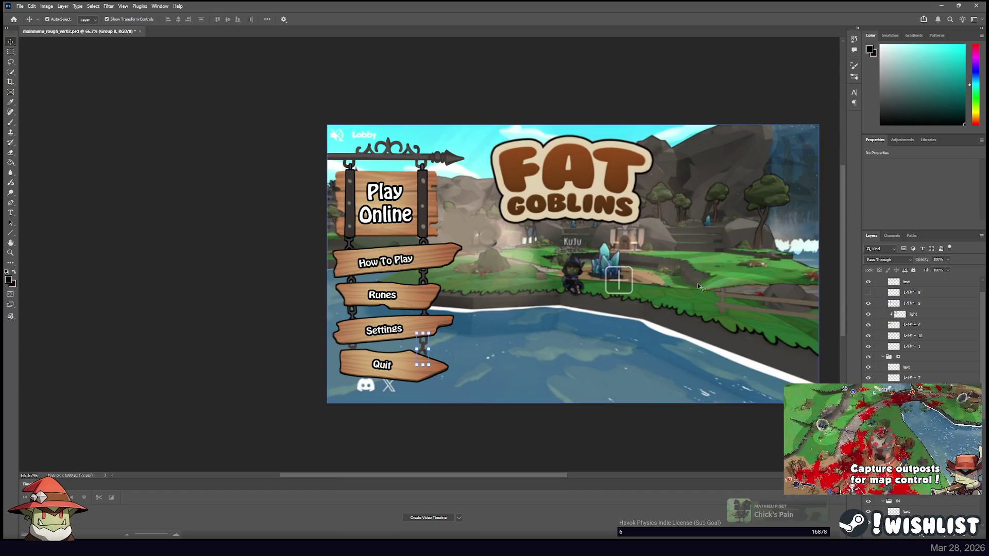
# Toggle the sign's top bar layer and make the hidden Play Online layer visible again.
pyautogui.click(907, 335)
pyautogui.click(868, 336)
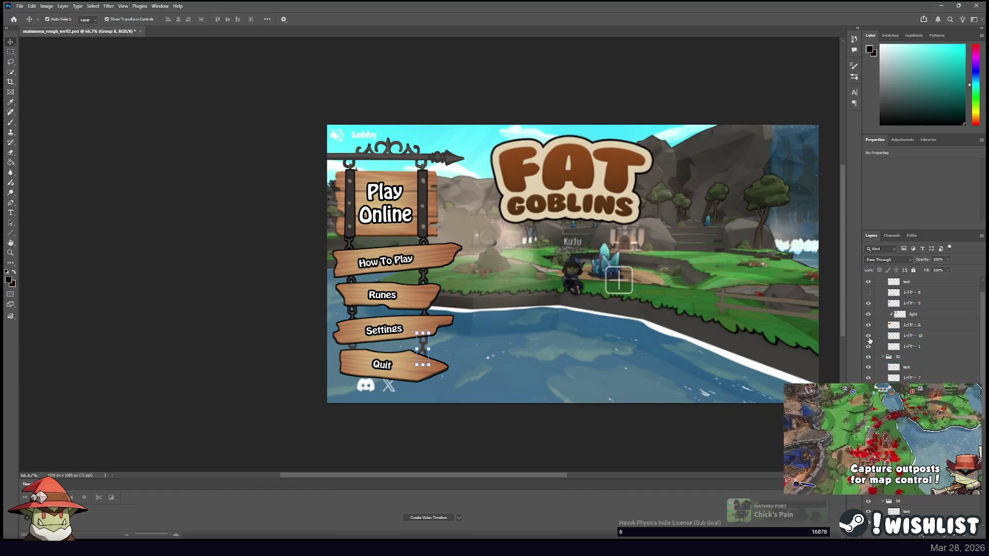
pyautogui.click(869, 335)
pyautogui.click(869, 346)
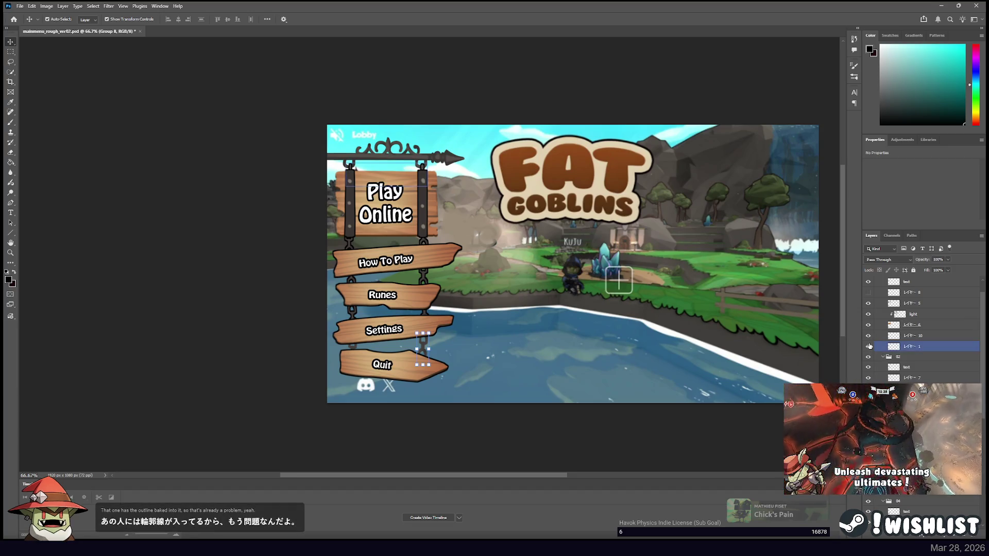
pyautogui.click(868, 337)
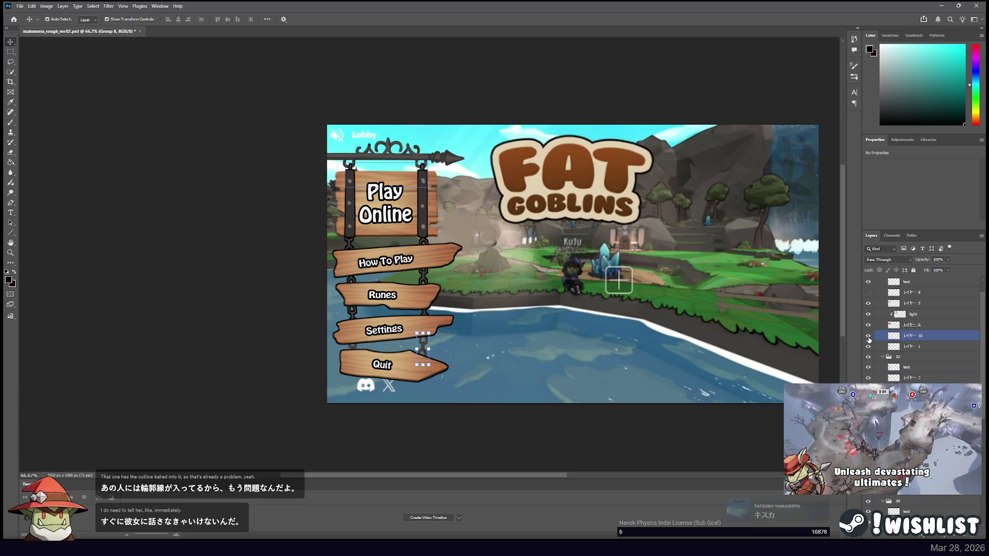
pyautogui.click(868, 293)
pyautogui.scroll(-5, 871, 320)
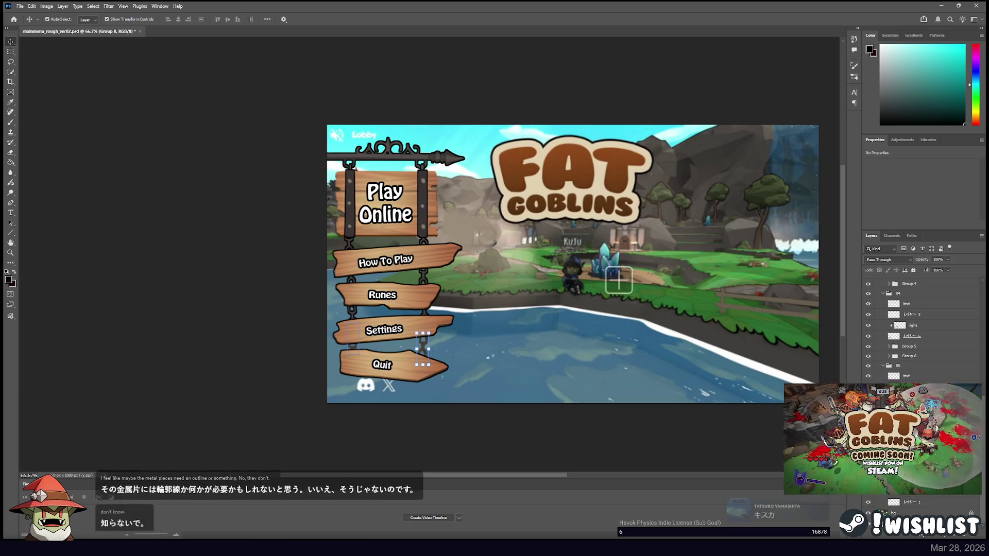
pyautogui.scroll(8, 908, 354)
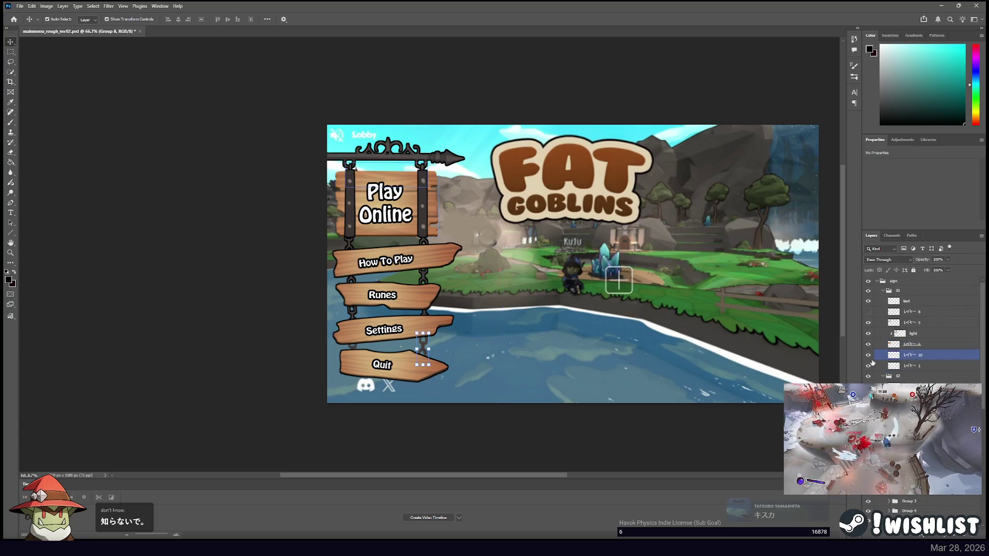
# Hide the How To Play sign's dark outline layer, レイヤー 7.
pyautogui.click(912, 381)
pyautogui.click(868, 377)
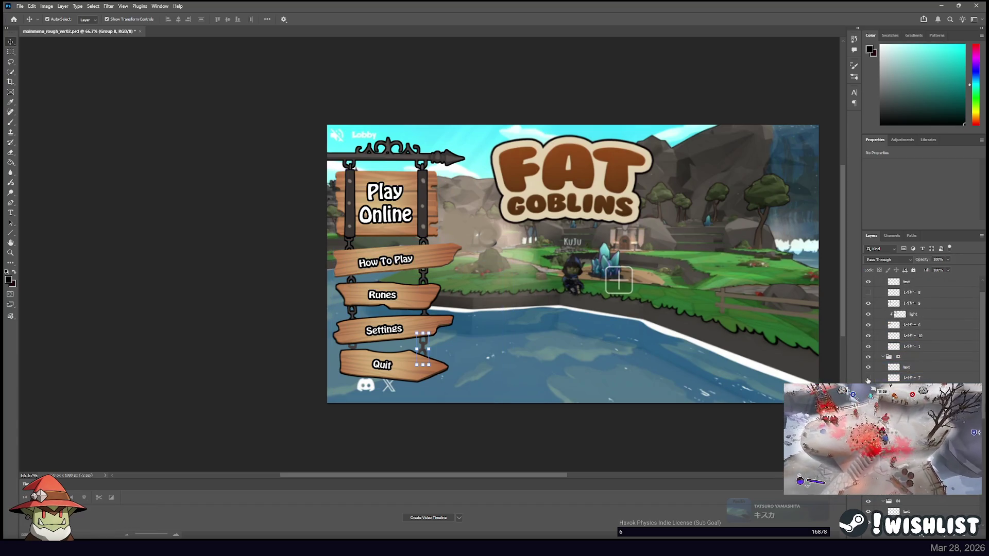
pyautogui.scroll(-2, 867, 378)
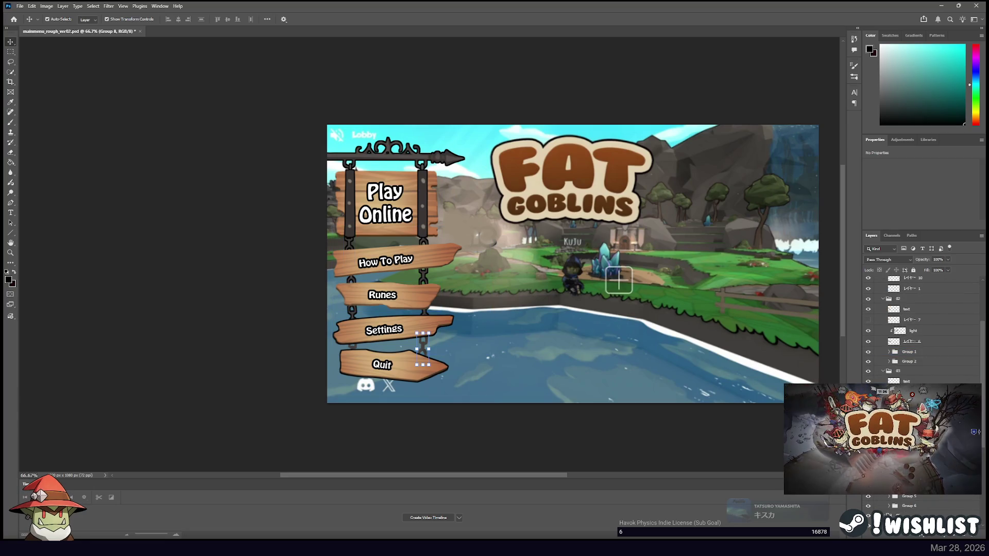
pyautogui.scroll(-2, 921, 329)
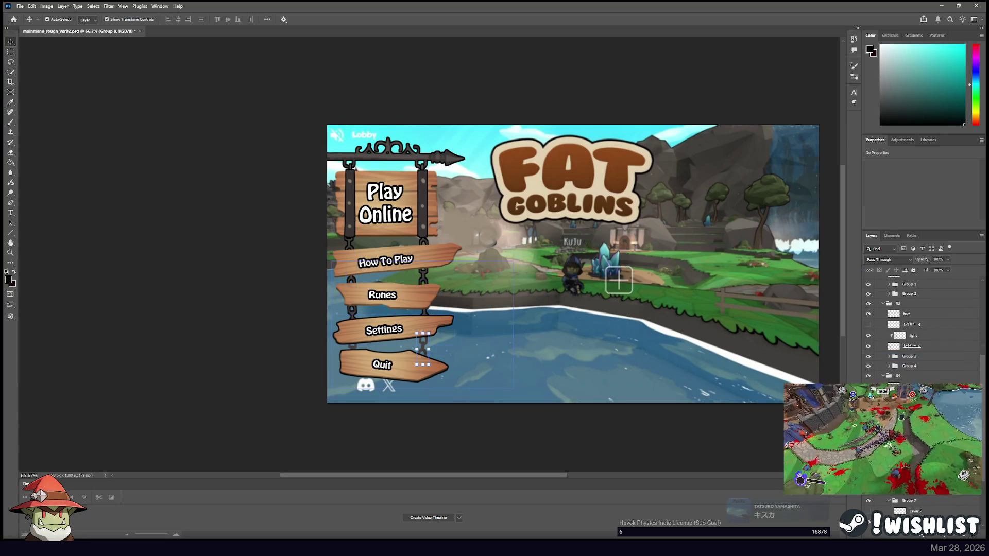
pyautogui.scroll(-3, 922, 330)
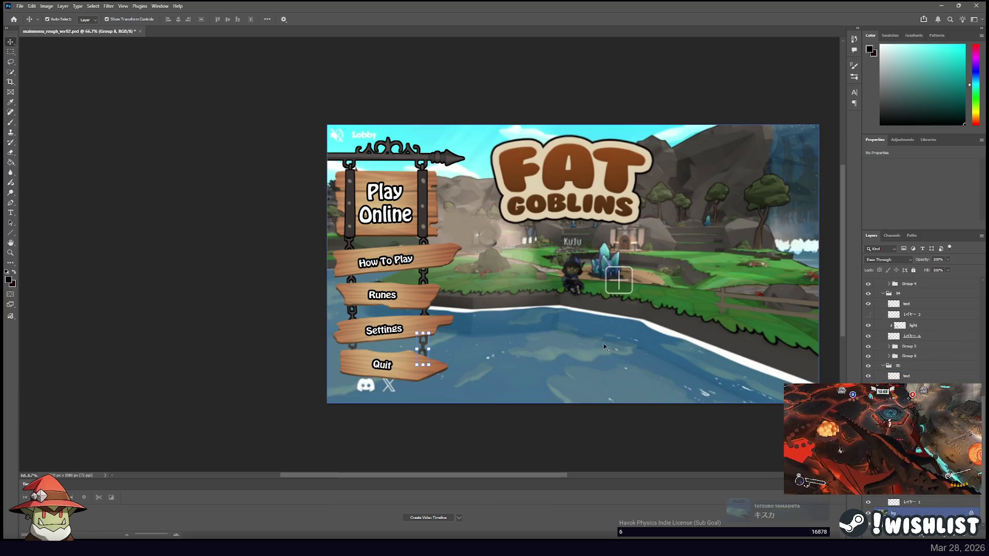
# Select the ornate top bar on the canvas using Auto-Select.
pyautogui.click(579, 303)
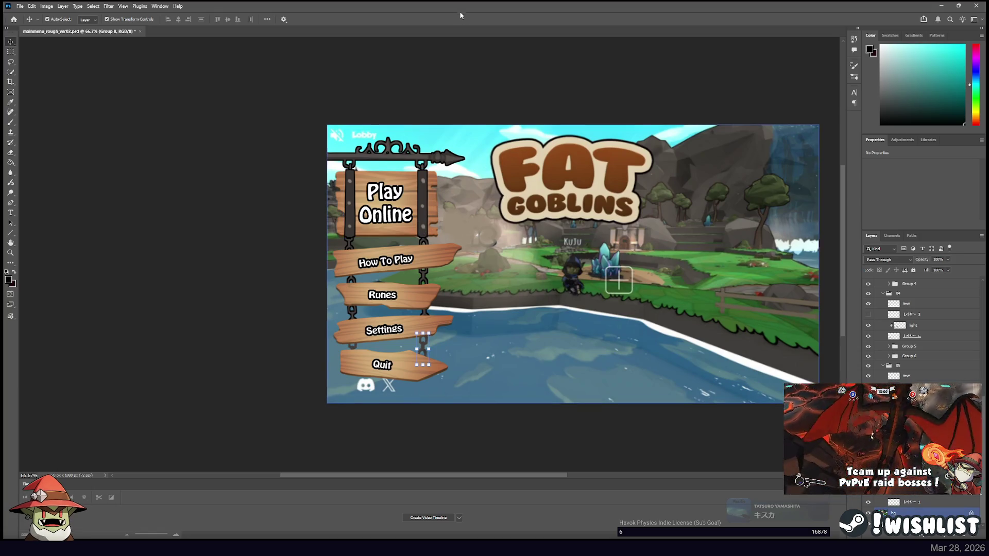
pyautogui.click(477, 61)
pyautogui.click(624, 194)
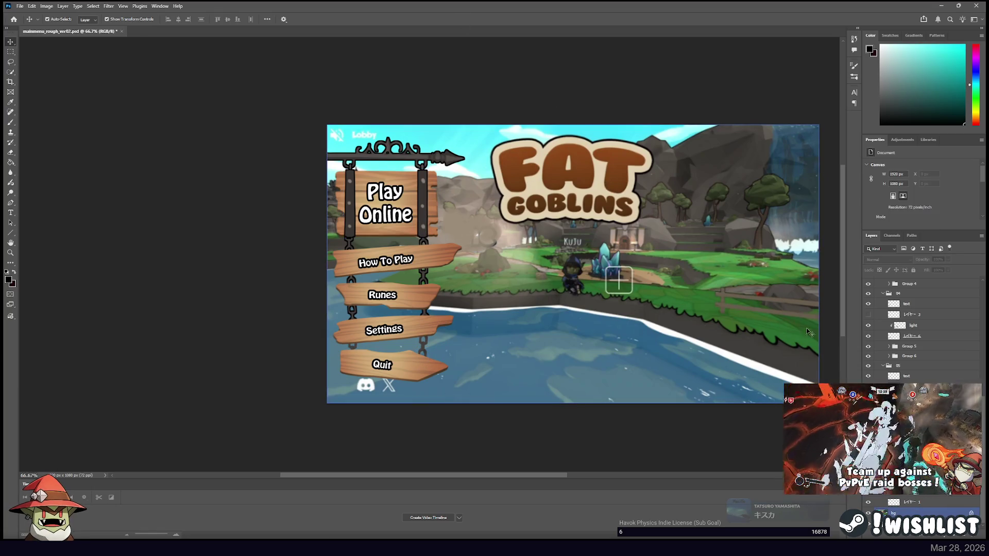
pyautogui.click(373, 164)
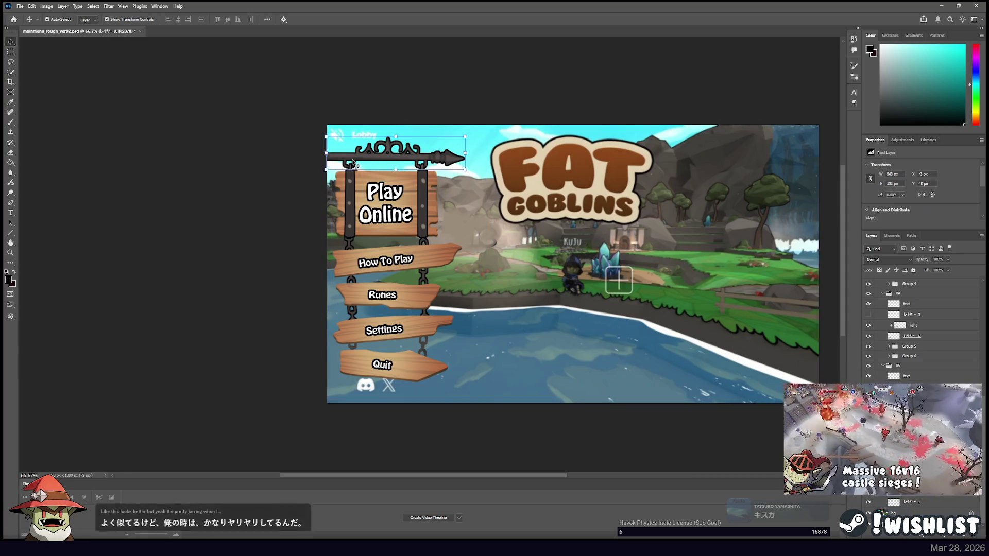
# Pick the stray chain piece beside the Play Online sign and hide its layer.
pyautogui.click(621, 350)
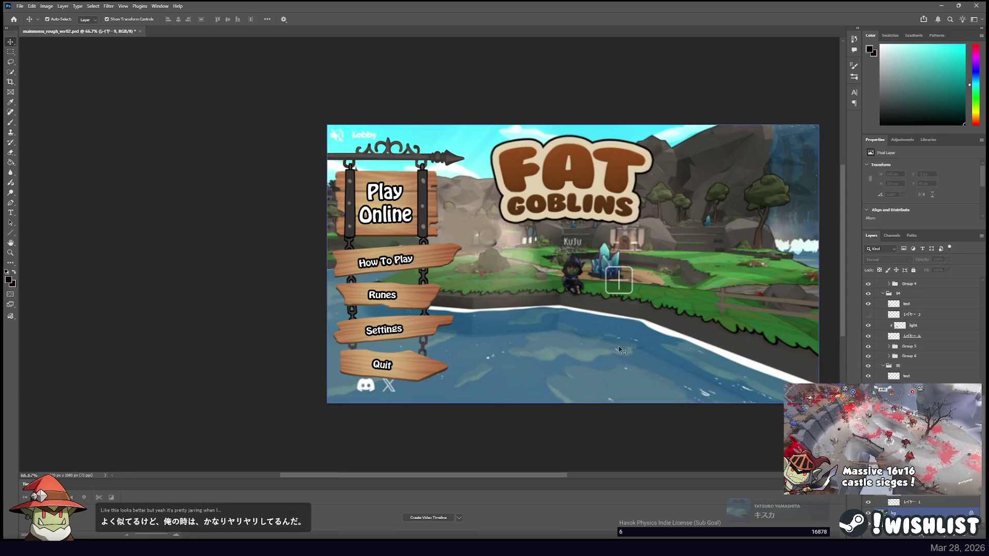
pyautogui.click(351, 241)
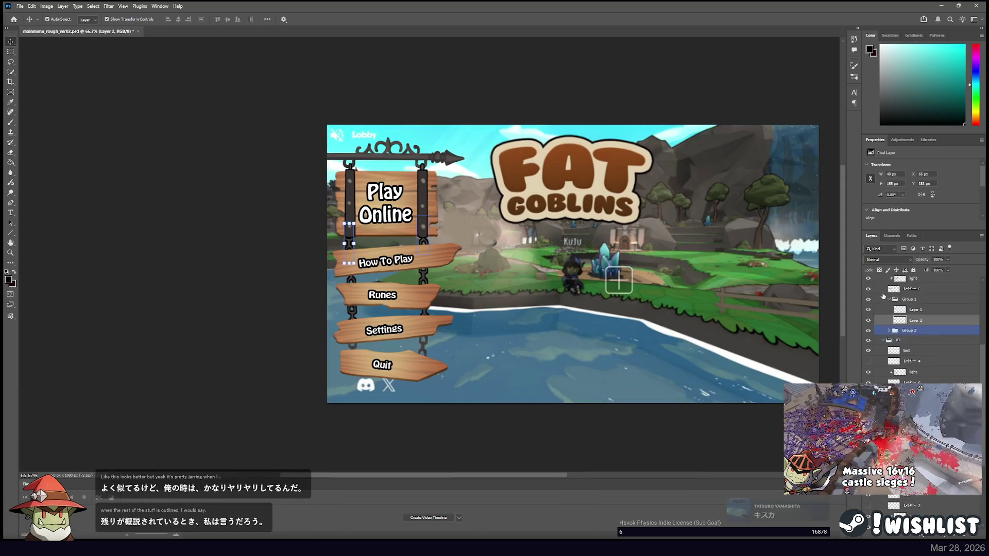
pyautogui.click(868, 310)
pyautogui.click(889, 331)
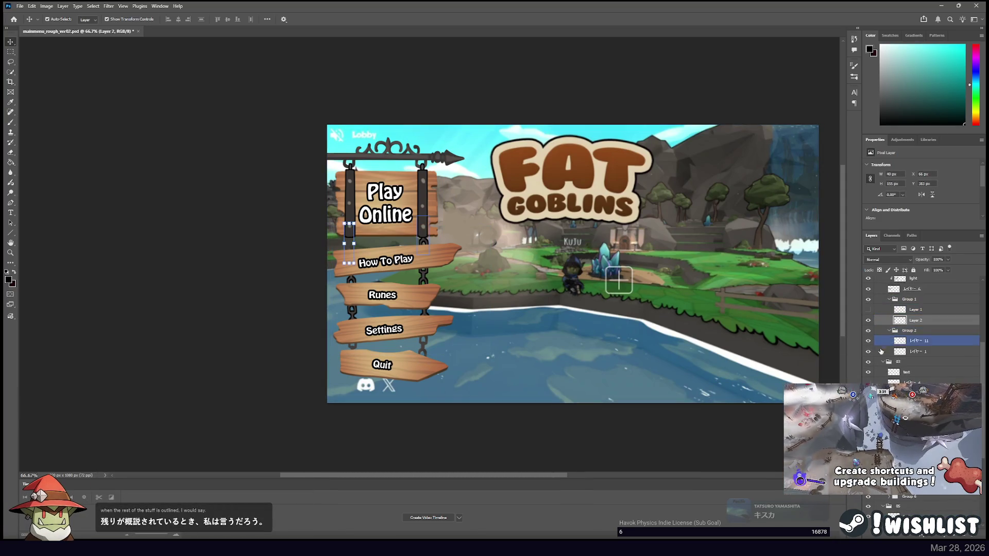
# Deselect Group 5 and select the arrow sign layer レイヤー 1 at the top.
pyautogui.scroll(-3, 880, 354)
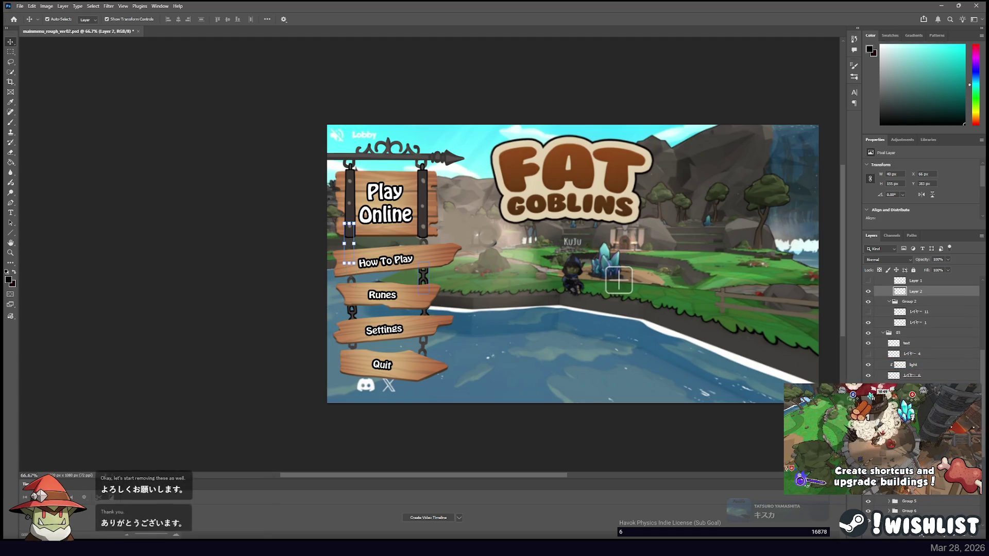
pyautogui.scroll(-6, 922, 330)
pyautogui.scroll(-5, 922, 329)
pyautogui.click(888, 379)
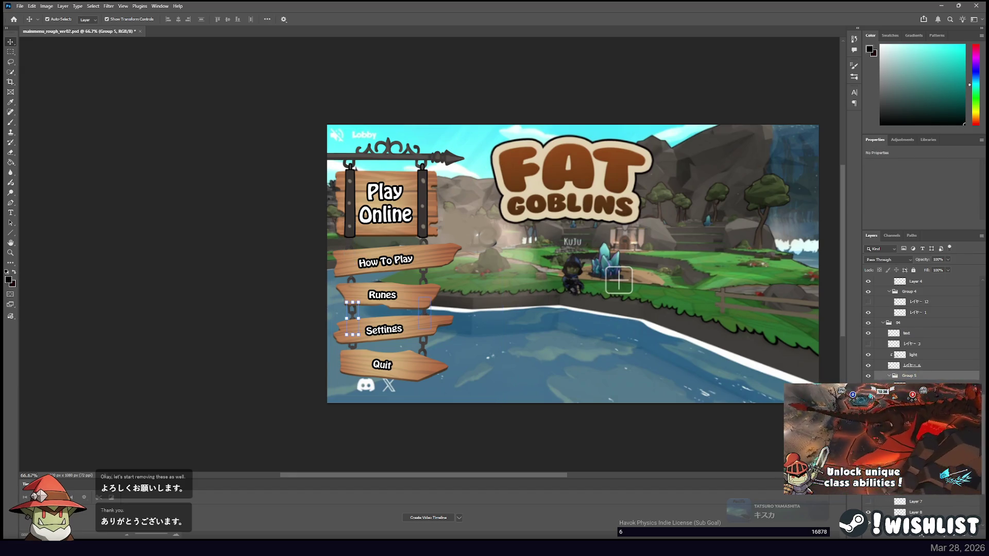
pyautogui.scroll(-4, 888, 354)
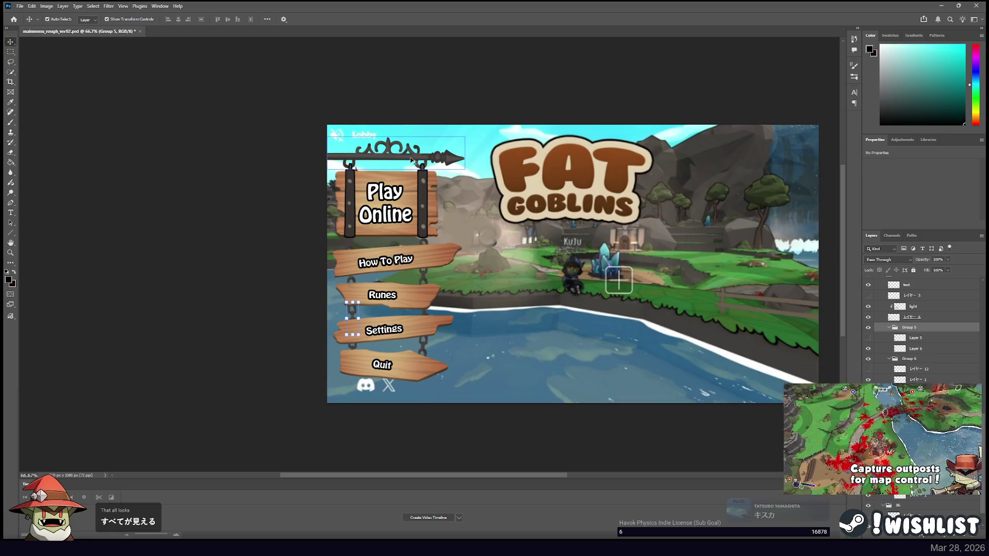
pyautogui.click(430, 95)
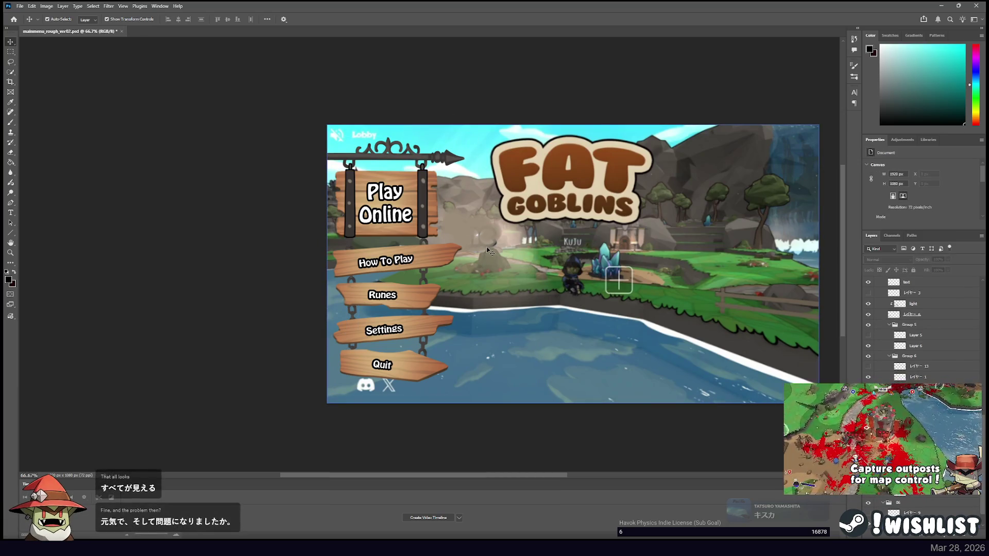
pyautogui.click(425, 157)
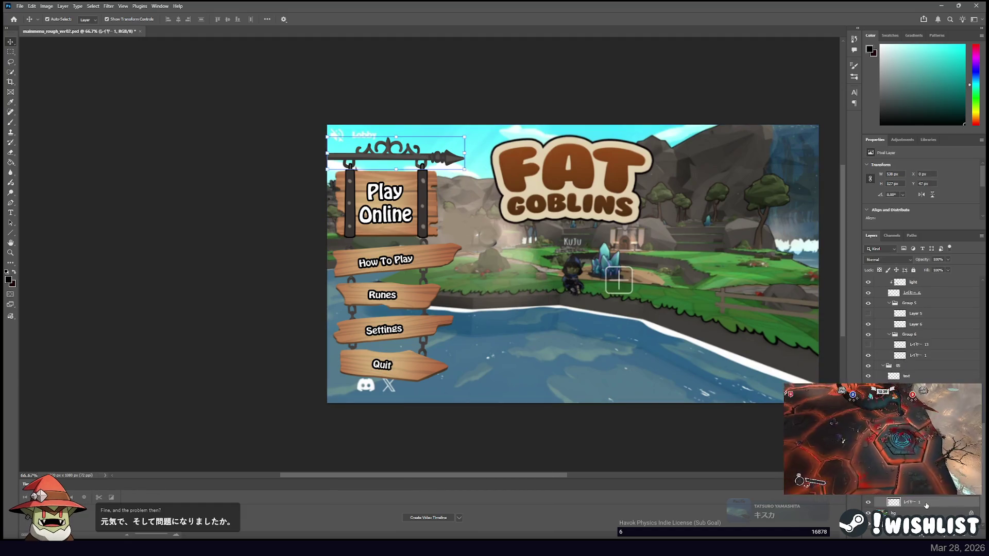
pyautogui.press('h')
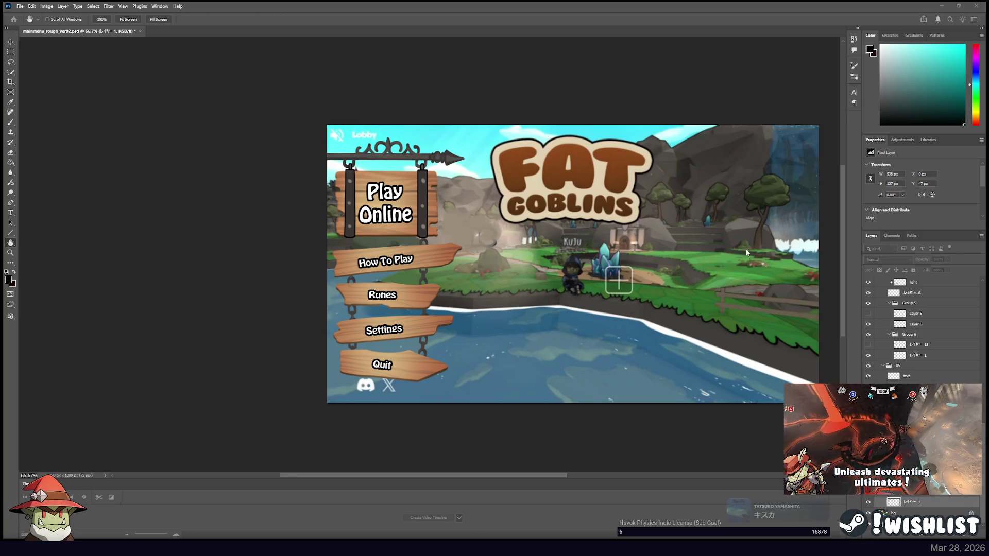
pyautogui.press('v')
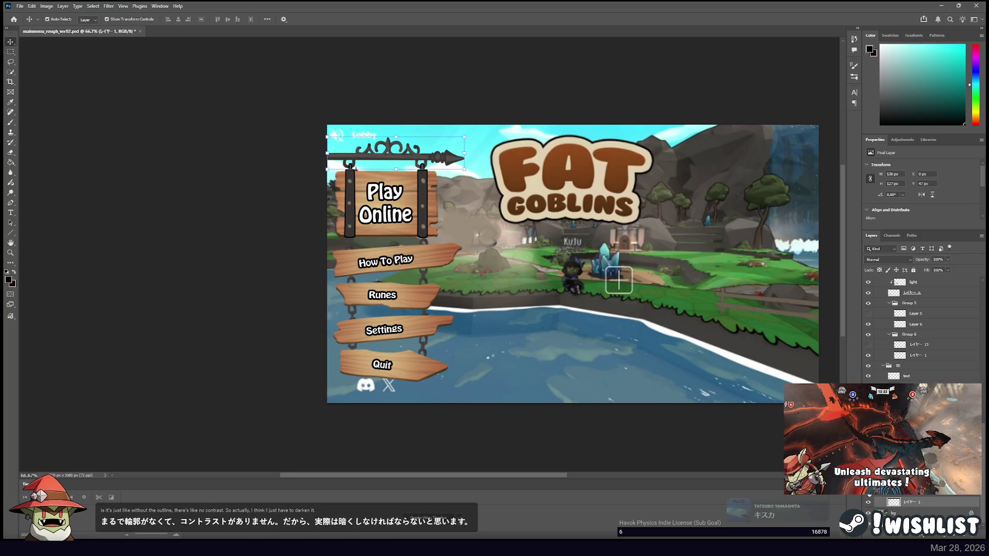
pyautogui.click(422, 348)
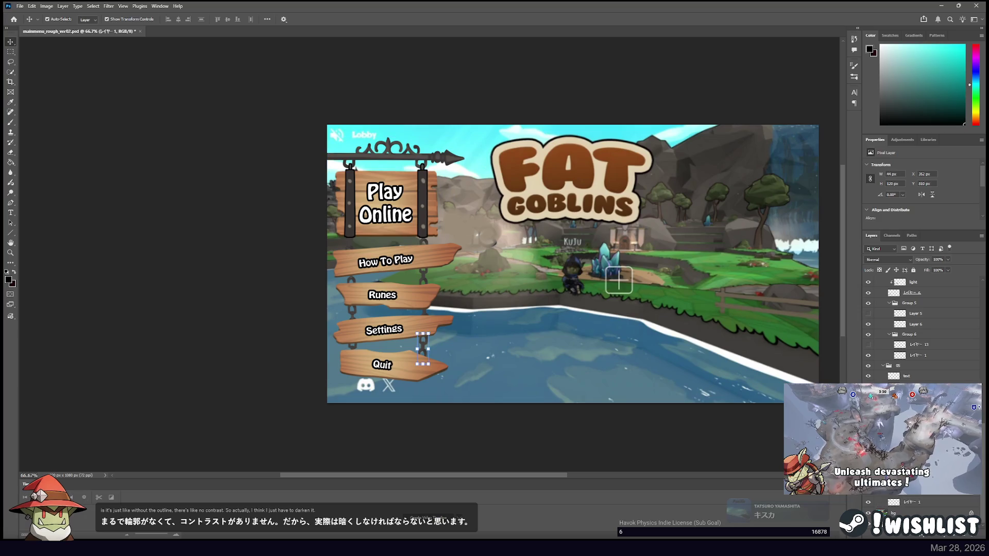
pyautogui.press('h')
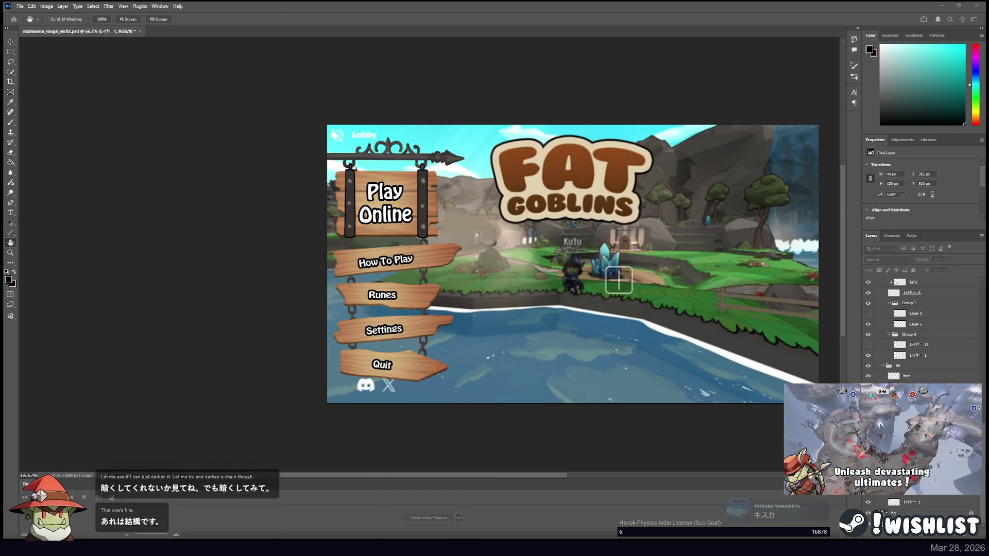
pyautogui.press('i')
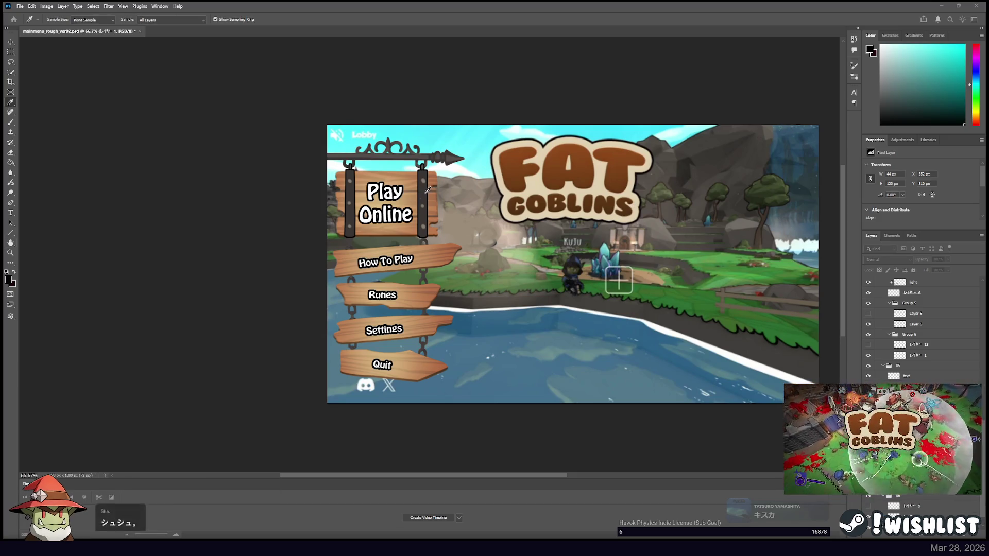
pyautogui.press('h')
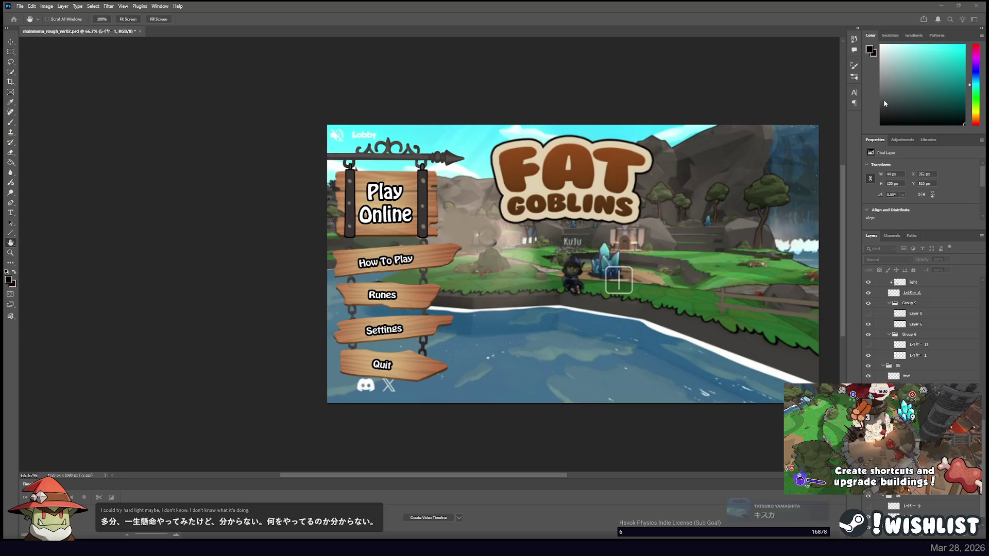
pyautogui.press('v')
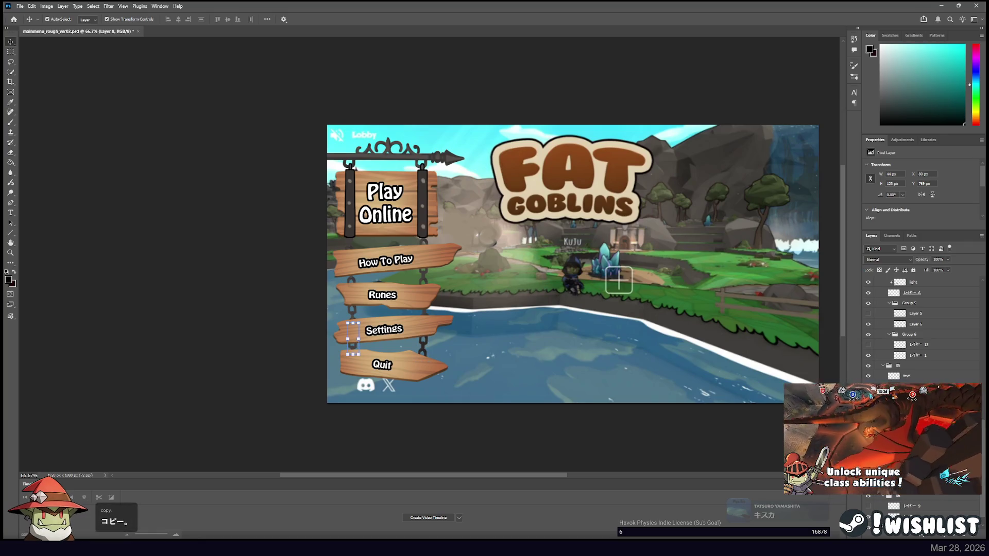
pyautogui.click(353, 339)
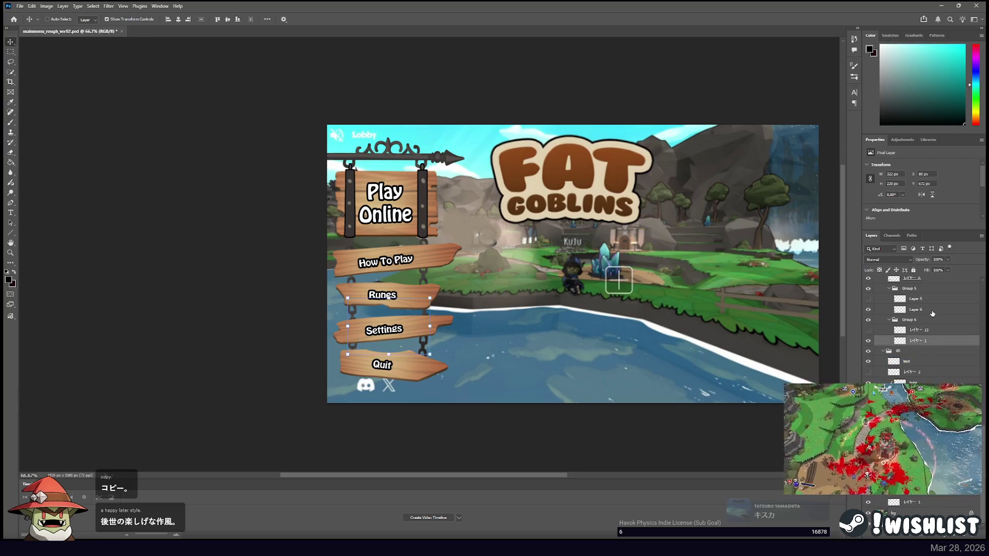
pyautogui.scroll(3, 927, 335)
pyautogui.click(922, 345)
pyautogui.scroll(-2, 922, 346)
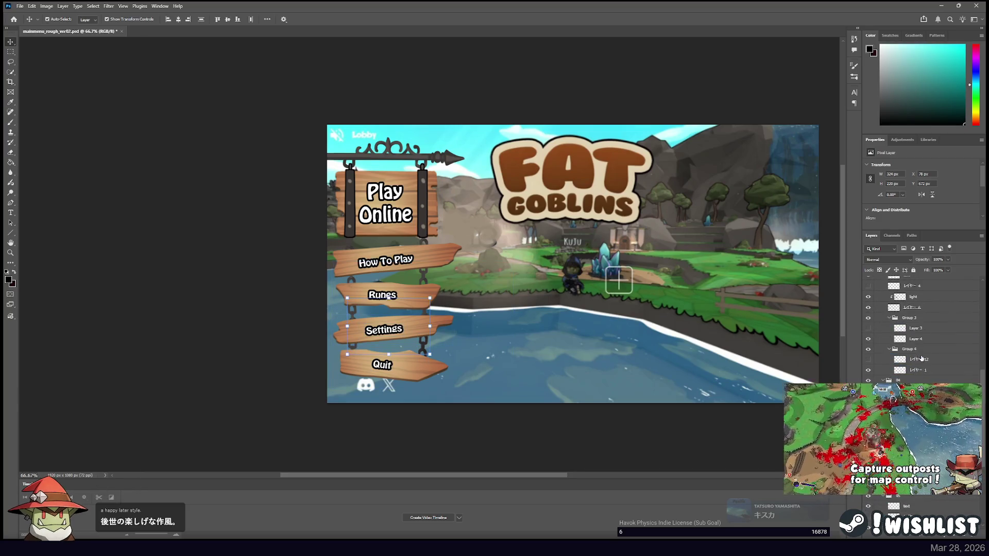
pyautogui.click(935, 346)
pyautogui.scroll(2, 934, 350)
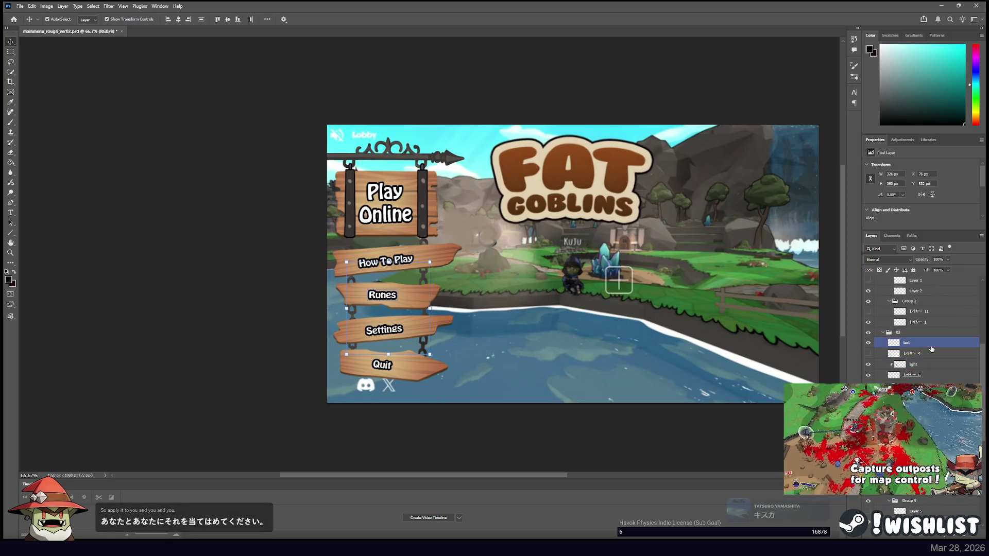
pyautogui.scroll(2, 927, 371)
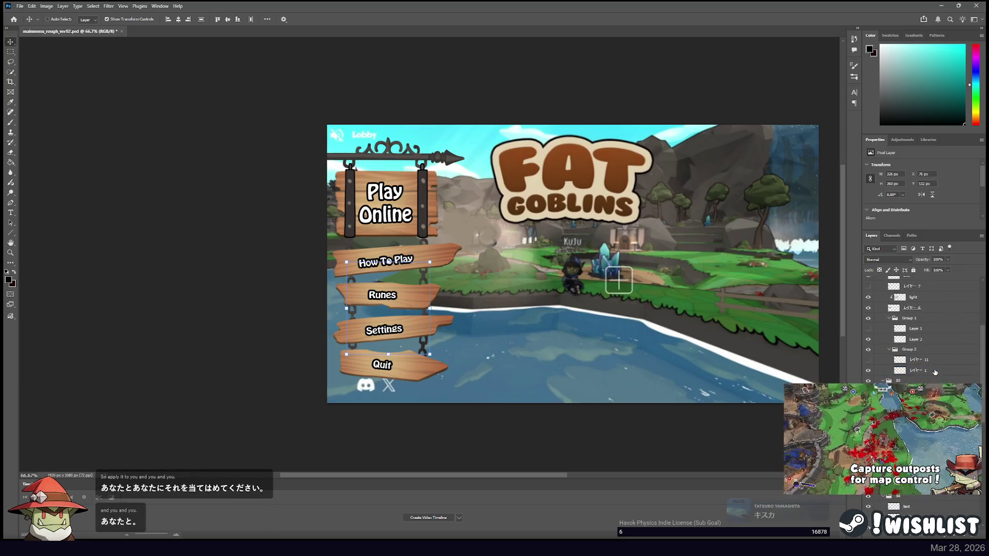
pyautogui.scroll(3, 934, 344)
pyautogui.click(916, 353)
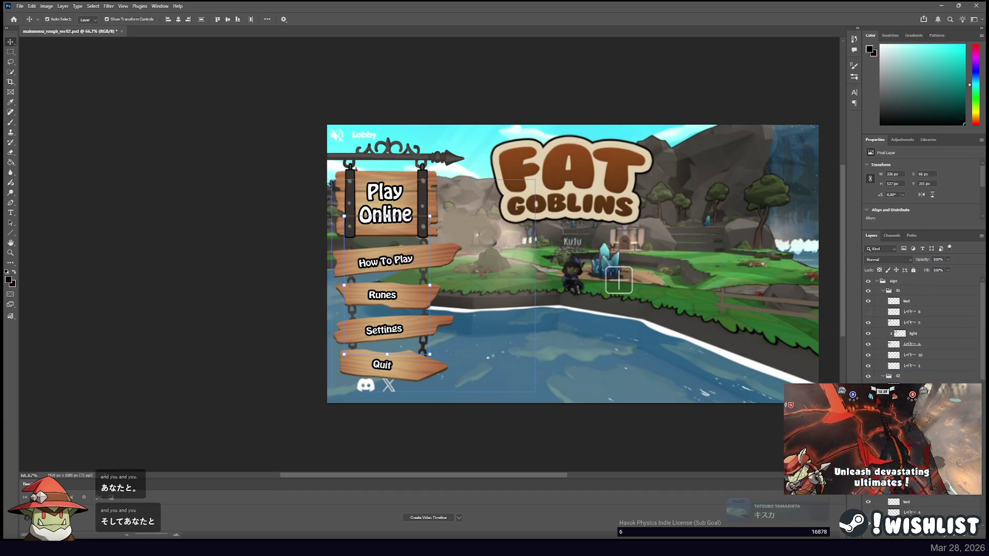
pyautogui.click(919, 356)
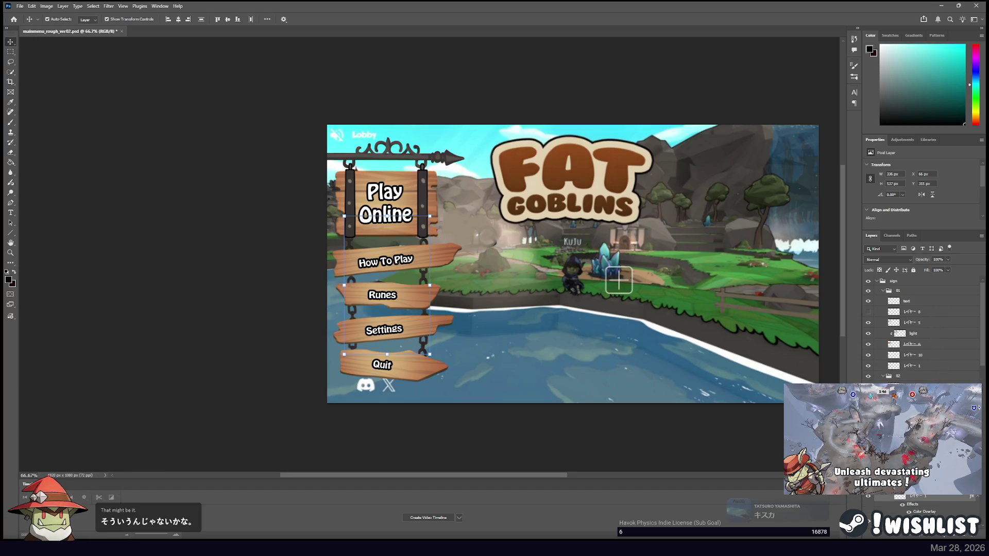
pyautogui.click(386, 161)
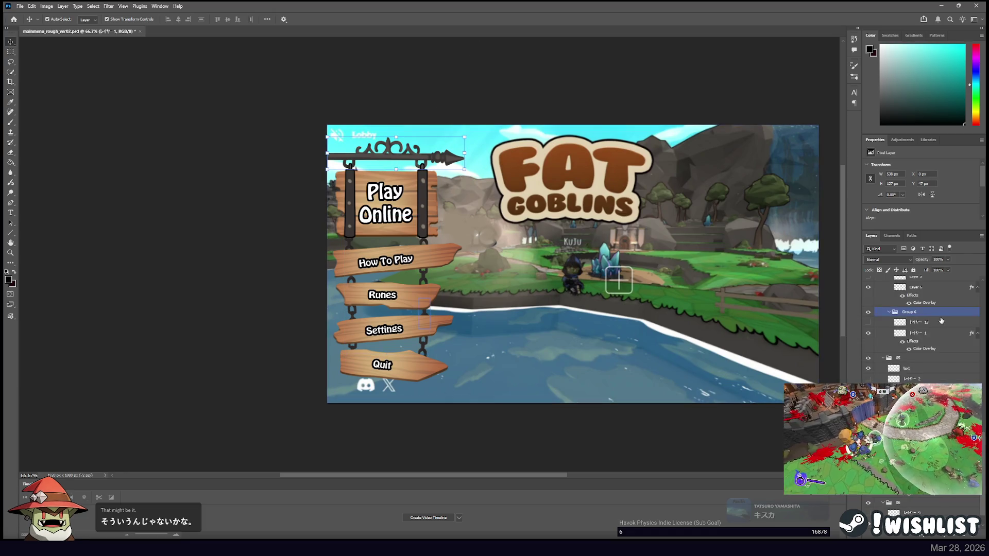
pyautogui.click(512, 66)
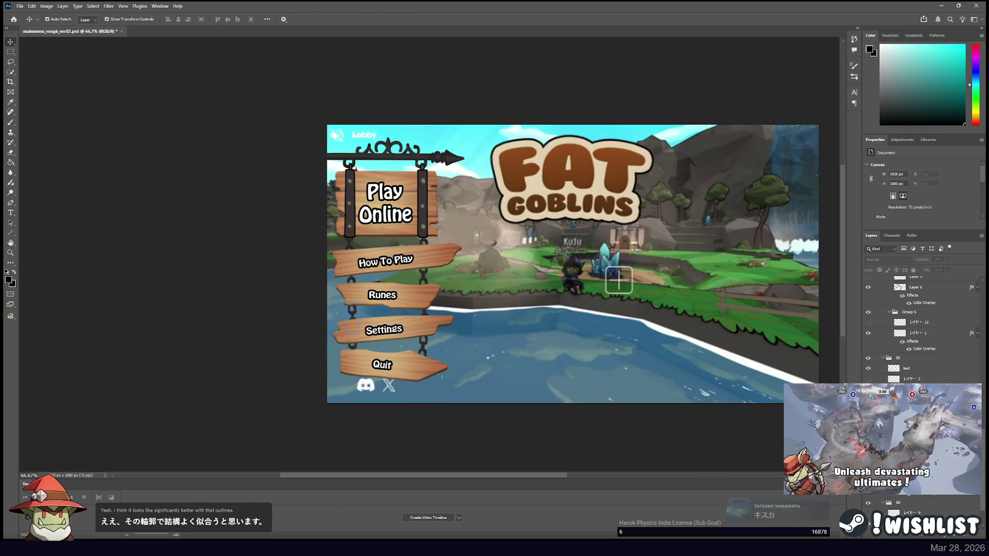
# Select the Play Online light and text layers and toggle the text's visibility to compare.
pyautogui.scroll(5, 922, 330)
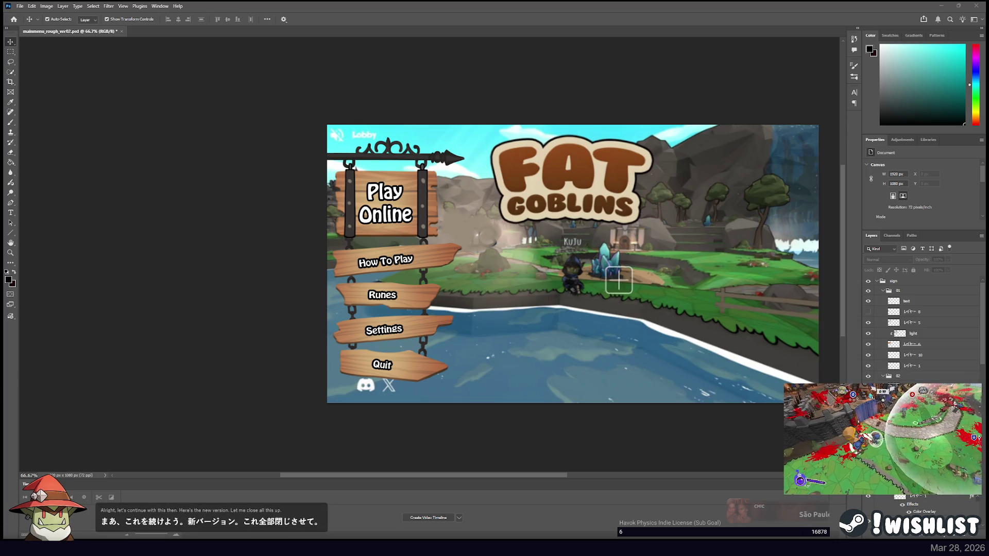
pyautogui.click(399, 202)
pyautogui.click(389, 178)
pyautogui.click(390, 206)
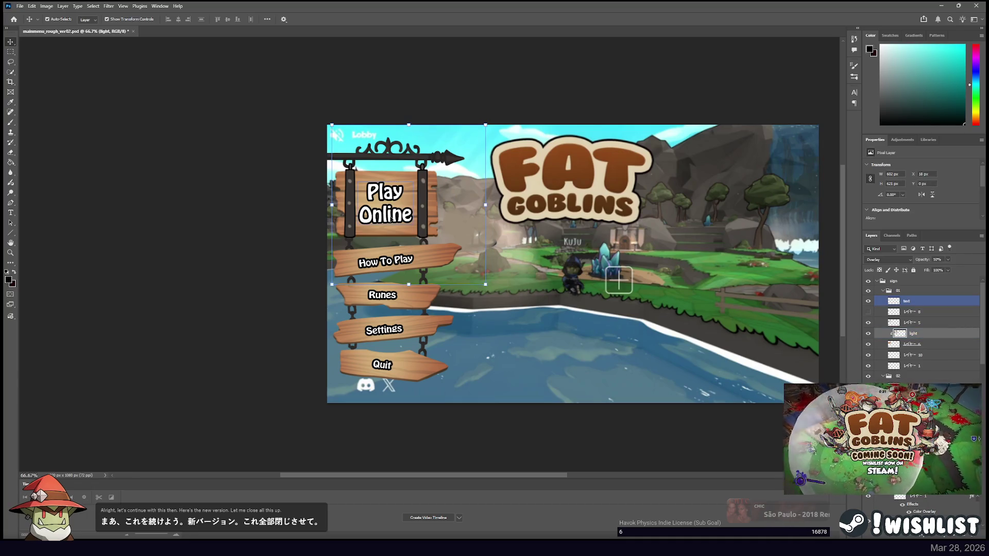
pyautogui.click(869, 301)
pyautogui.click(868, 301)
pyautogui.click(868, 302)
pyautogui.click(869, 301)
pyautogui.click(868, 302)
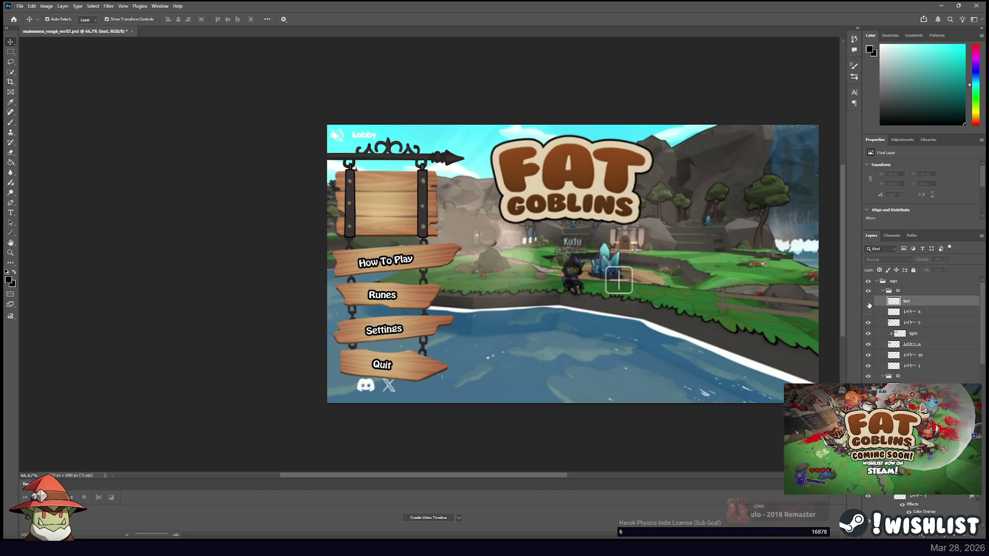
pyautogui.click(868, 301)
pyautogui.click(868, 302)
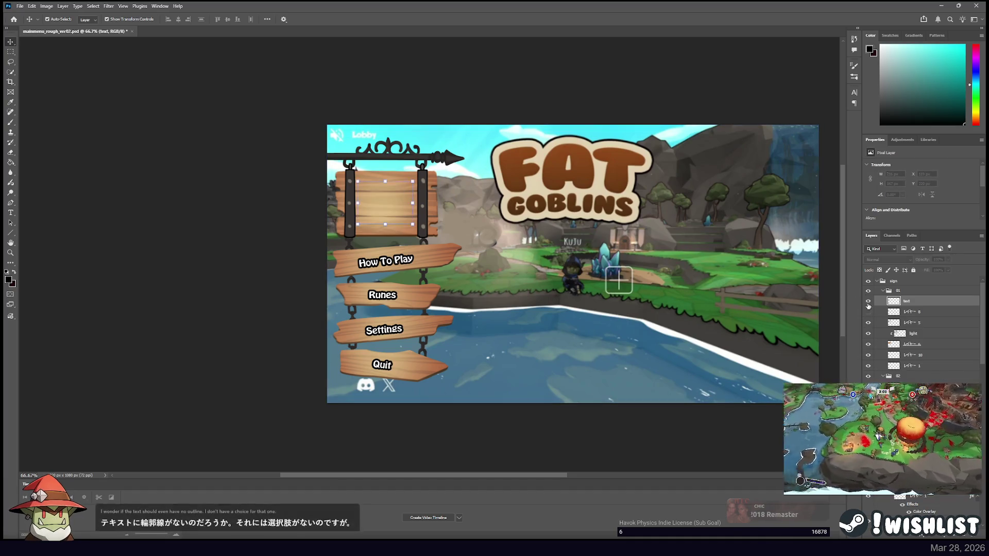
pyautogui.click(868, 301)
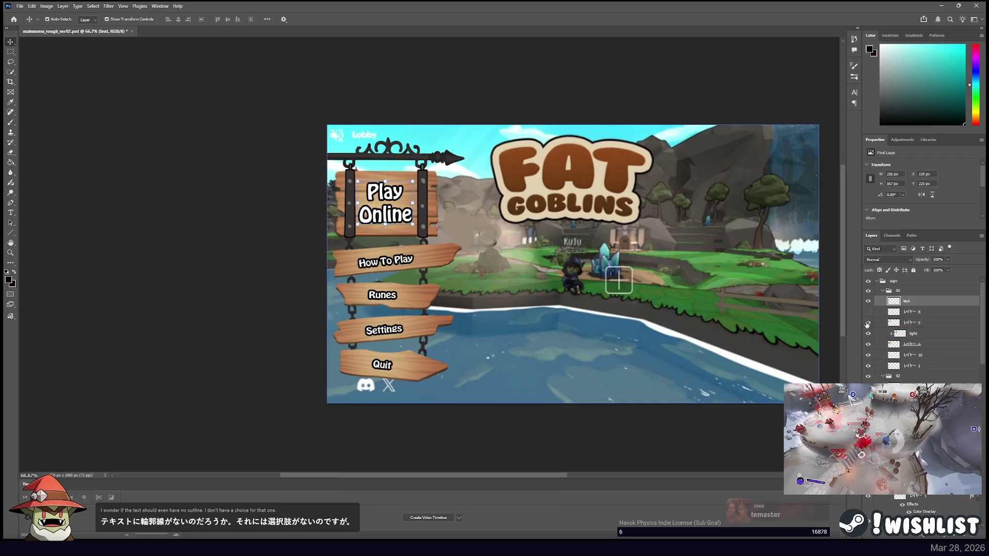
# Collapse sign groups 01, 02, 03, 04 and 05, and expand group 06.
pyautogui.click(878, 292)
pyautogui.click(878, 292)
pyautogui.click(882, 300)
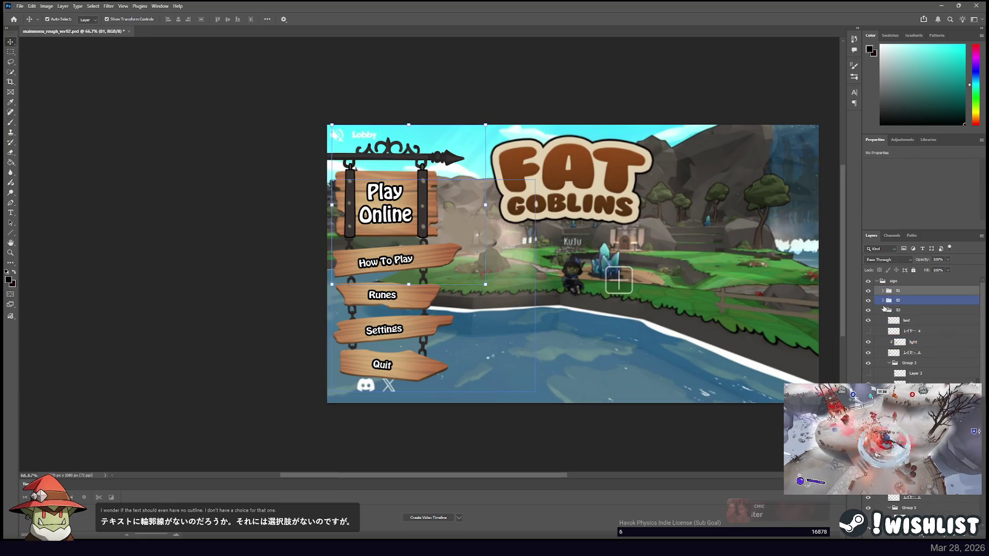
pyautogui.click(882, 310)
pyautogui.click(882, 320)
pyautogui.click(882, 330)
pyautogui.click(882, 340)
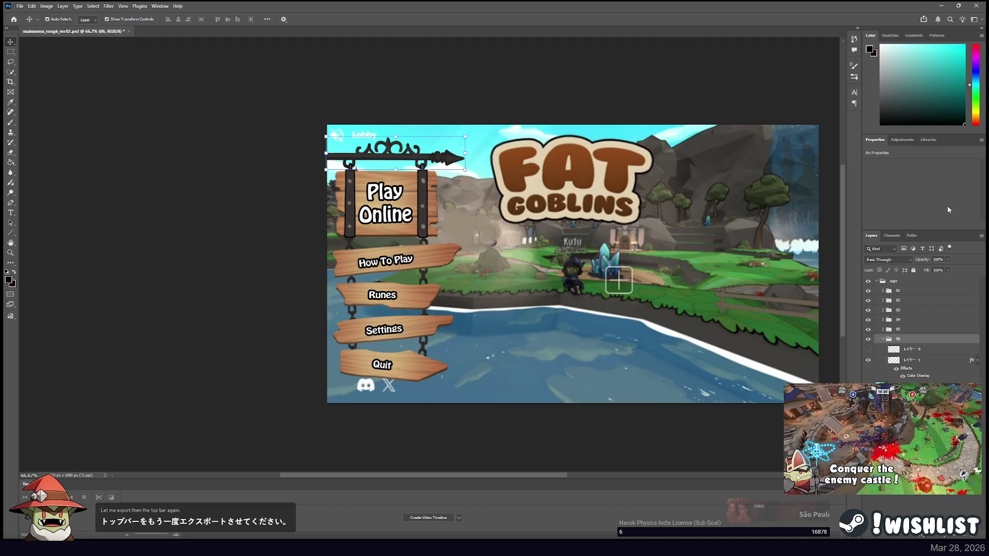
# Hide the top arrow sign group 06, briefly toggling group 05 off and on.
pyautogui.hotkey('ctrl', 'shift', 'alt', 'w')
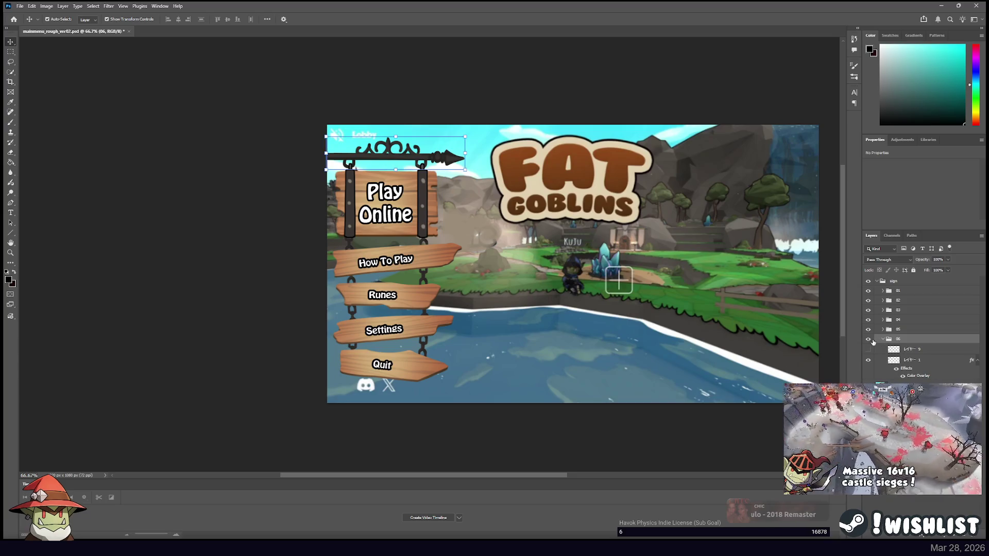
pyautogui.click(878, 341)
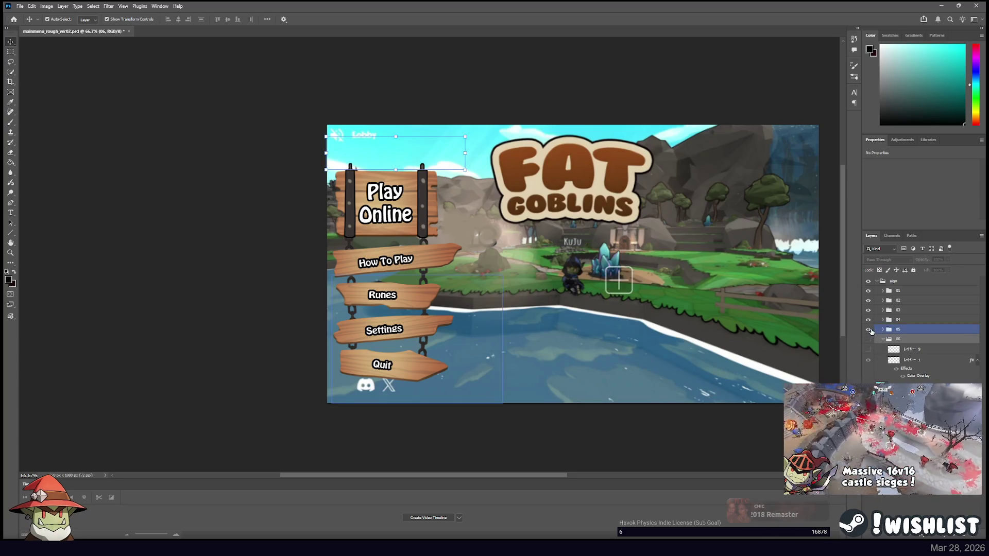
pyautogui.click(879, 330)
pyautogui.click(878, 330)
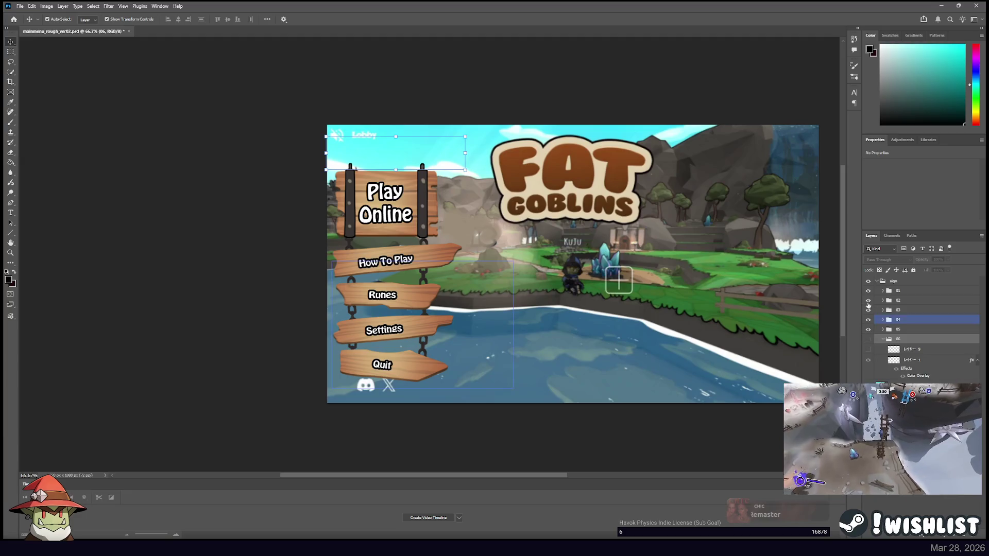
# Toggle the Play Online and How To Play signs to check them, then expand group 02.
pyautogui.click(868, 292)
pyautogui.click(868, 291)
pyautogui.click(868, 292)
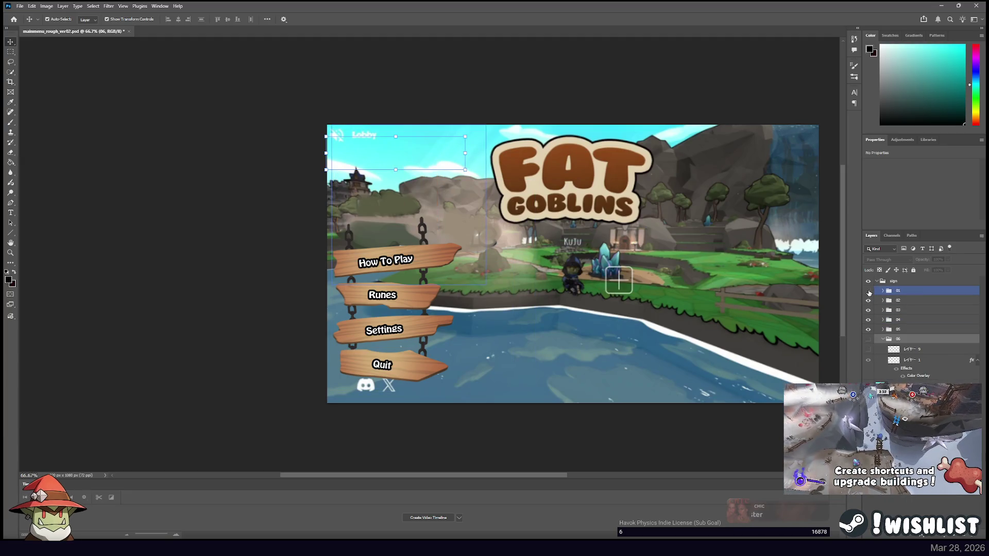
pyautogui.click(868, 291)
pyautogui.click(915, 292)
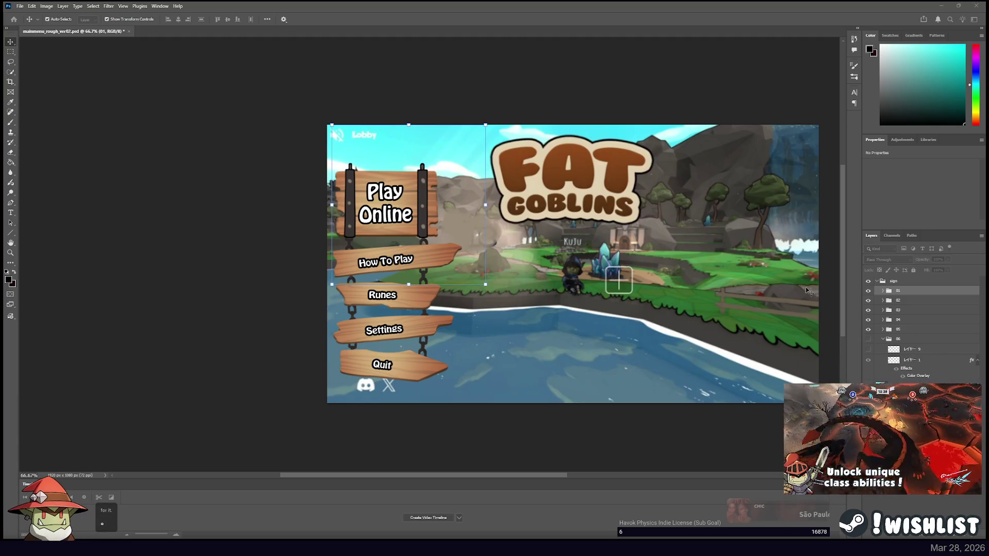
pyautogui.click(868, 300)
pyautogui.click(869, 301)
pyautogui.click(898, 301)
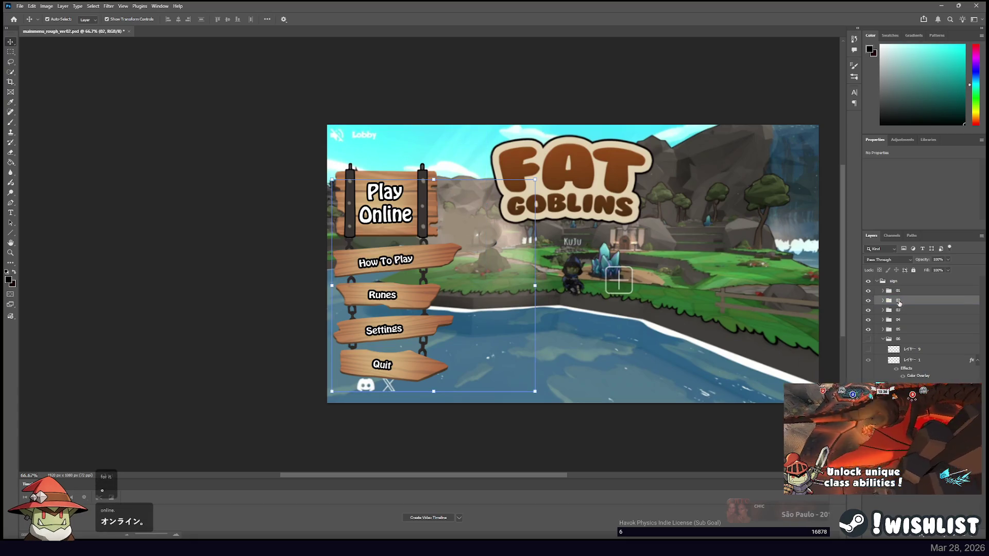
pyautogui.click(868, 301)
pyautogui.click(868, 301)
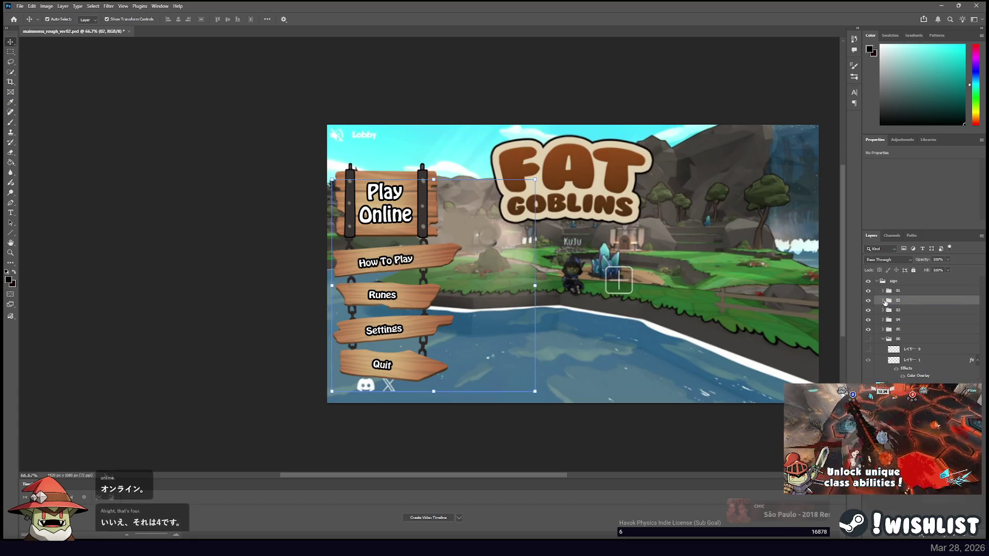
pyautogui.click(882, 300)
pyautogui.click(909, 332)
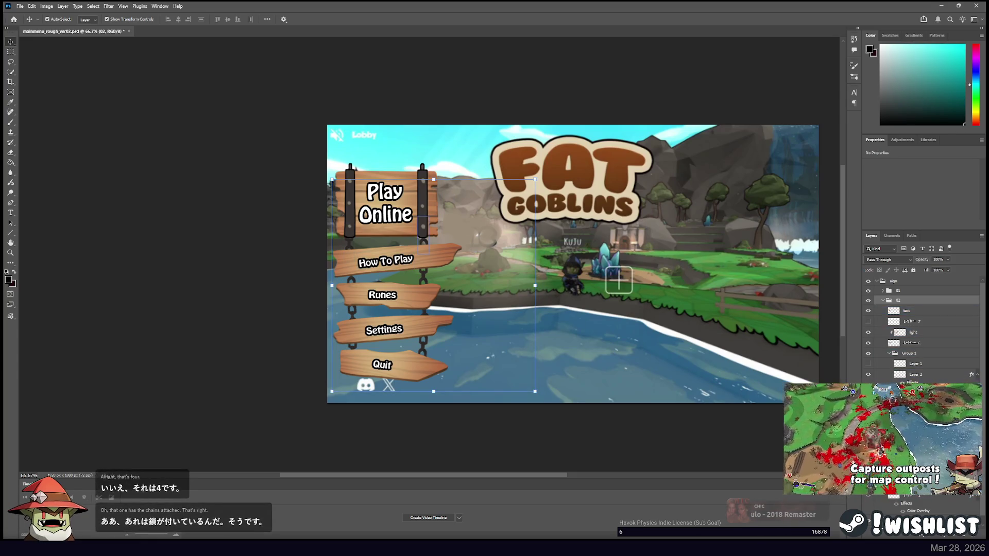
# Collapse the Group 1 and Group 2 chains and the 02 group, then hide the How To Play sign.
pyautogui.click(888, 353)
pyautogui.click(888, 363)
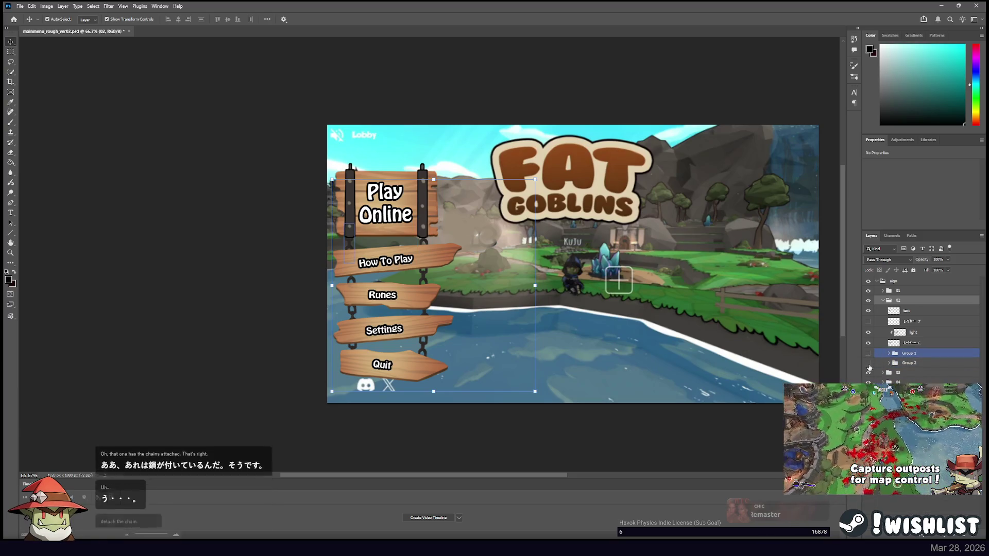
pyautogui.click(911, 301)
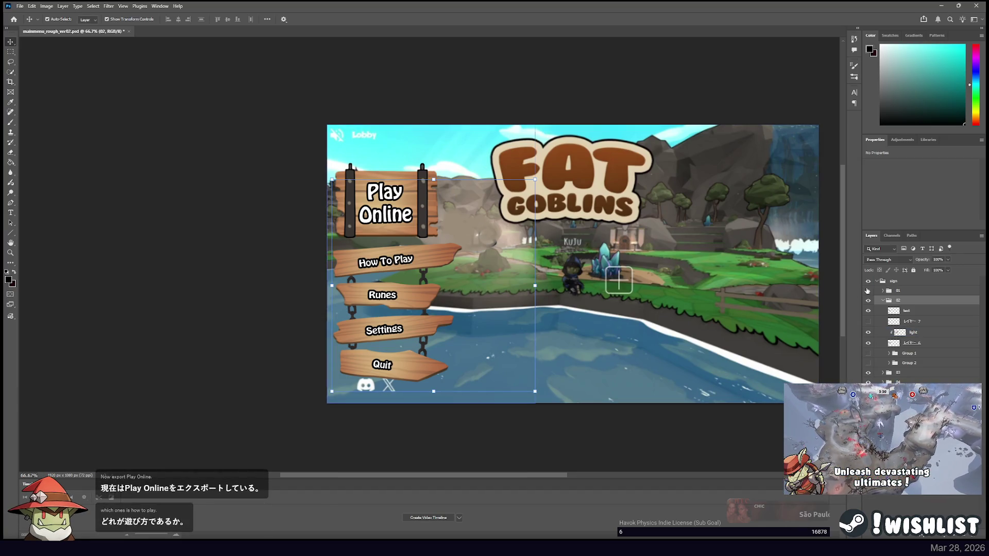
pyautogui.click(921, 351)
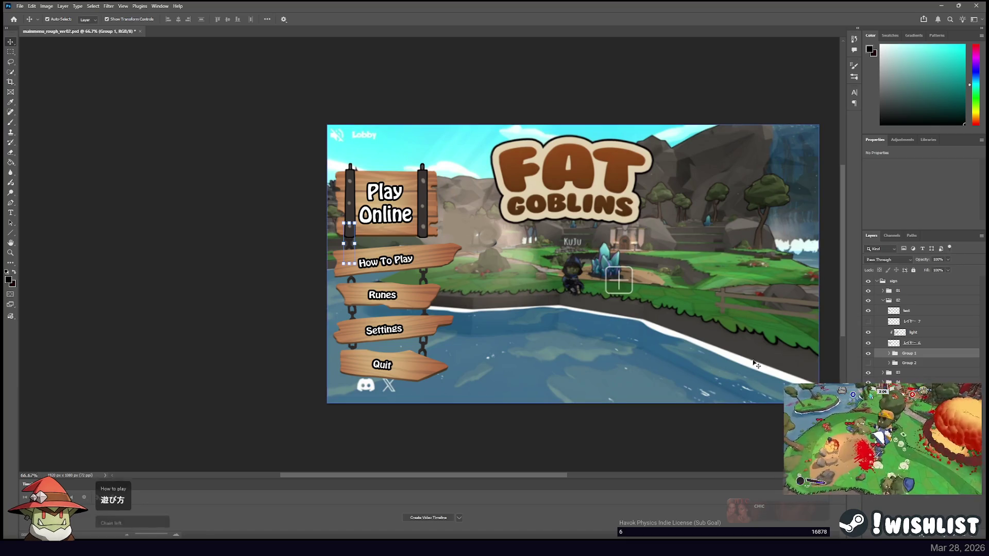
pyautogui.click(868, 353)
pyautogui.click(911, 366)
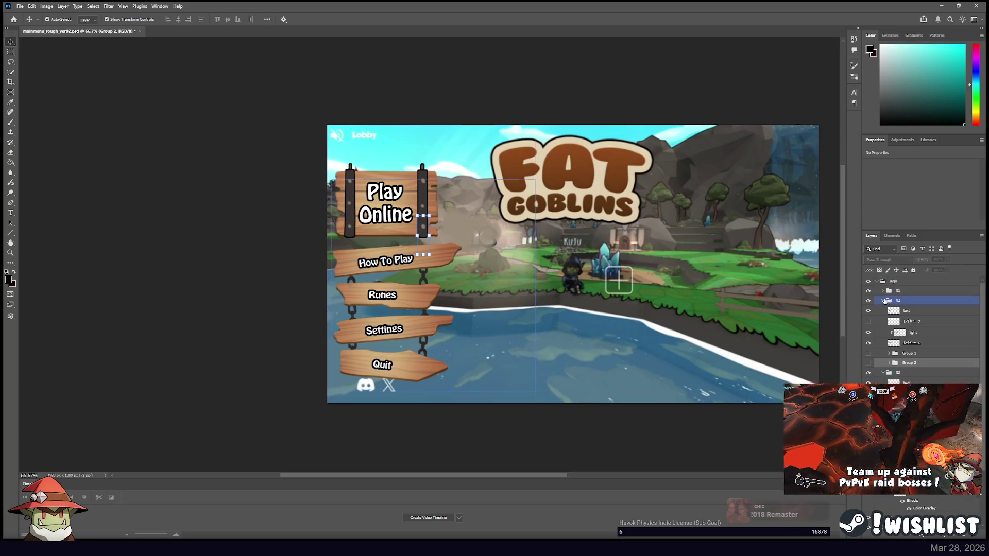
pyautogui.click(882, 301)
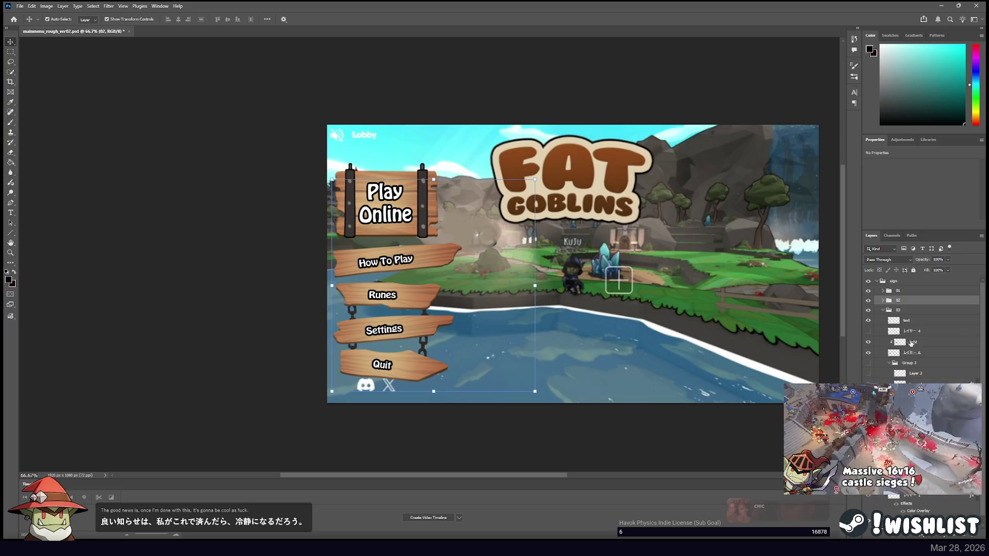
pyautogui.click(868, 300)
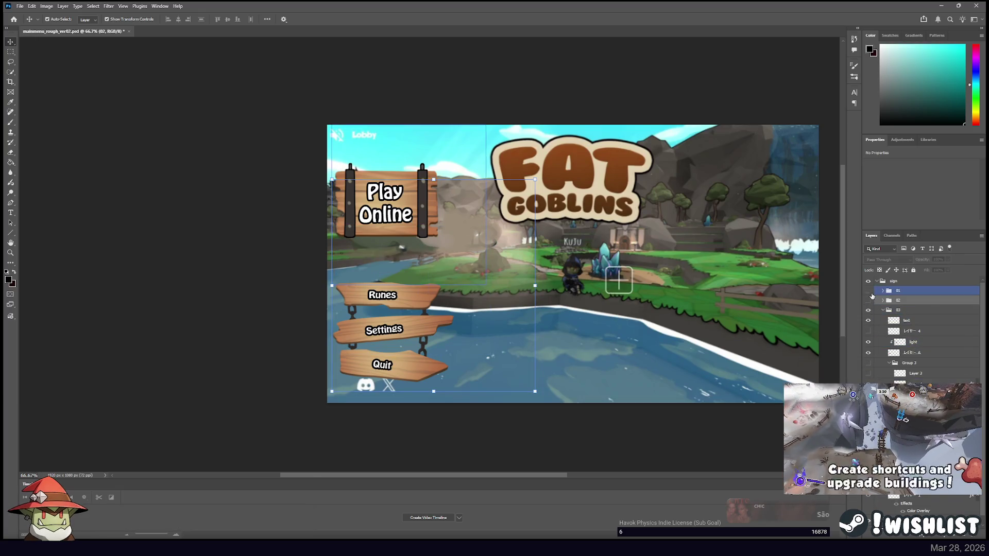
# Hide the Play Online sign group 01 and select the Runes sign group 03.
pyautogui.click(868, 291)
pyautogui.hotkey('alt', '[')
pyautogui.hotkey('alt', '[')
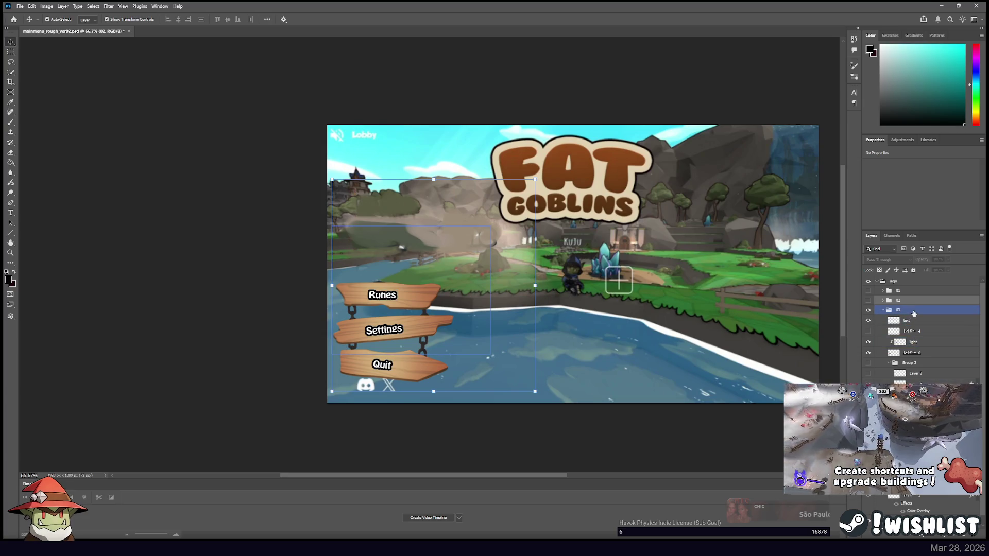
pyautogui.click(913, 311)
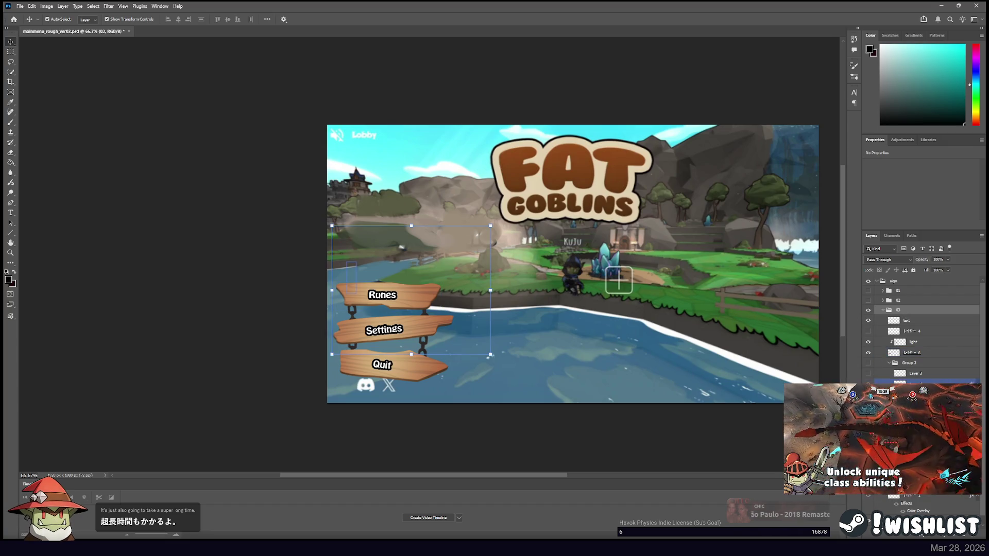
pyautogui.click(868, 363)
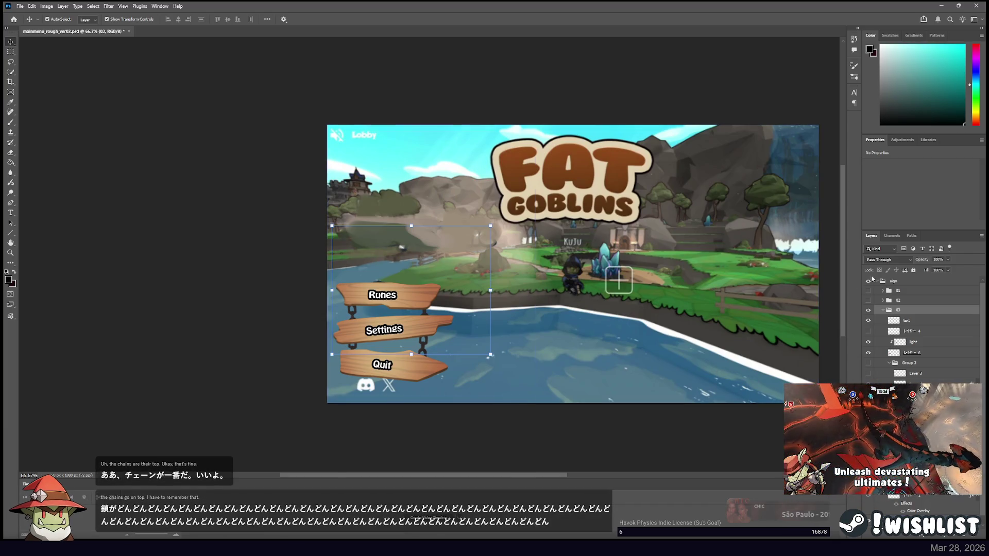
# Check the Runes chains Group 3 and Group 4, then hide and collapse group 03.
pyautogui.click(880, 324)
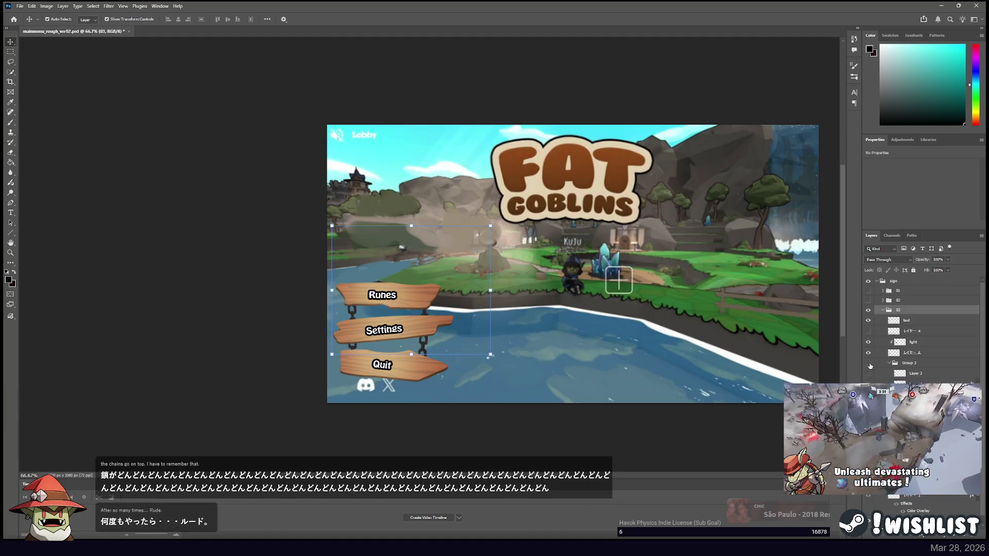
pyautogui.click(911, 365)
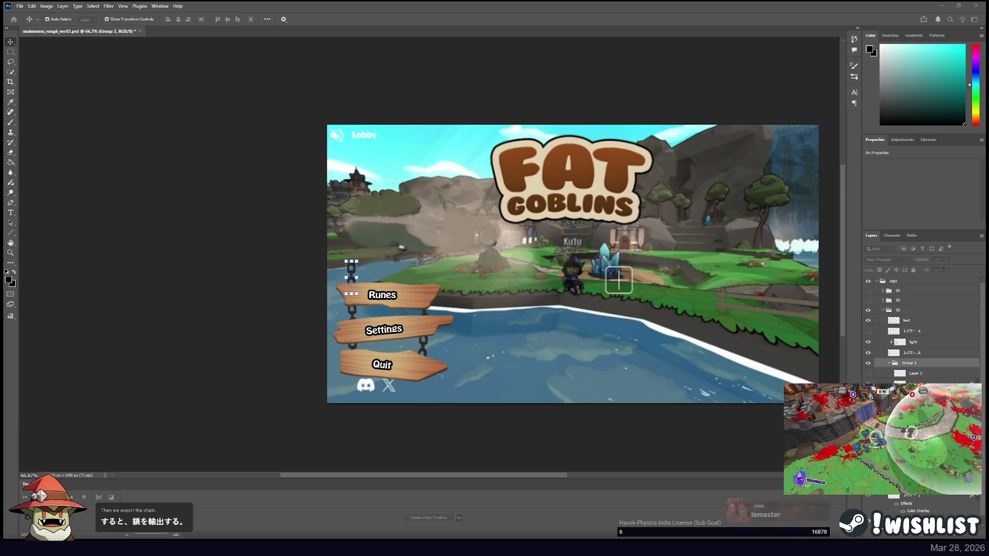
pyautogui.click(860, 346)
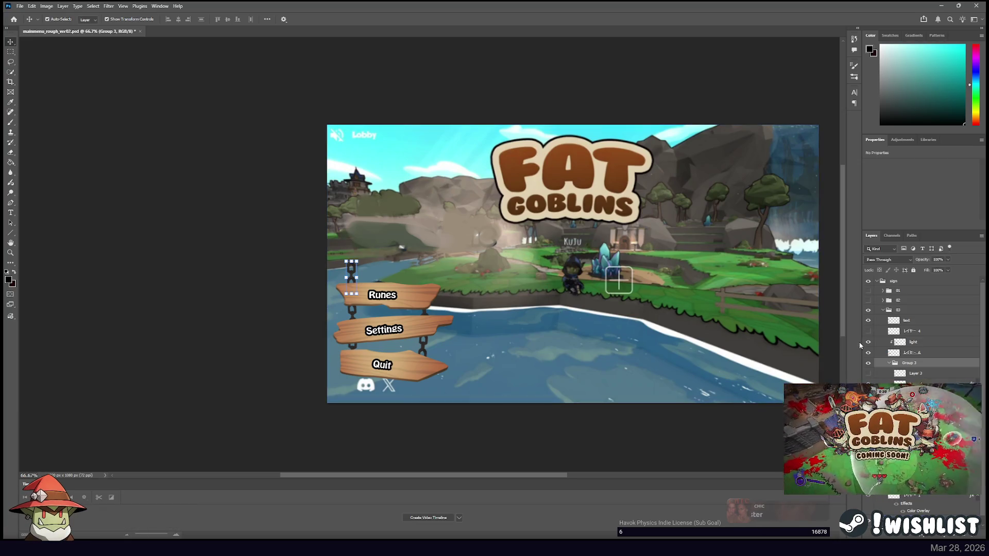
pyautogui.click(868, 363)
pyautogui.click(912, 394)
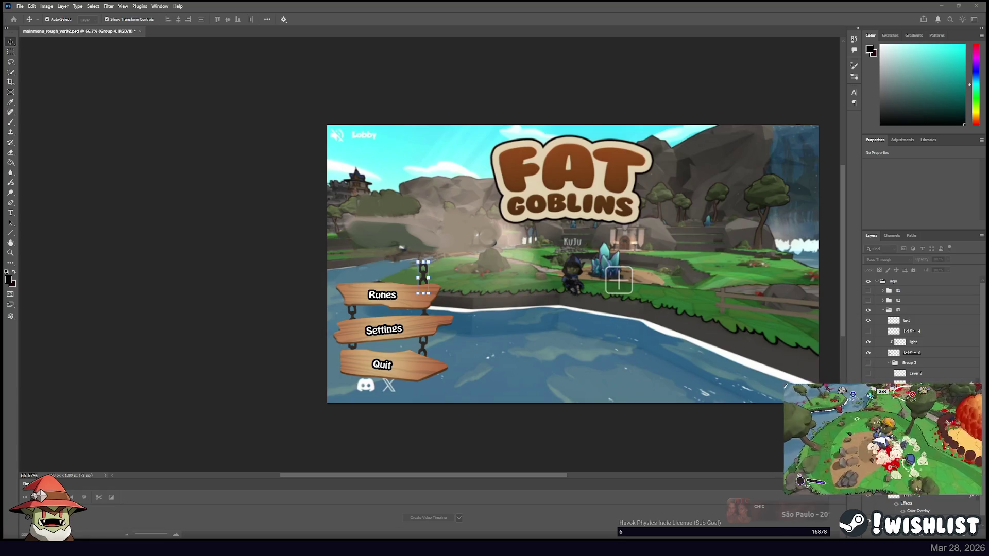
pyautogui.click(839, 354)
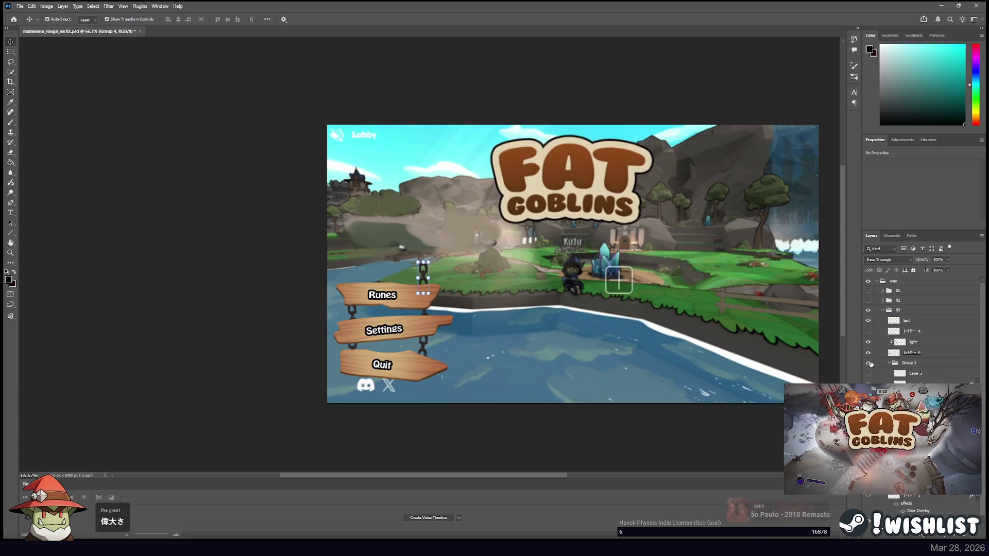
pyautogui.click(868, 310)
pyautogui.click(883, 310)
pyautogui.moveTo(898, 310); pyautogui.dragTo(874, 323)
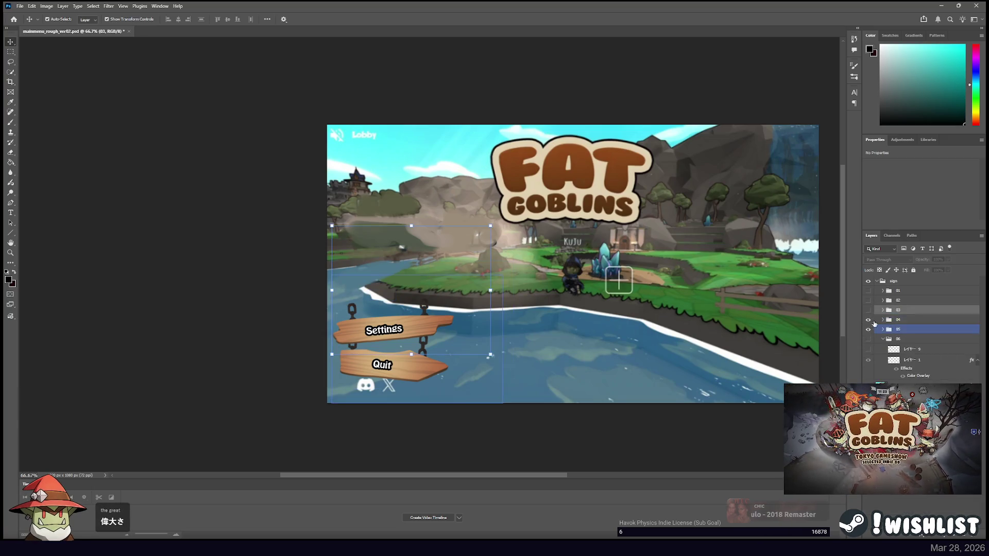
# Expand the Settings sign group 04 and toggle its visibility to check it.
pyautogui.click(882, 320)
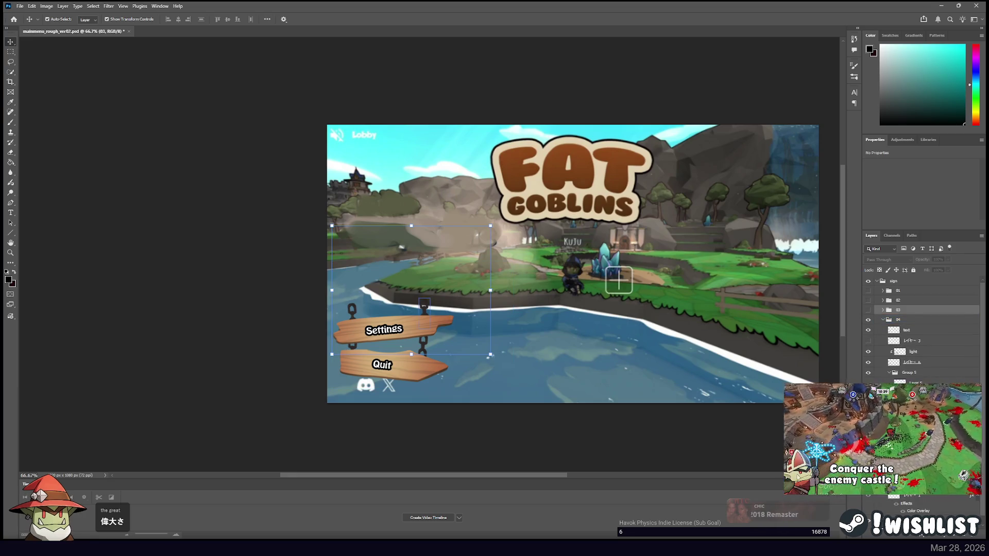
pyautogui.click(908, 320)
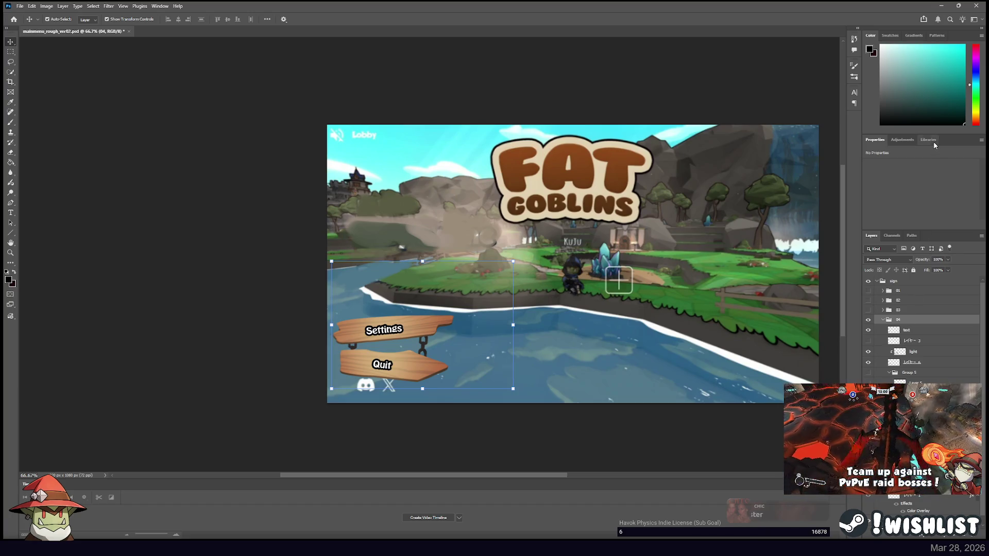
pyautogui.click(526, 278)
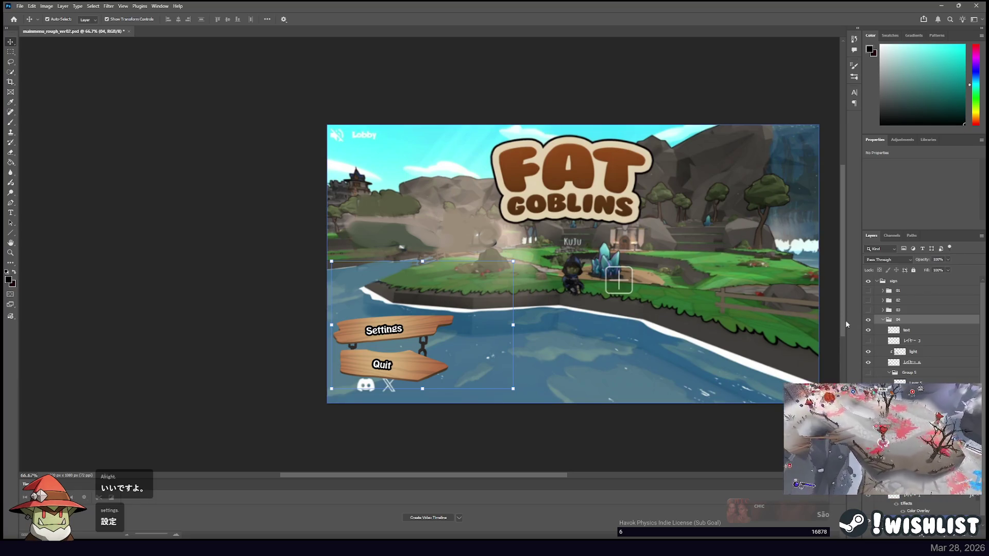
pyautogui.click(867, 320)
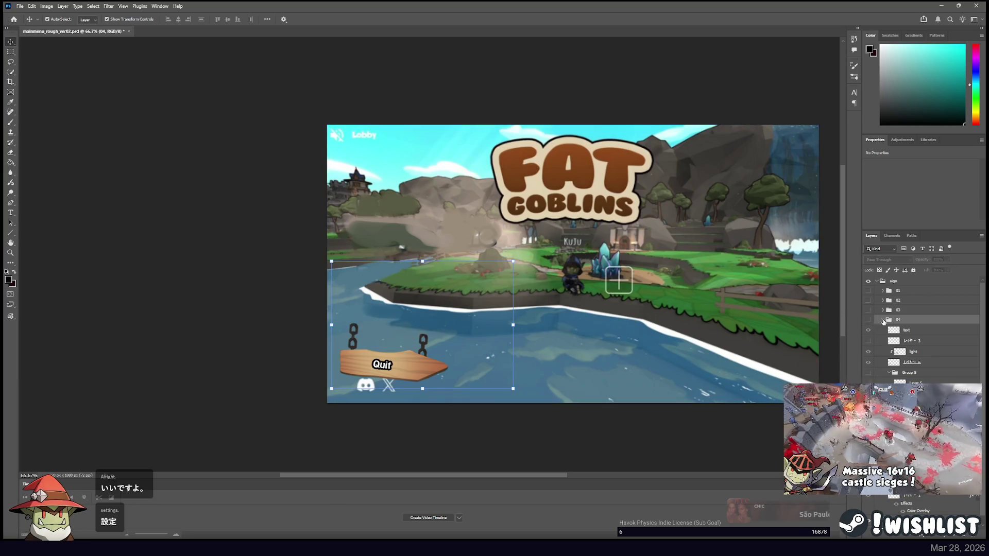
pyautogui.click(868, 320)
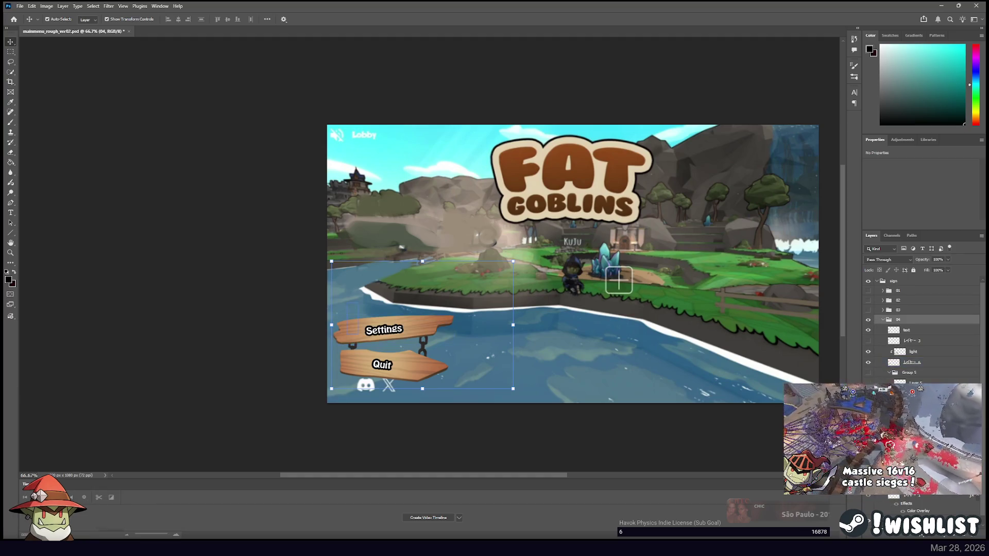
# Select the chains above the Settings sign, then hide group 04 and collapse it.
pyautogui.click(423, 306)
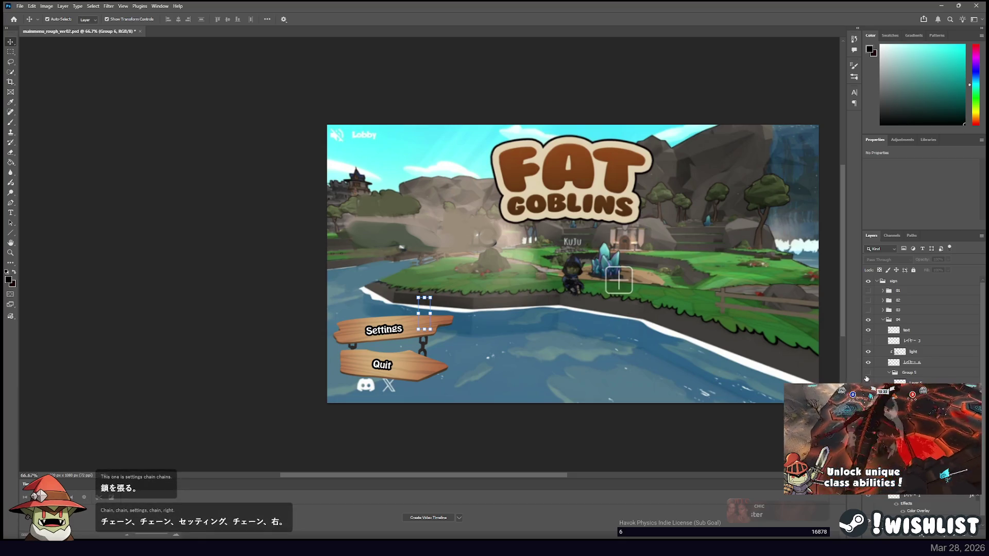
pyautogui.click(352, 312)
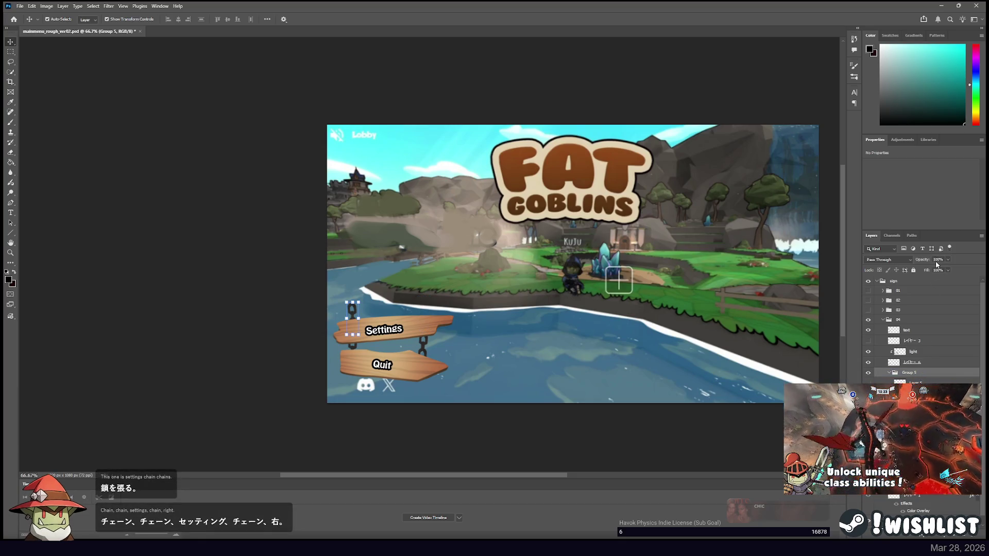
pyautogui.press('space')
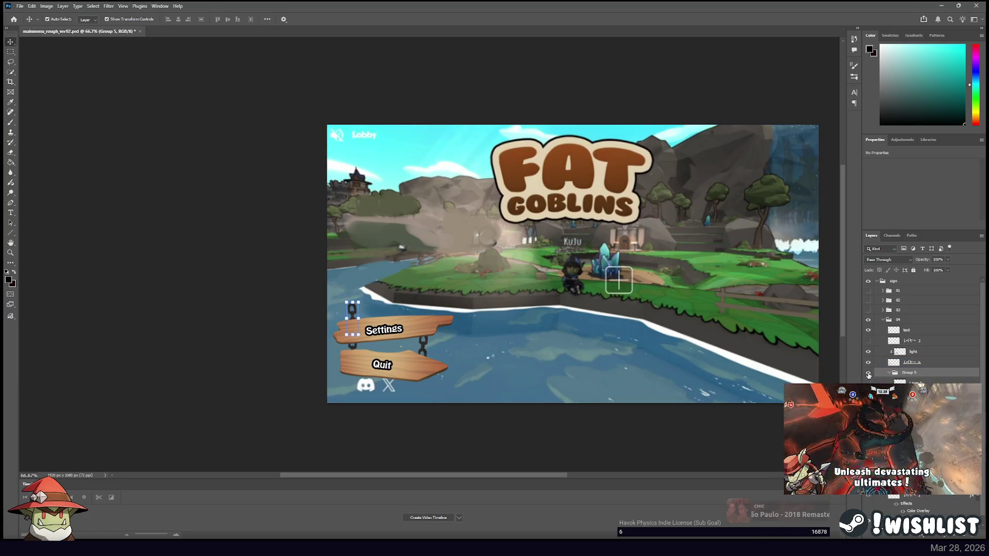
pyautogui.moveTo(905, 339); pyautogui.dragTo(885, 352)
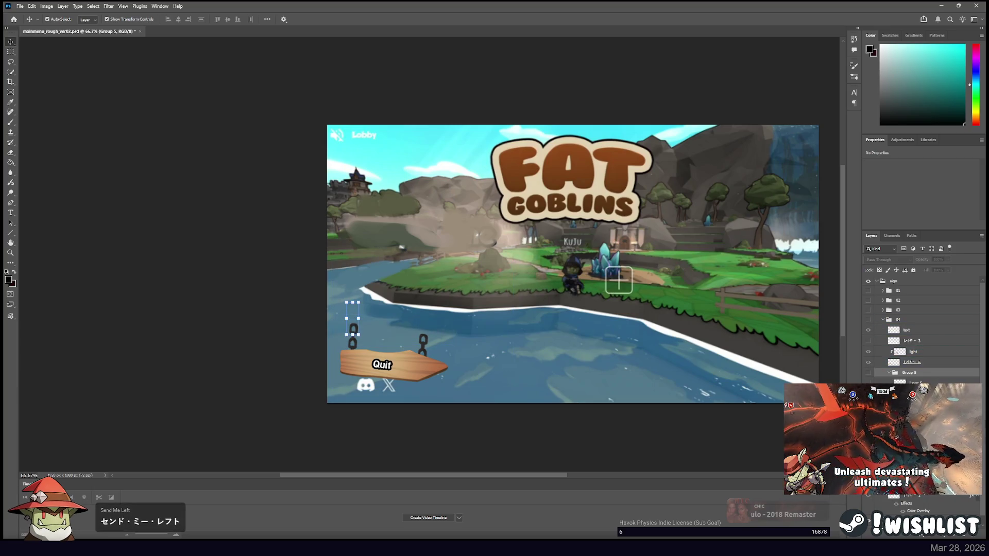
pyautogui.click(868, 320)
pyautogui.click(869, 320)
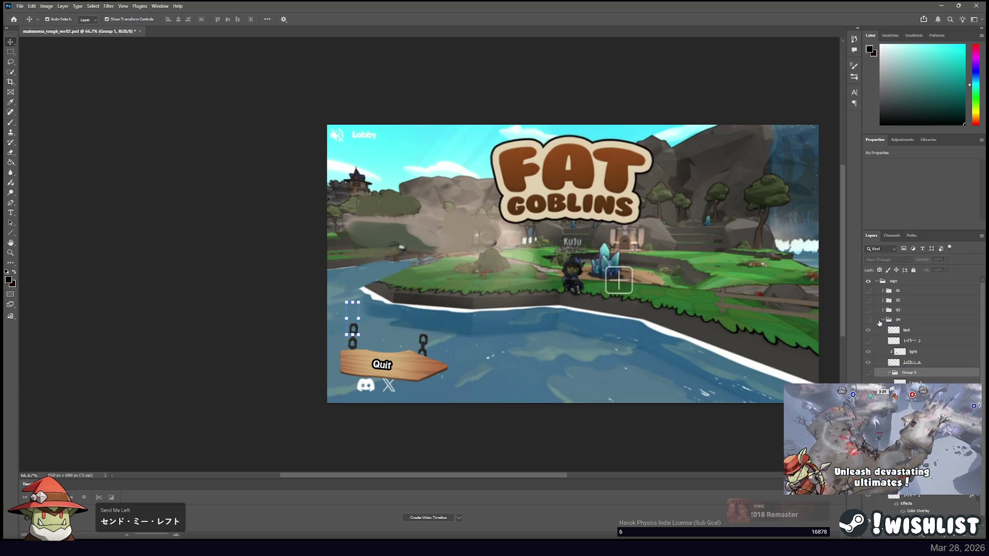
pyautogui.click(883, 320)
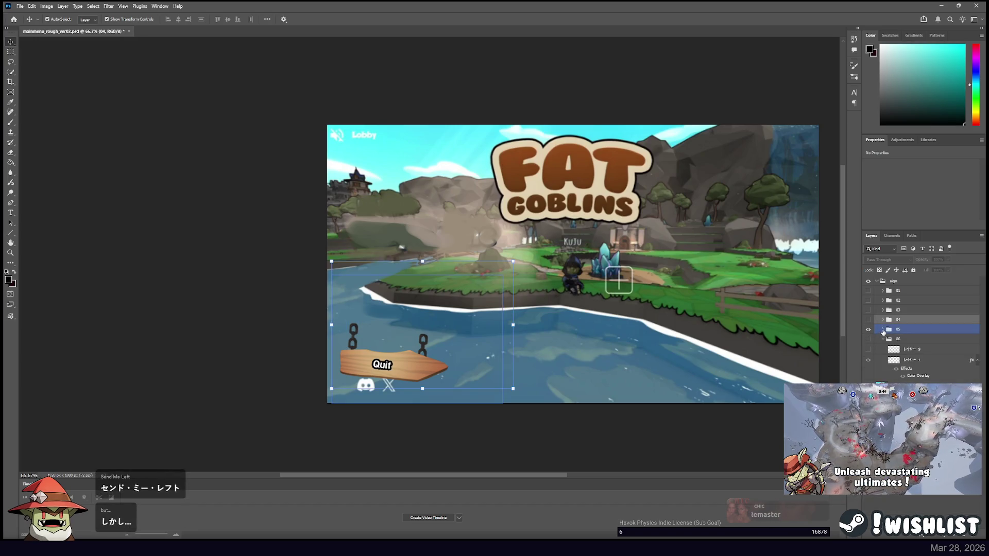
# Expand the Quit group 05, hide the left and right chains above Quit, then hide group 05.
pyautogui.click(883, 329)
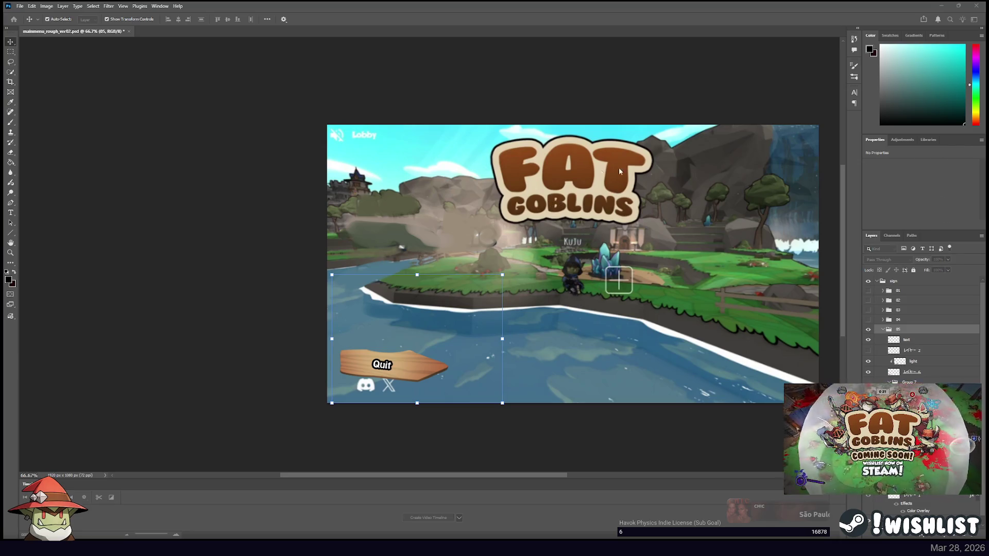
pyautogui.click(412, 288)
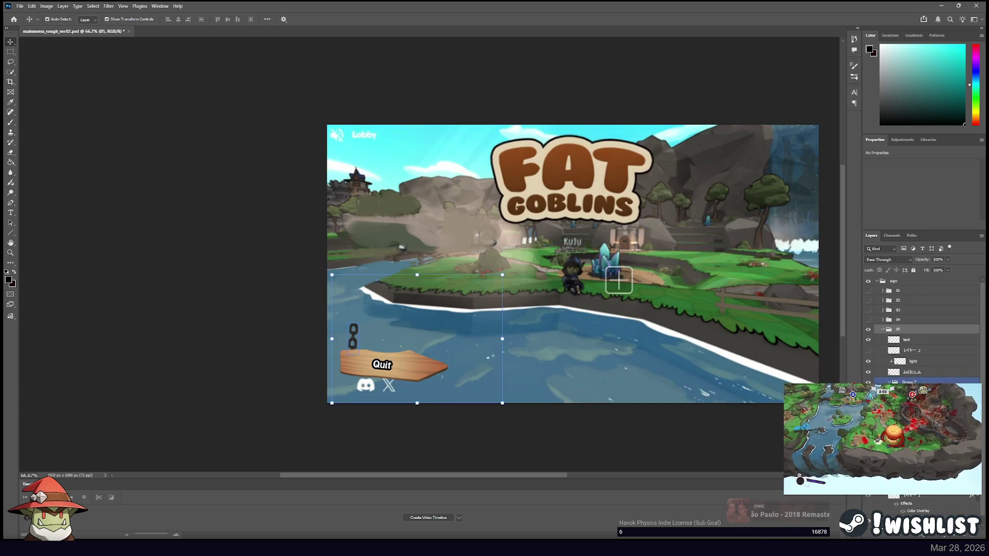
pyautogui.click(354, 337)
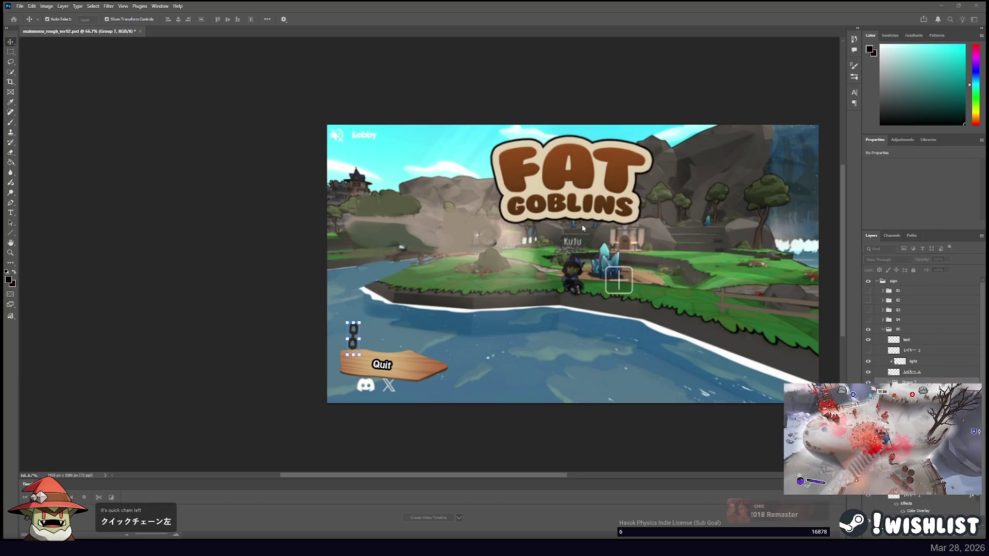
pyautogui.click(474, 255)
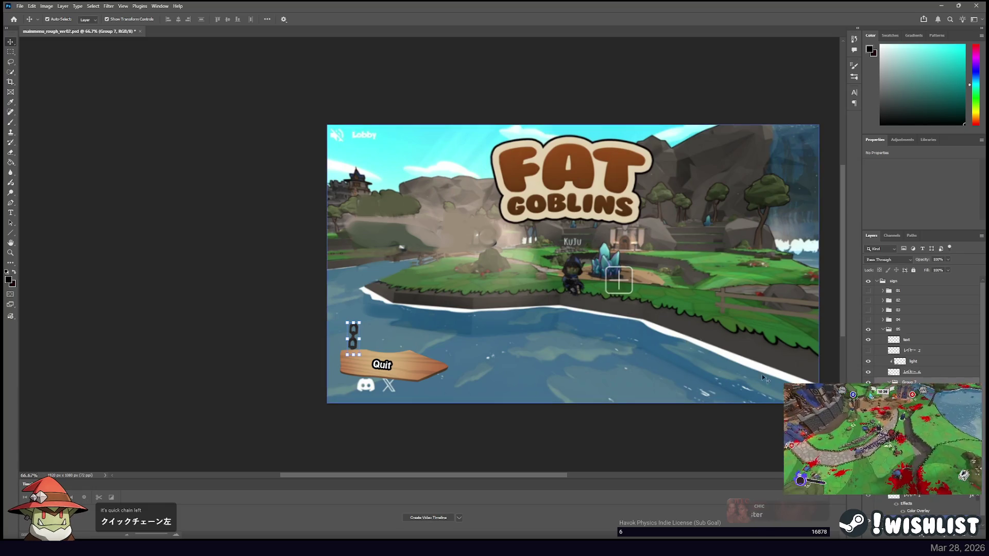
pyautogui.moveTo(353, 337); pyautogui.dragTo(422, 348)
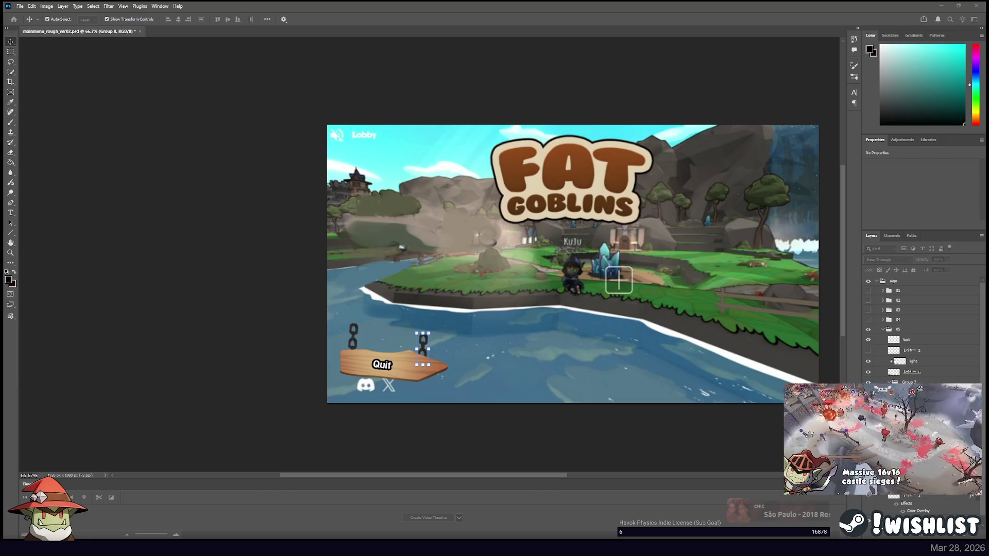
pyautogui.click(480, 314)
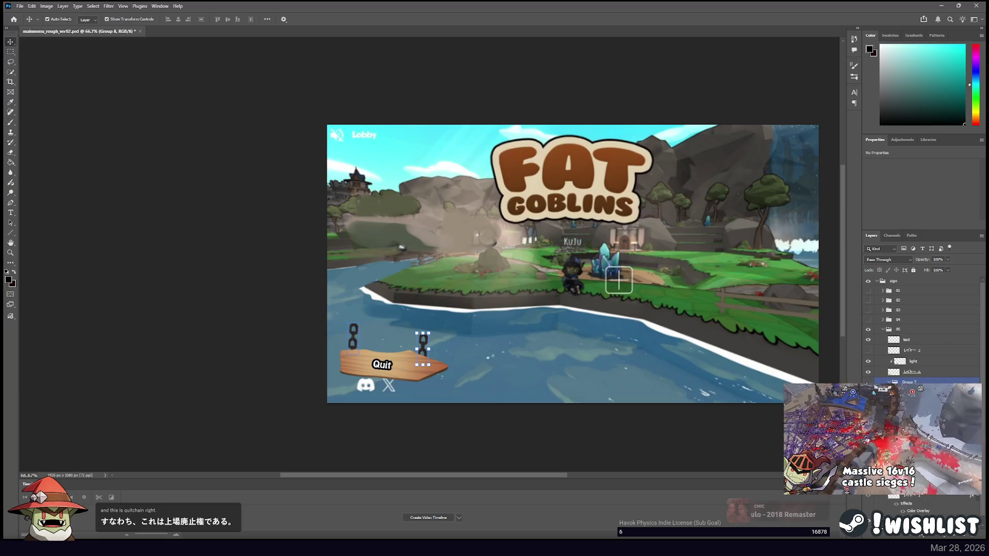
pyautogui.click(868, 412)
pyautogui.click(868, 422)
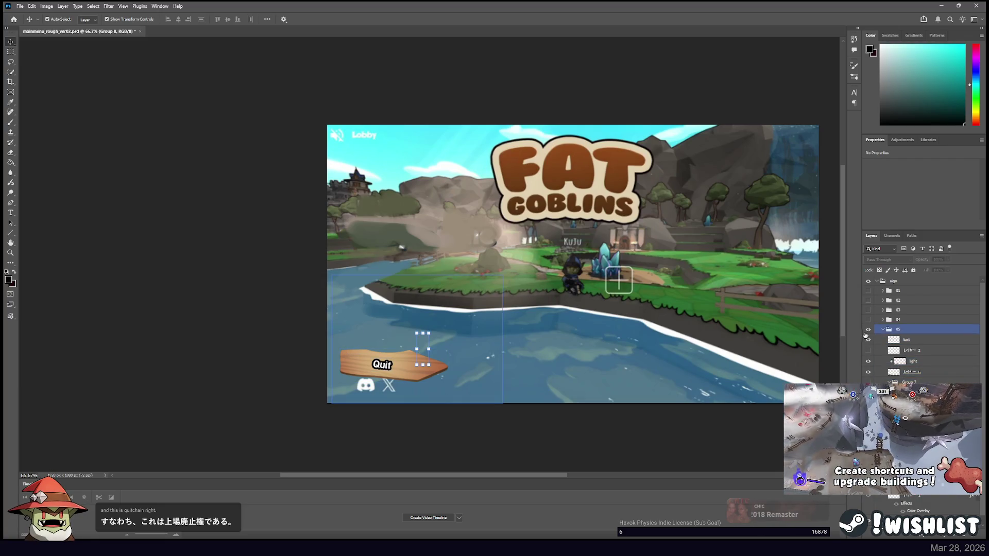
pyautogui.click(868, 329)
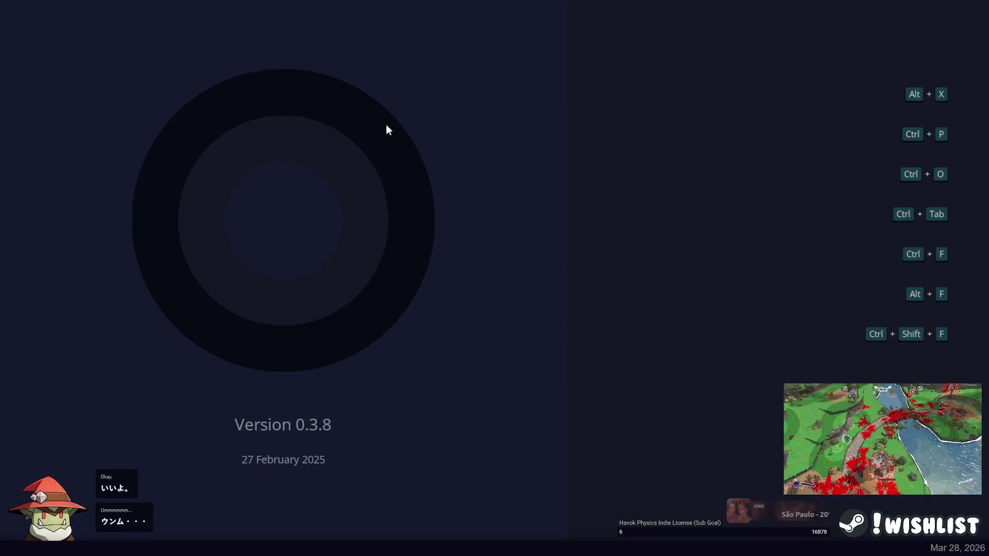
# Browse into the game project's source folder and enter interface/magei as the new file's path.
pyautogui.hotkey('ctrl', 'o')
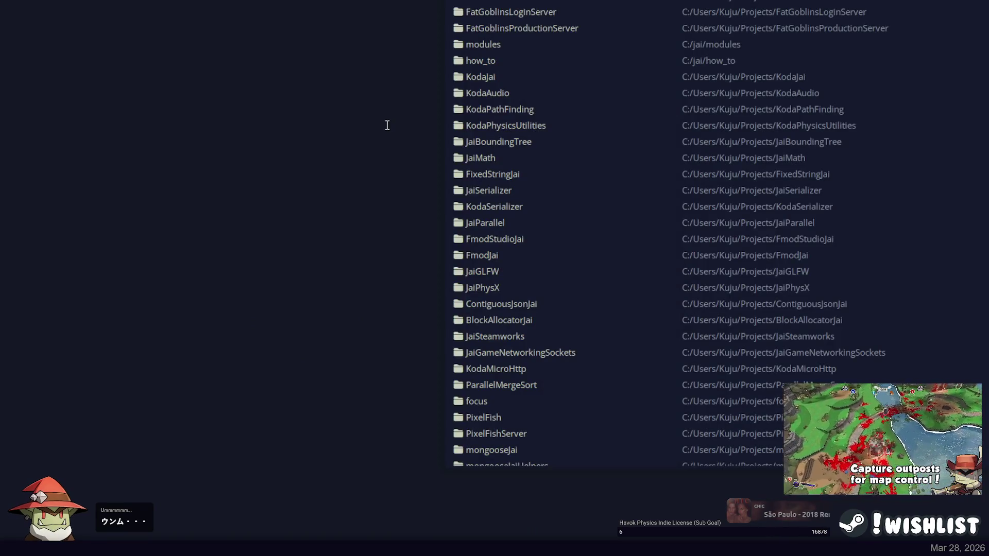
pyautogui.press('Return')
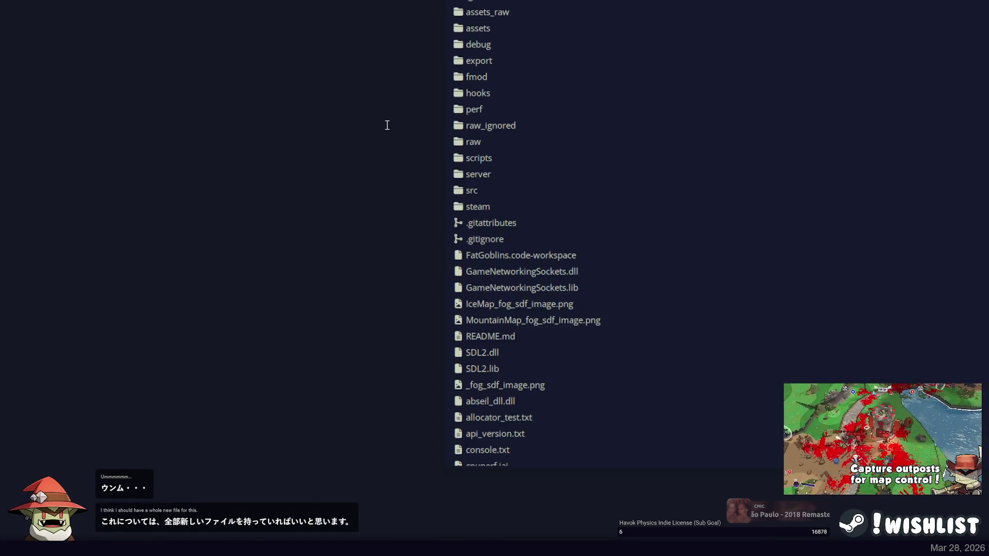
pyautogui.press('Return')
pyautogui.write('interface/magei')
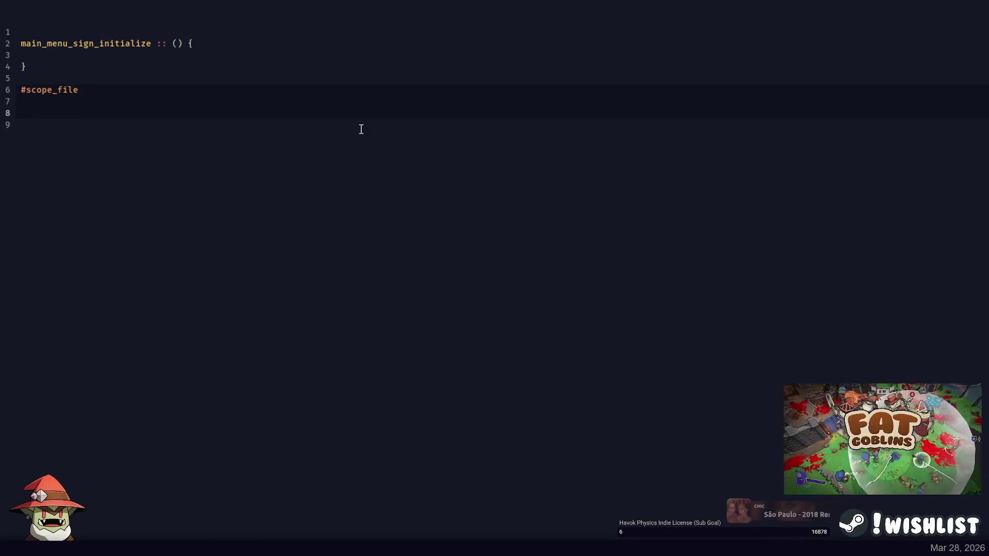
# Search the file list for 'mainmenu' and 'menu', then remove a stray character in the new file.
pyautogui.hotkey('ctrl', 'p')
pyautogui.write('mainmenu')
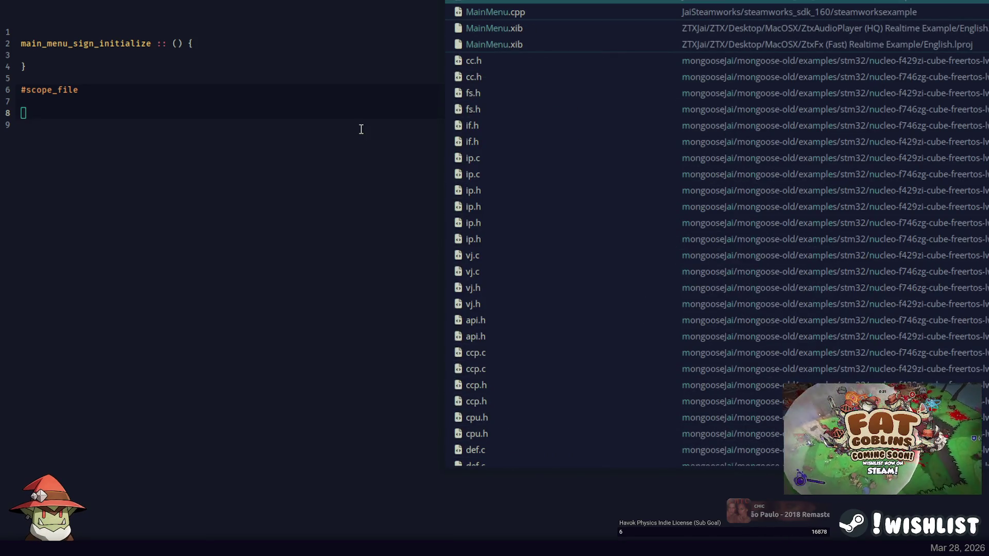
pyautogui.hotkey('ctrl', 'BackSpace')
pyautogui.write('menu')
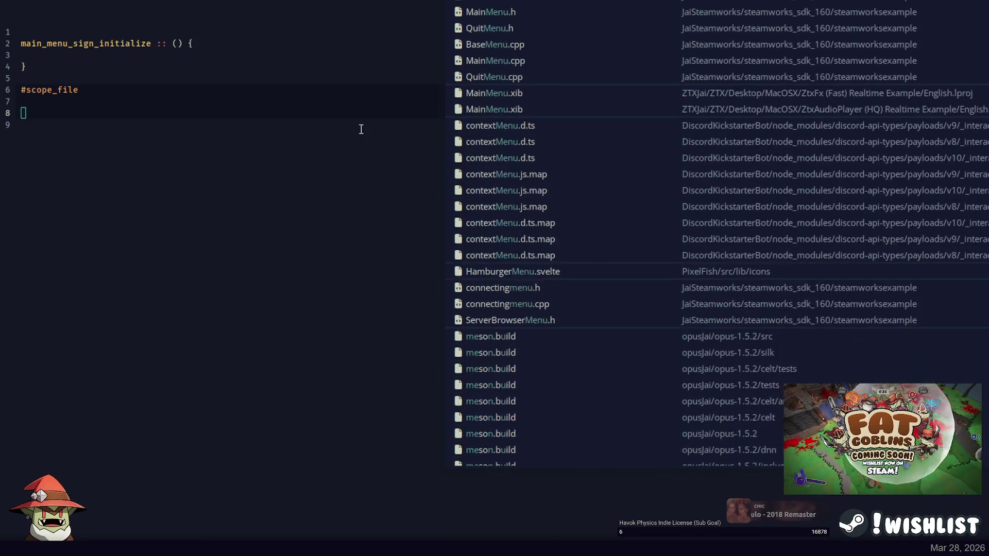
pyautogui.press('Escape')
pyautogui.write('o')
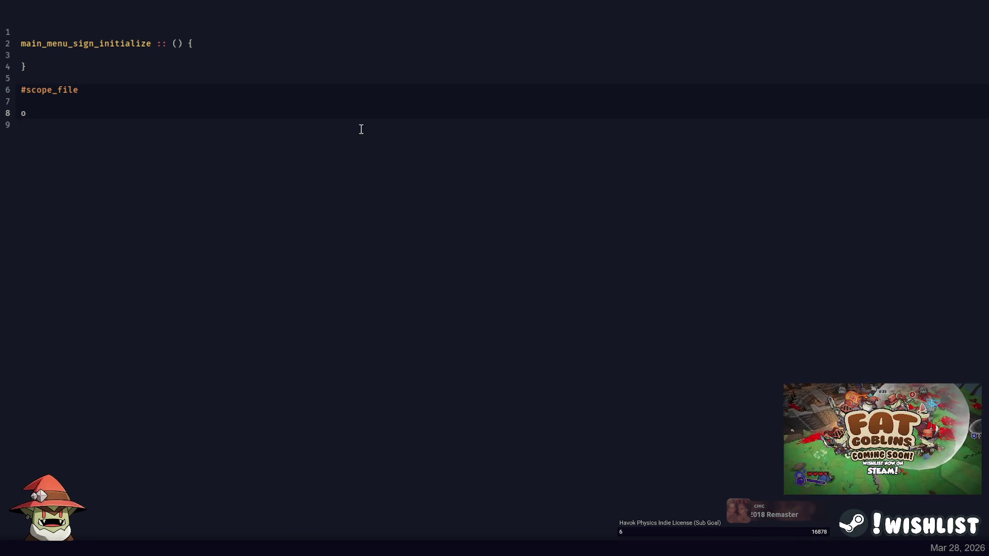
pyautogui.press('BackSpace')
pyautogui.press('Up')
pyautogui.press('Up')
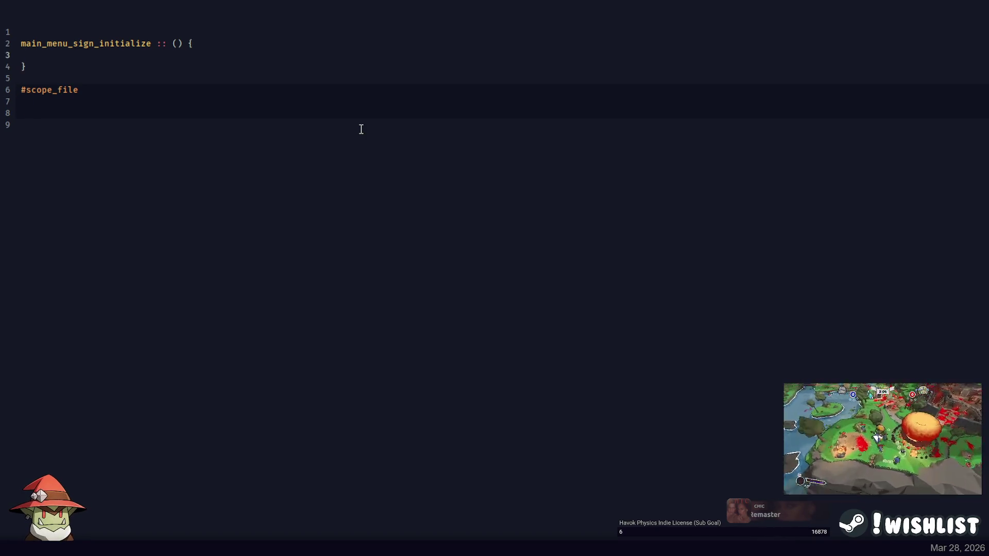
# Open the main file beside the new file and scroll through its initialize calls.
pyautogui.hotkey('ctrl', 'p')
pyautogui.press('Escape')
pyautogui.hotkey('ctrl', 'p')
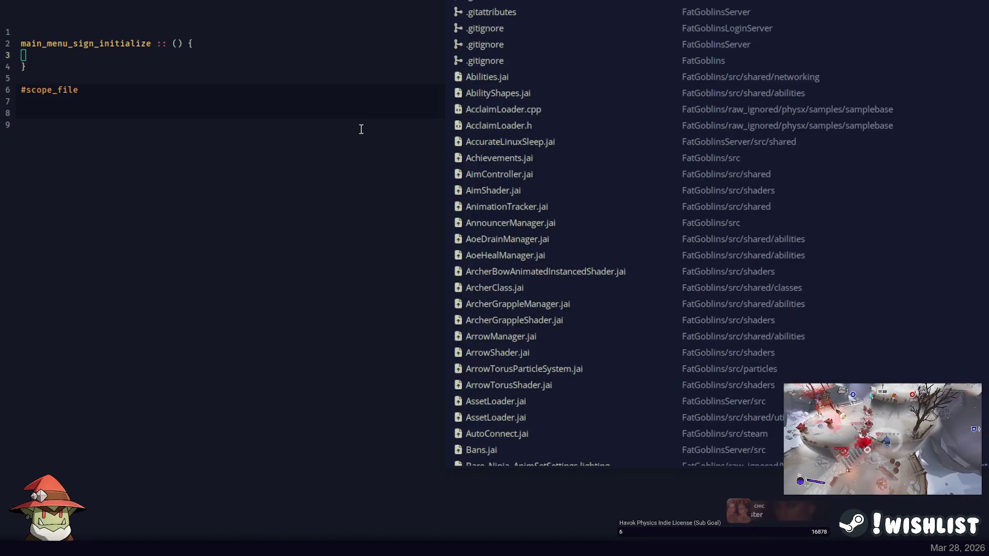
pyautogui.write('main')
pyautogui.press('Return')
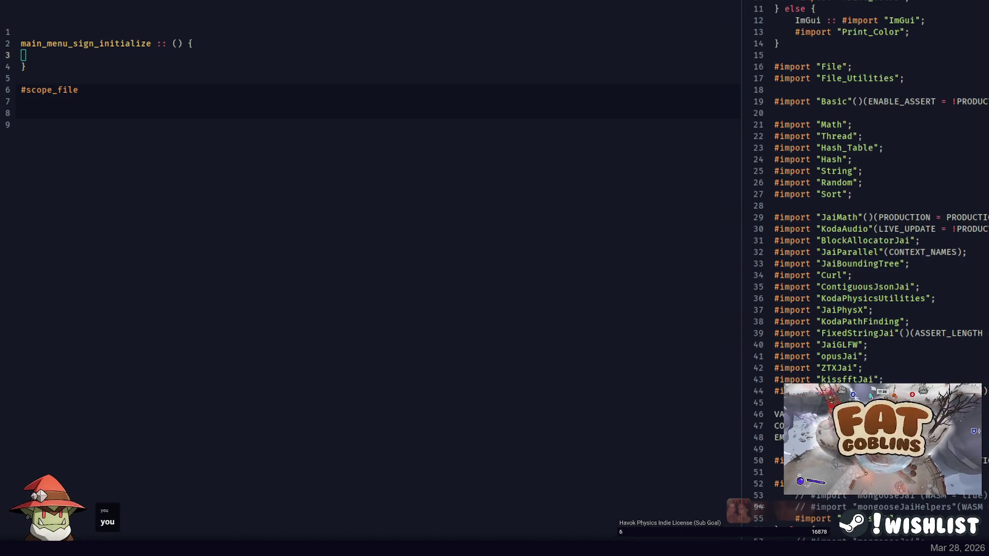
pyautogui.scroll(-20, 947, 212)
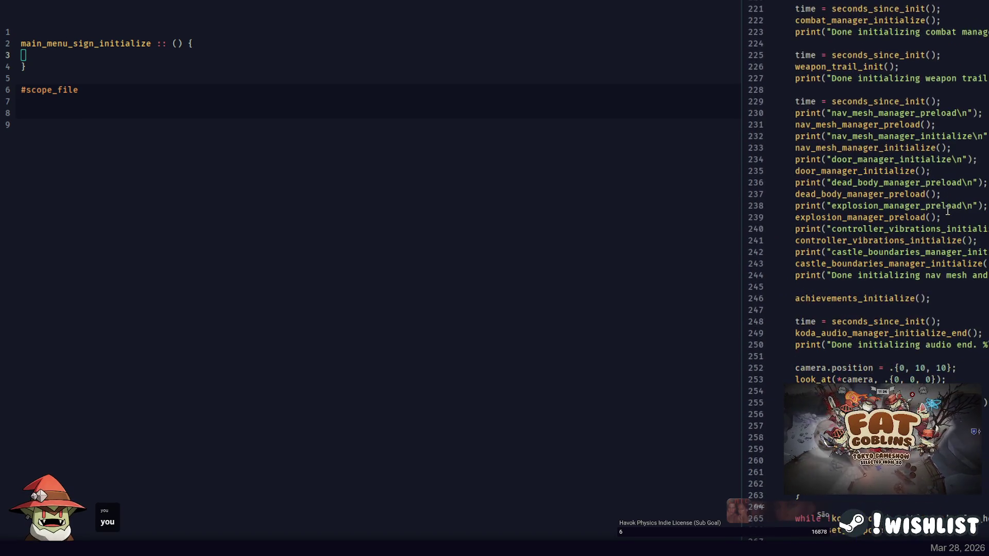
pyautogui.scroll(10, 906, 204)
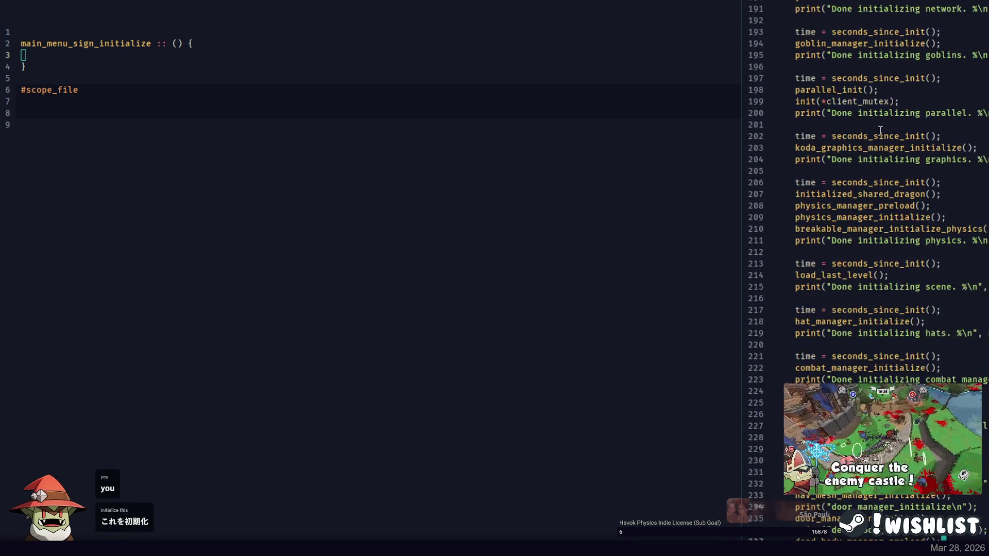
pyautogui.click(855, 94)
pyautogui.scroll(10, 916, 173)
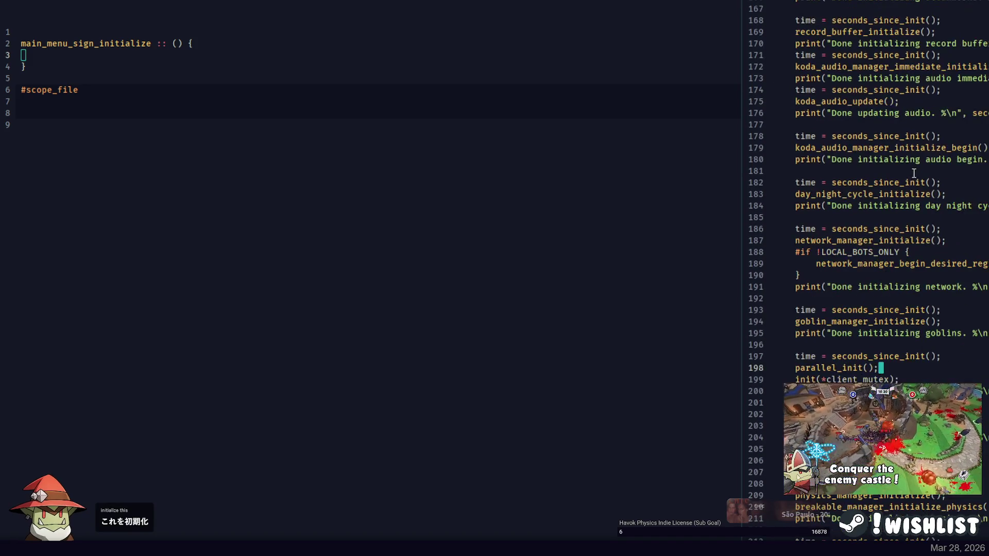
pyautogui.scroll(6, 916, 173)
pyautogui.scroll(10, 916, 173)
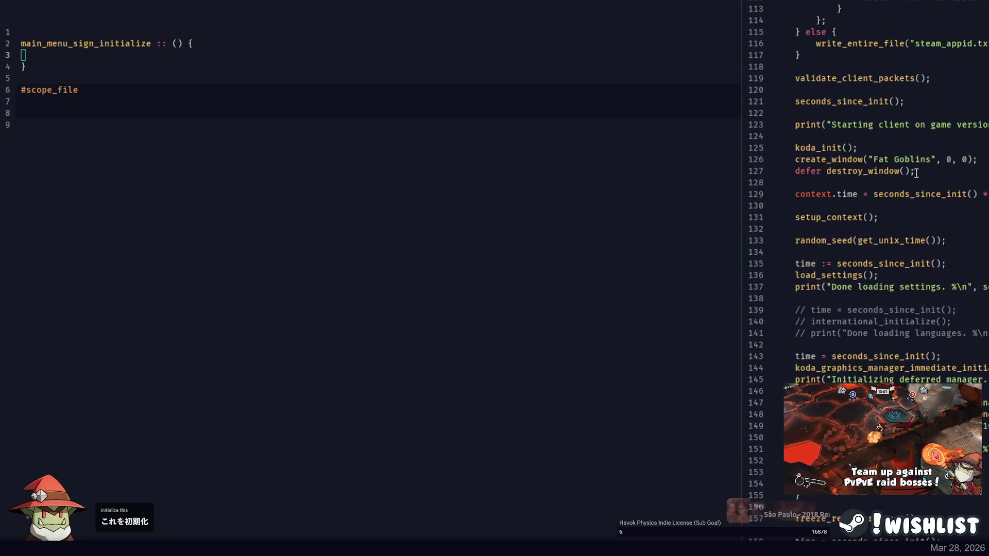
pyautogui.scroll(-20, 921, 173)
pyautogui.scroll(-6, 924, 173)
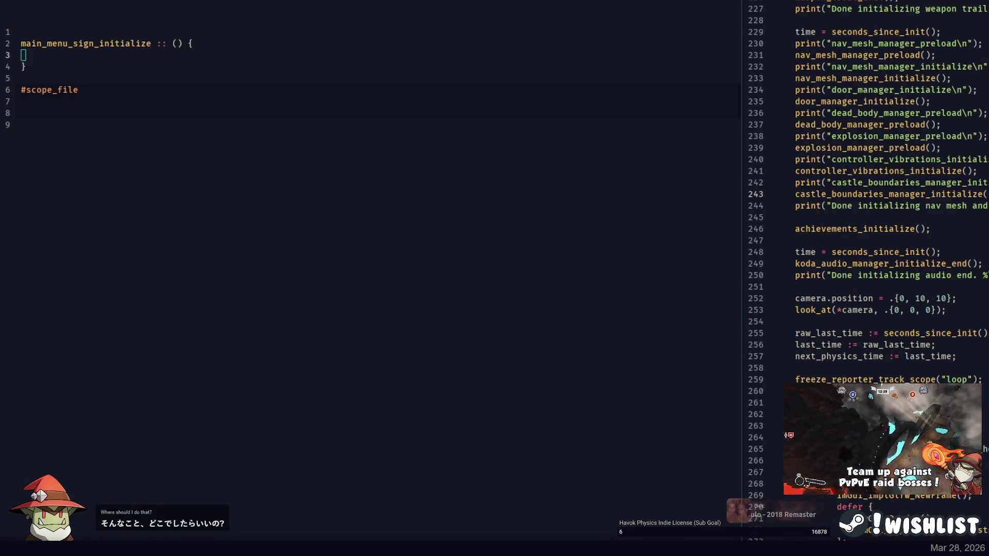
pyautogui.scroll(-4, 944, 193)
pyautogui.scroll(14, 944, 193)
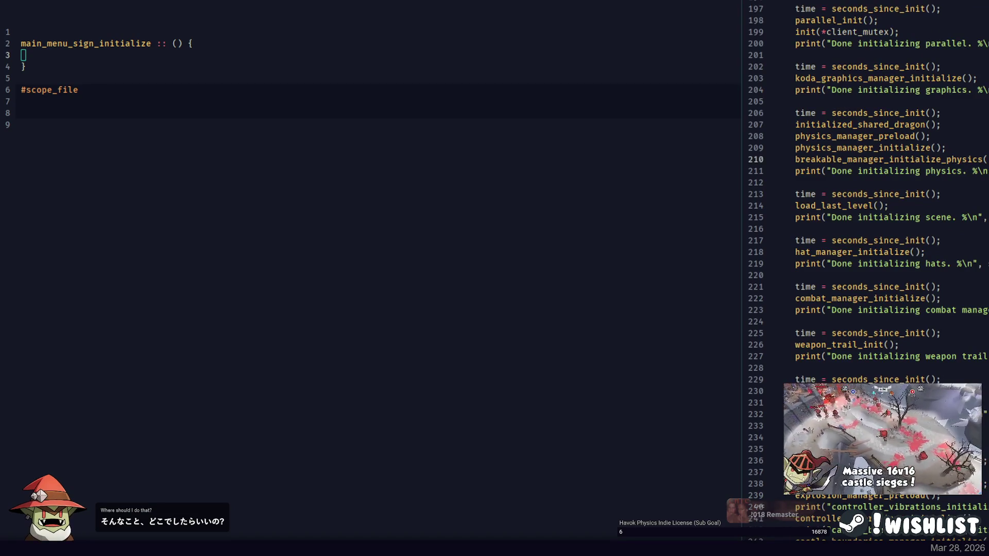
pyautogui.scroll(6, 866, 206)
pyautogui.scroll(6, 865, 206)
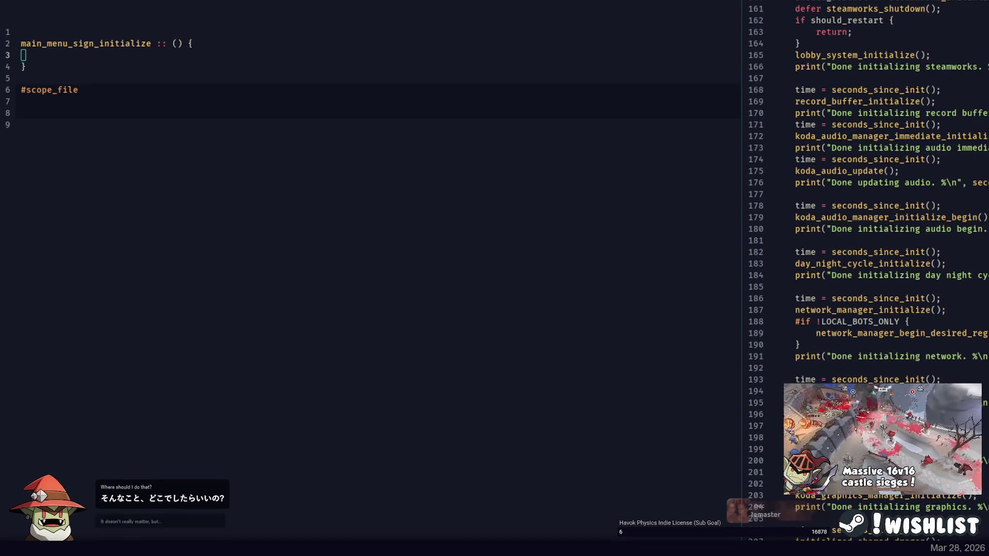
pyautogui.scroll(6, 865, 206)
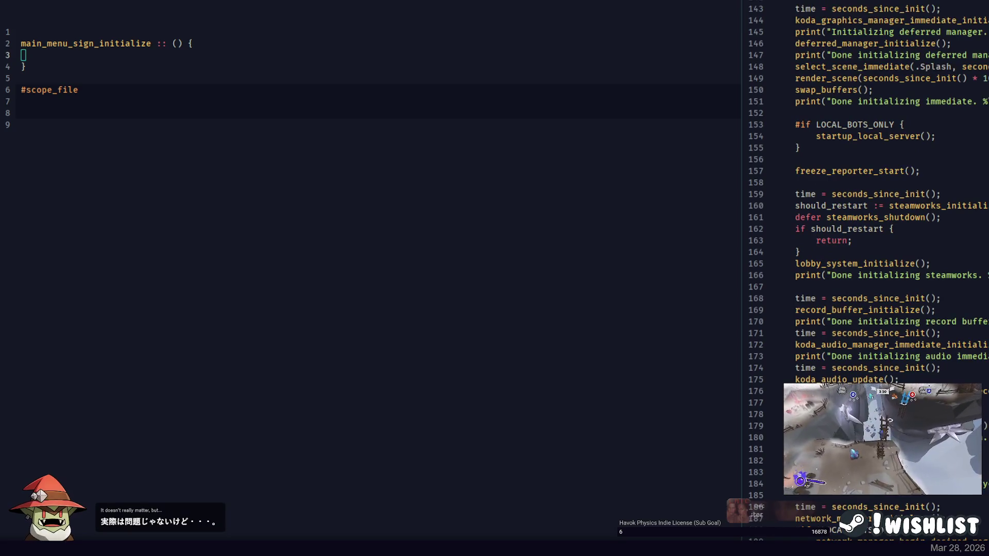
pyautogui.scroll(6, 865, 206)
pyautogui.click(986, 228)
pyautogui.scroll(6, 986, 229)
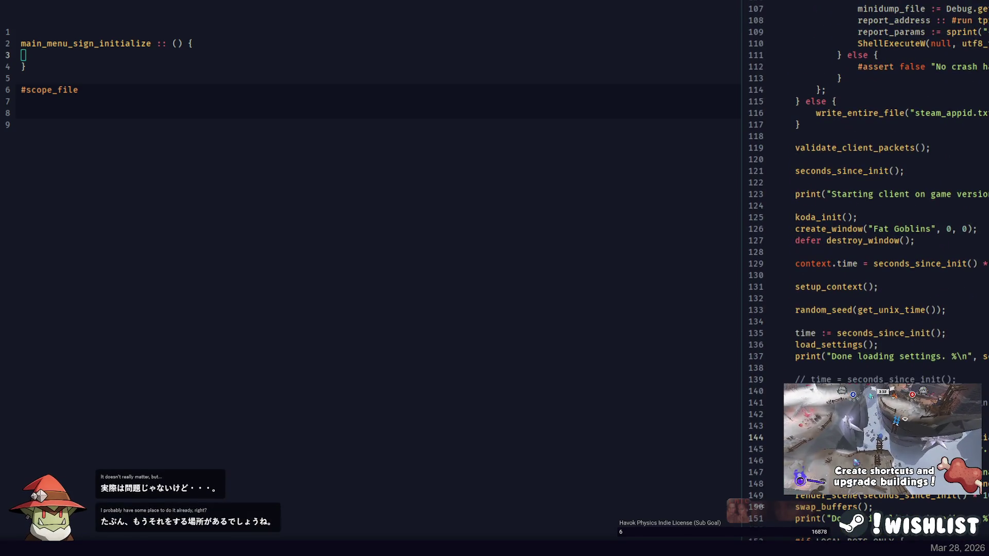
pyautogui.hotkey('ctrl', 'shift', 'f')
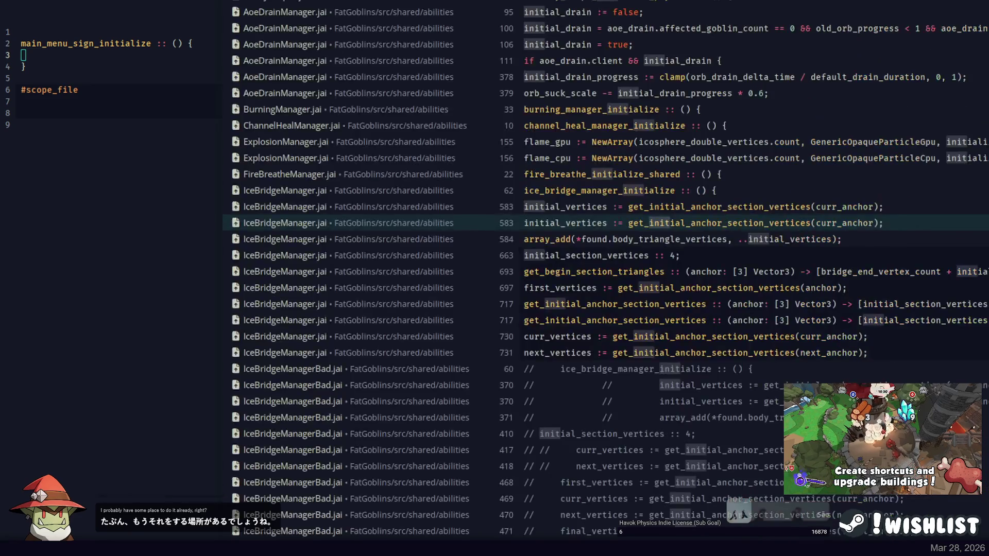
# Search the project for 'Play Online' and open the TitleInterface.jai match, scrolled to its top.
pyautogui.write('Play Online')
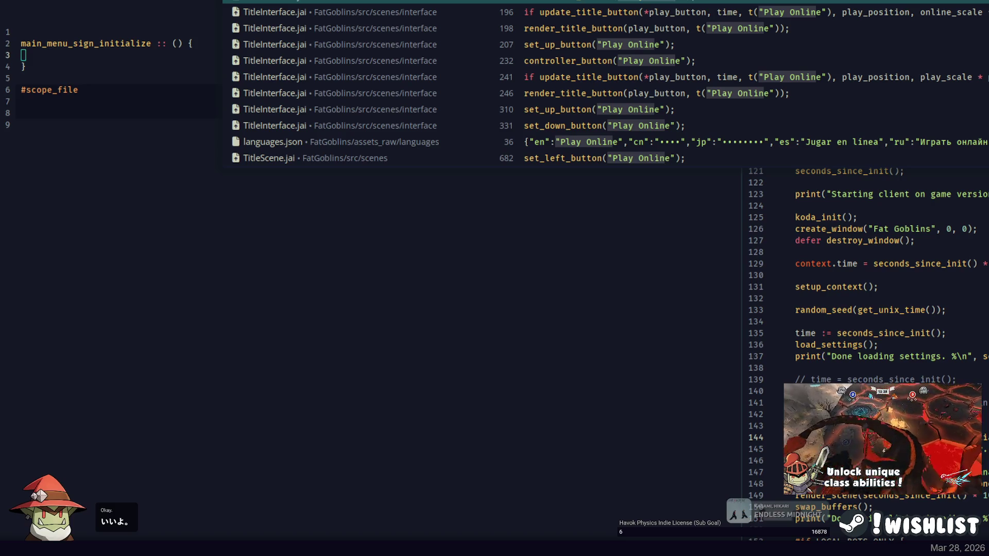
pyautogui.press('Return')
pyautogui.scroll(20, 853, 138)
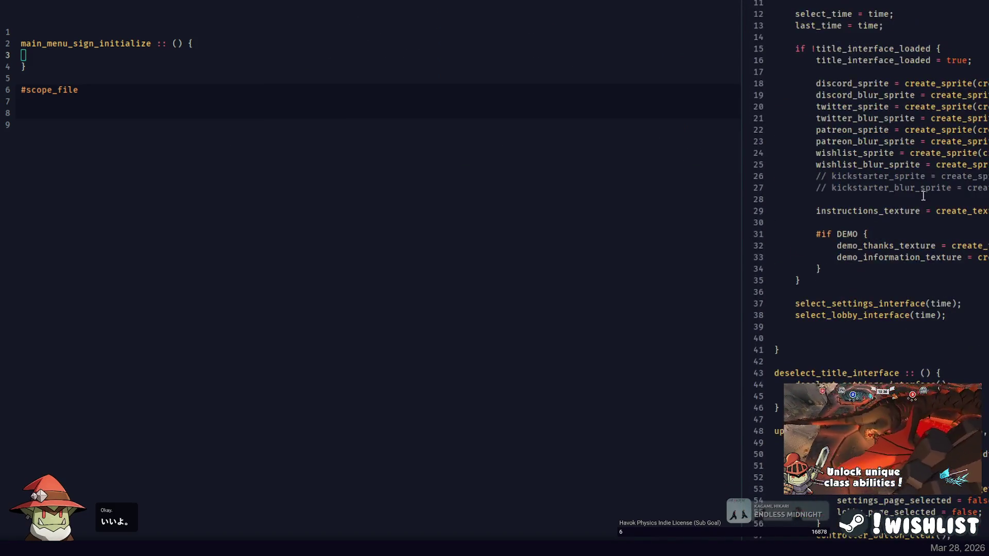
pyautogui.scroll(-8, 876, 155)
pyautogui.scroll(5, 927, 196)
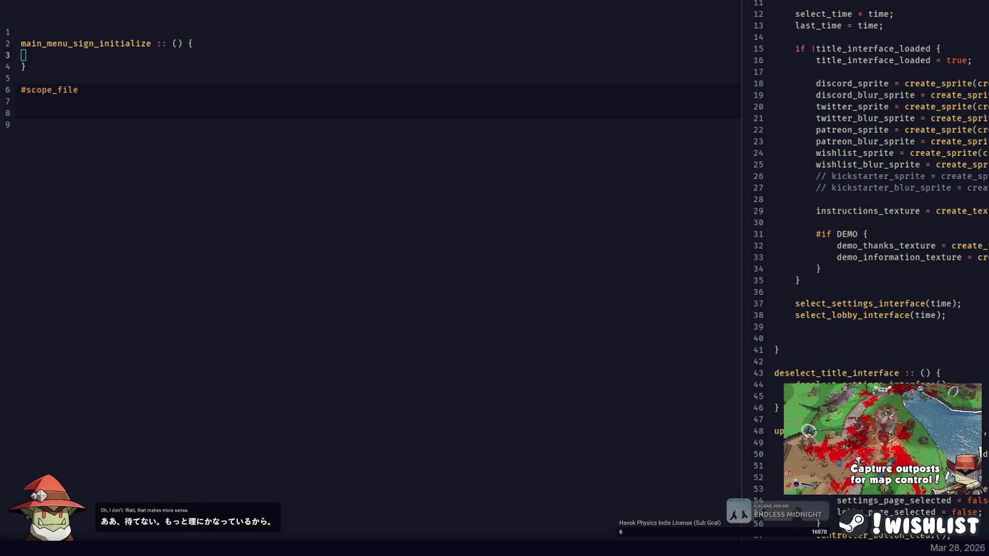
pyautogui.doubleClick(98, 47)
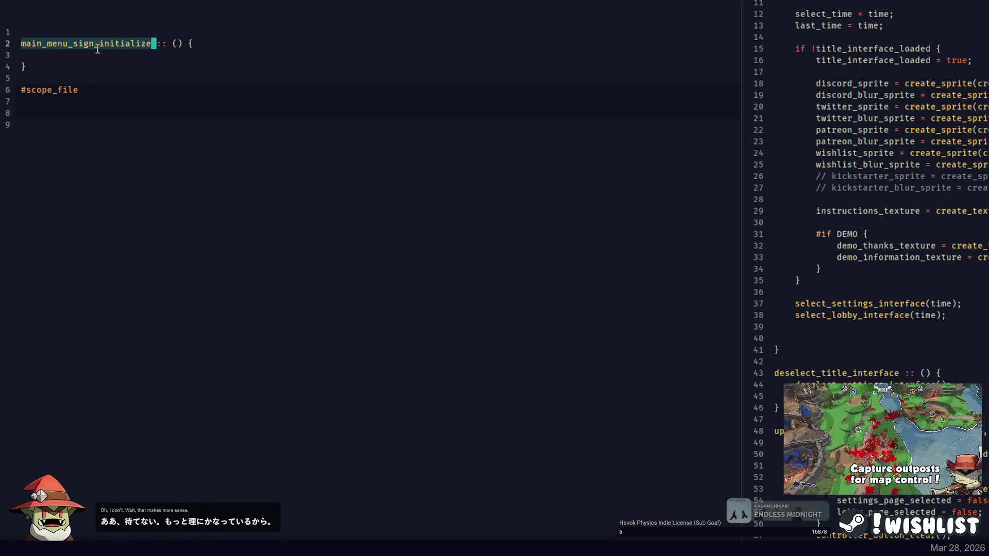
# Select the initialize function name, then the select_settings_interface and select_lobby_interface names for reference.
pyautogui.doubleClick(97, 47)
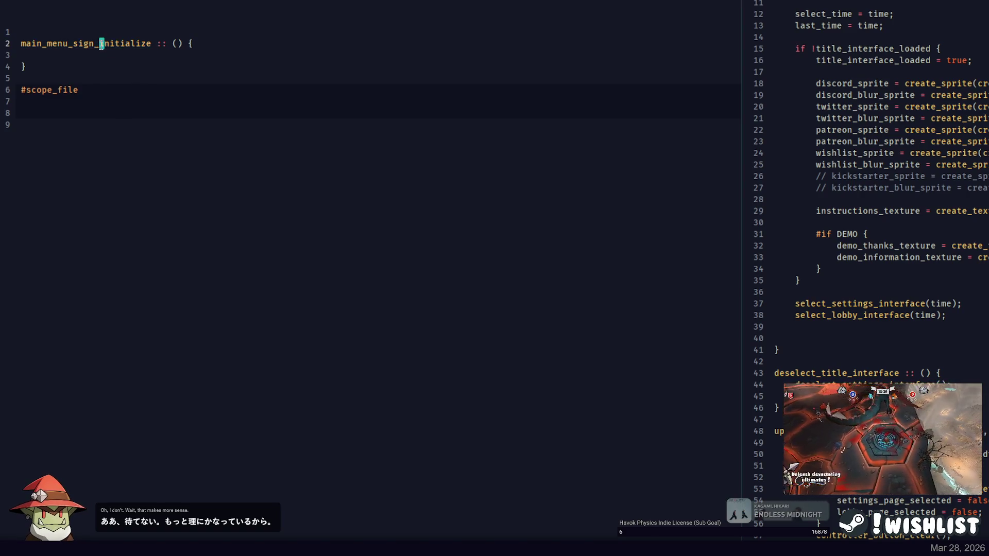
pyautogui.click(83, 44)
pyautogui.moveTo(98, 44); pyautogui.dragTo(148, 45)
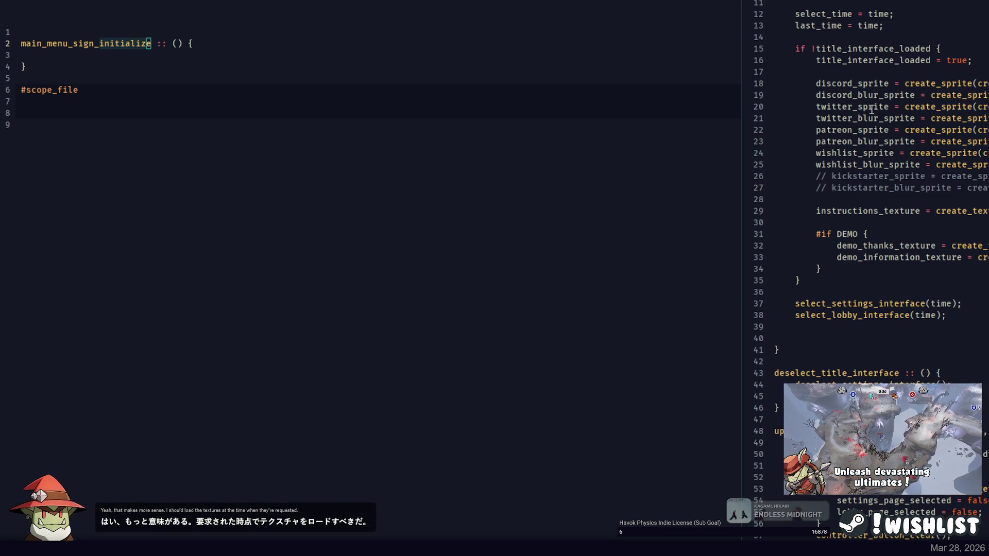
pyautogui.click(85, 29)
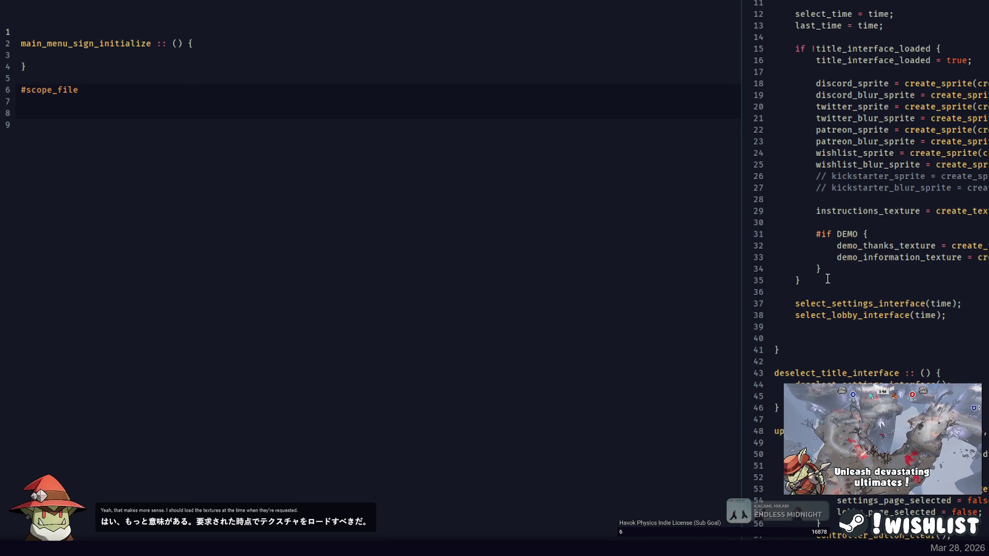
pyautogui.doubleClick(850, 304)
pyautogui.doubleClick(845, 315)
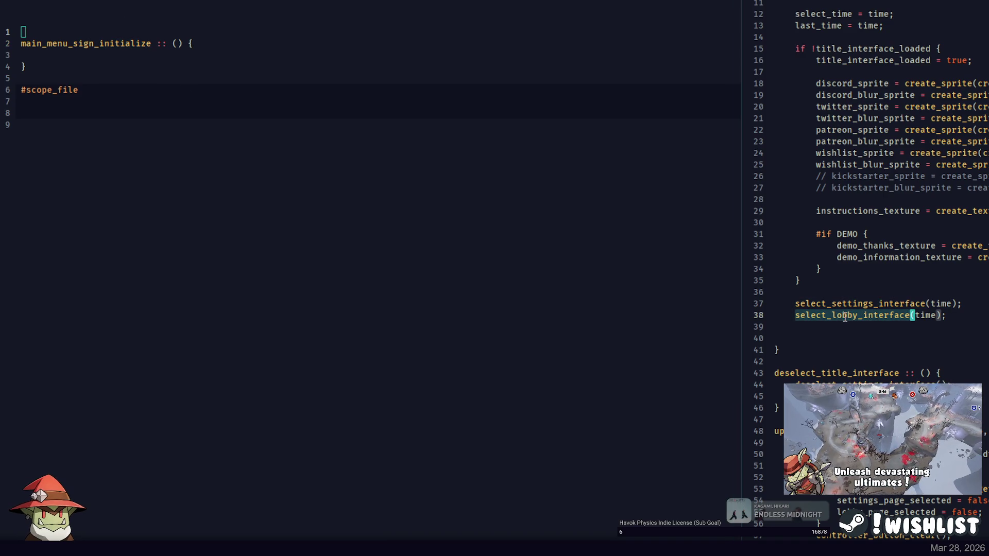
# Add an empty select_main_menu_sign_interface :: () { } function and delete the old initialize function.
pyautogui.click(67, 29)
pyautogui.press('Return')
pyautogui.press('Return')
pyautogui.press('Up')
pyautogui.write('s')
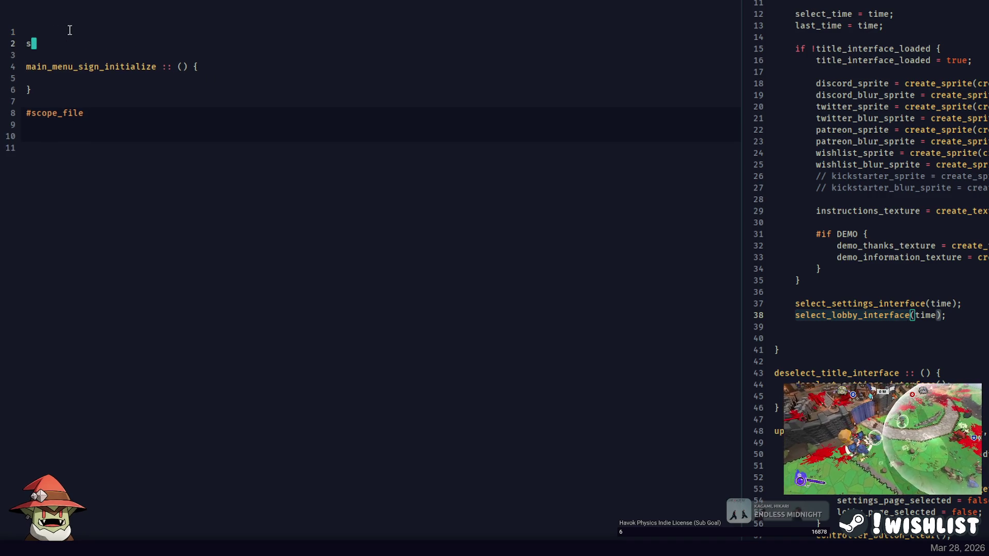
pyautogui.write('elect_main_menu_si')
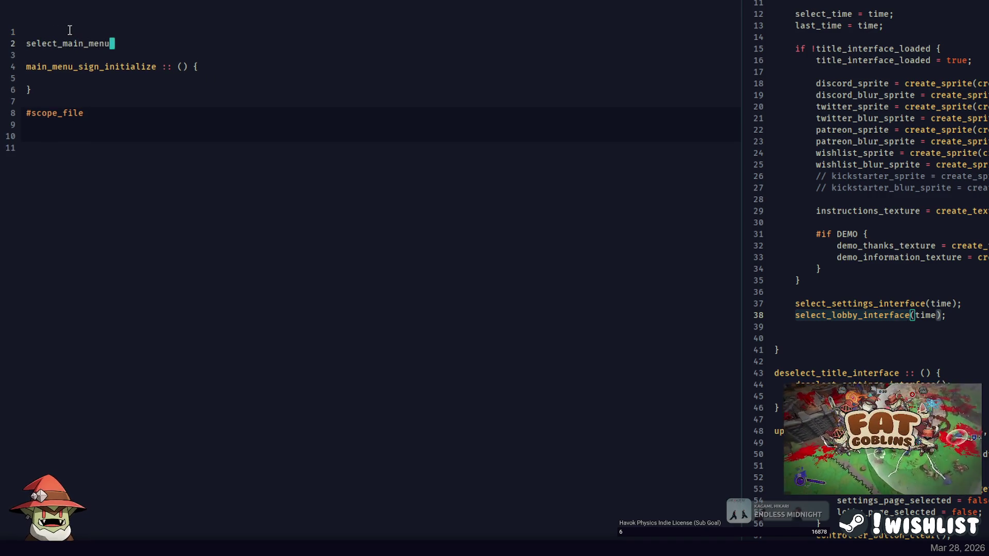
pyautogui.write('gn_interface :: () ')
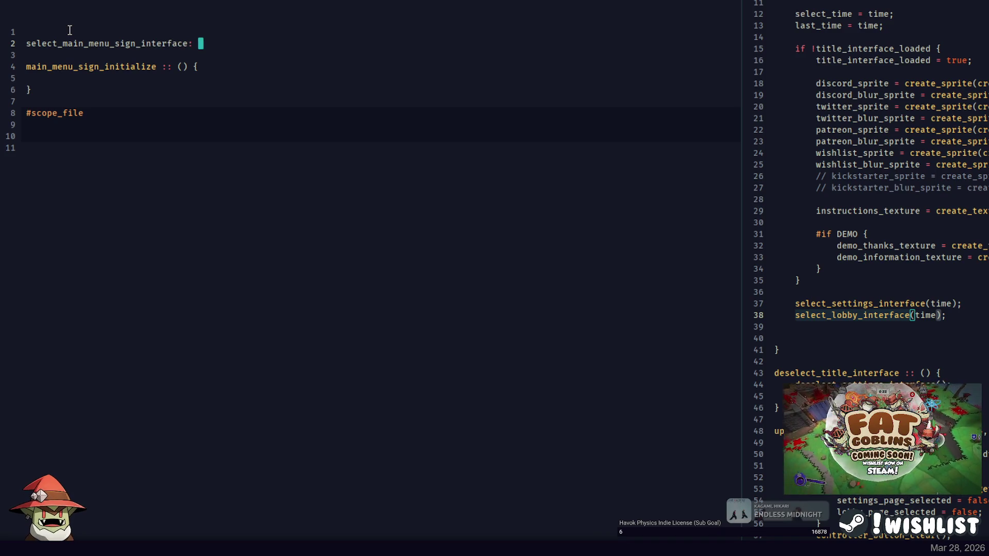
pyautogui.write('{')
pyautogui.press('Return')
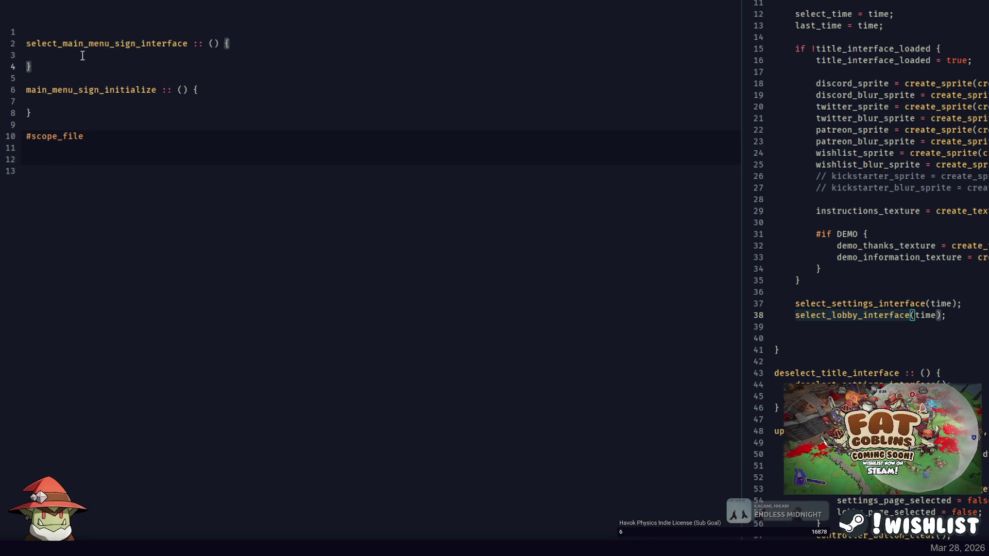
pyautogui.press('Down')
pyautogui.press('Down')
pyautogui.hotkey('shift', 'Down')
pyautogui.hotkey('shift', 'Down')
pyautogui.hotkey('shift', 'Down')
pyautogui.press('BackSpace')
pyautogui.press('BackSpace')
# Type top_bar_texture on the line below #scope_file, then switch back to Photoshop.
pyautogui.click(94, 113)
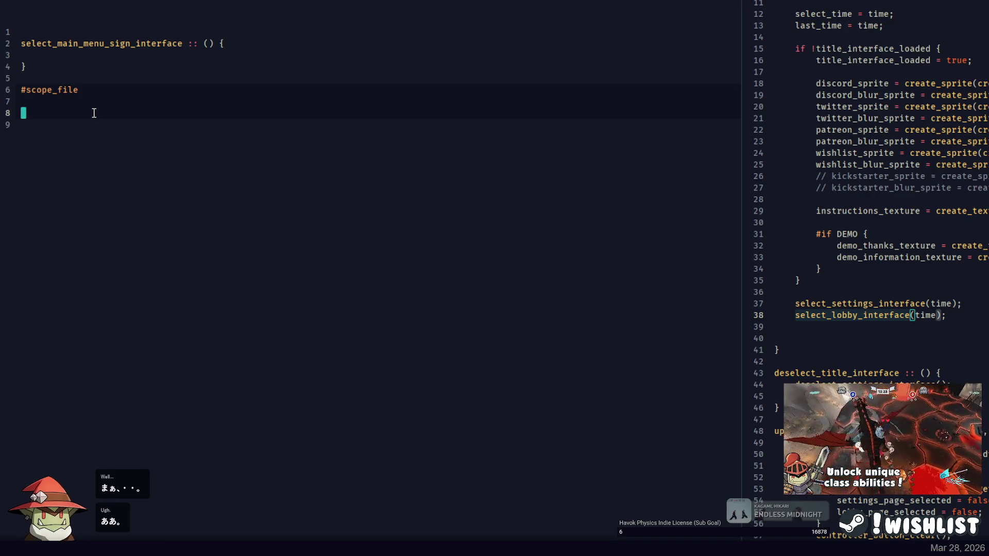
pyautogui.write('top_b')
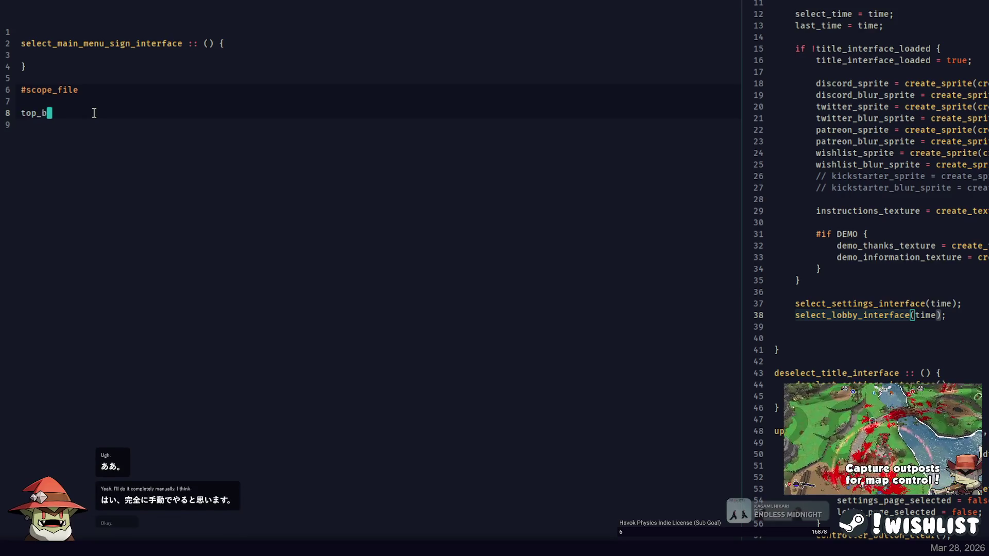
pyautogui.write('ar_texture:')
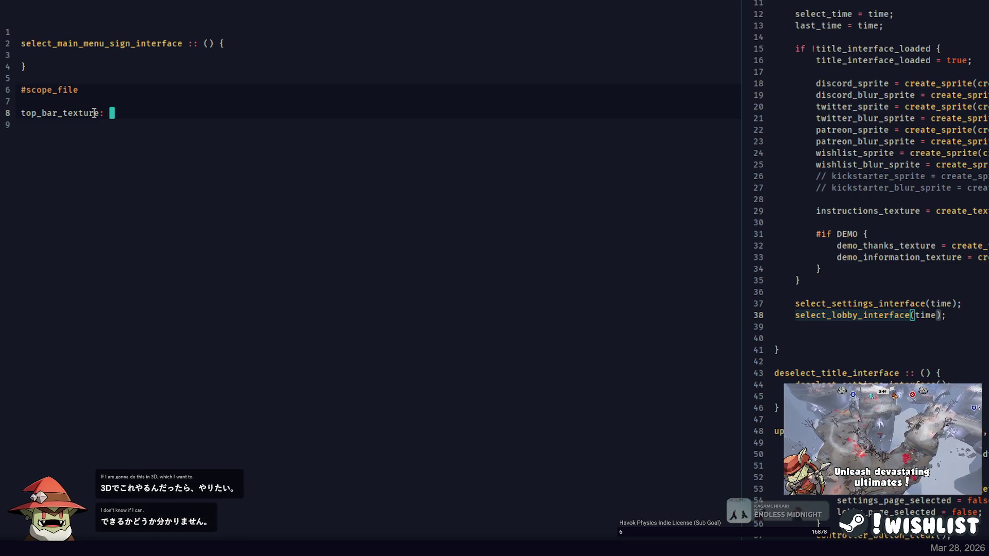
pyautogui.hotkey('alt', 'Tab')
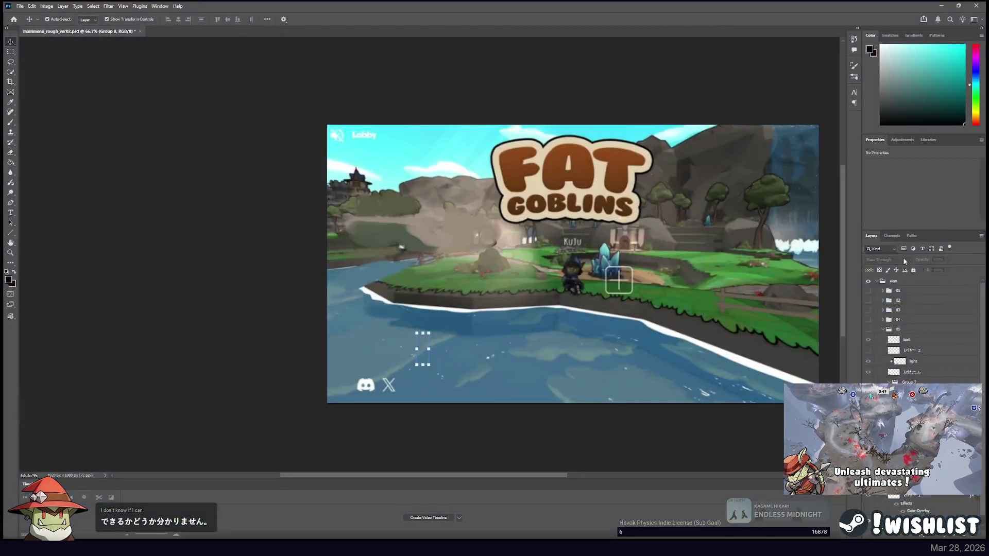
# Show the wooden menu signs and browse groups 01–05 and Layer 6 in the Layers panel.
pyautogui.click(868, 351)
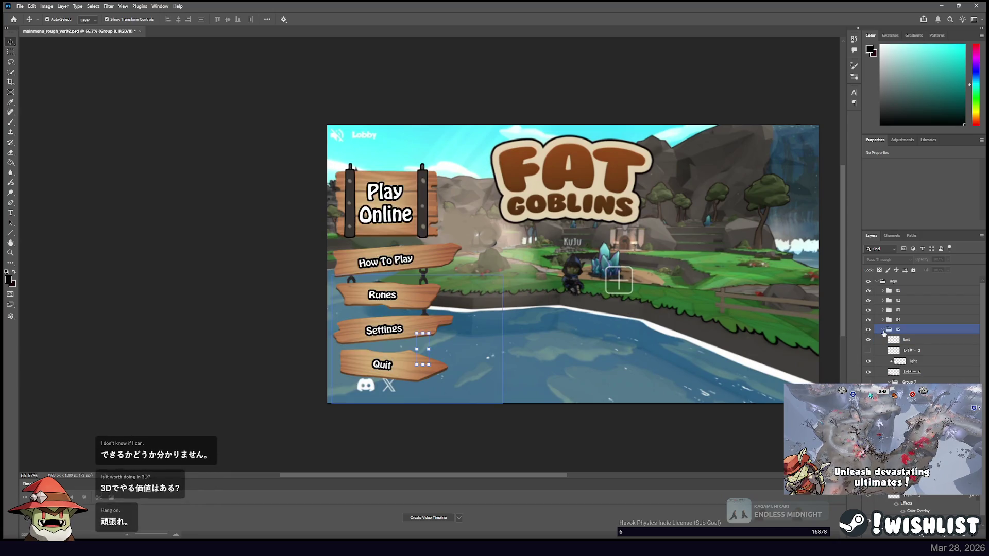
pyautogui.click(883, 320)
pyautogui.click(885, 311)
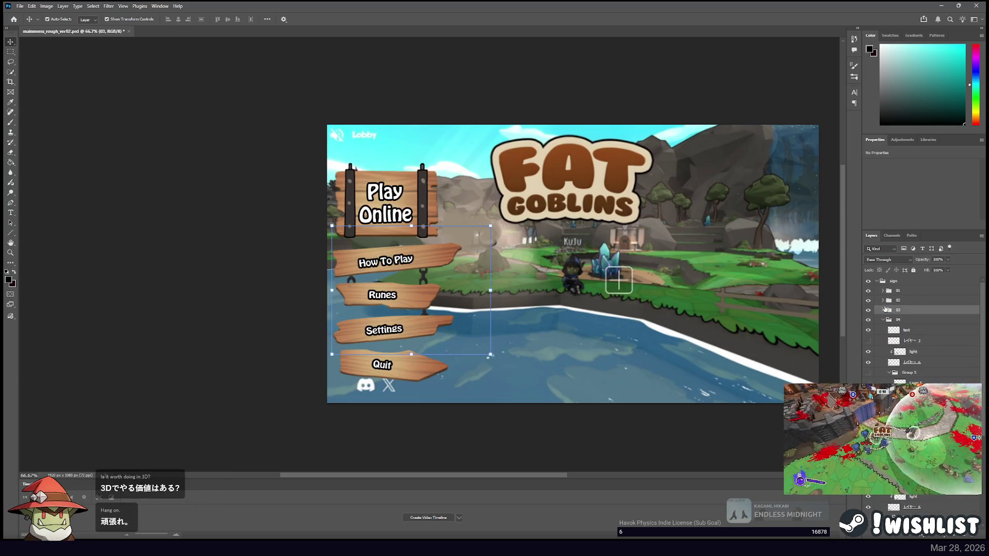
pyautogui.scroll(-5, 885, 310)
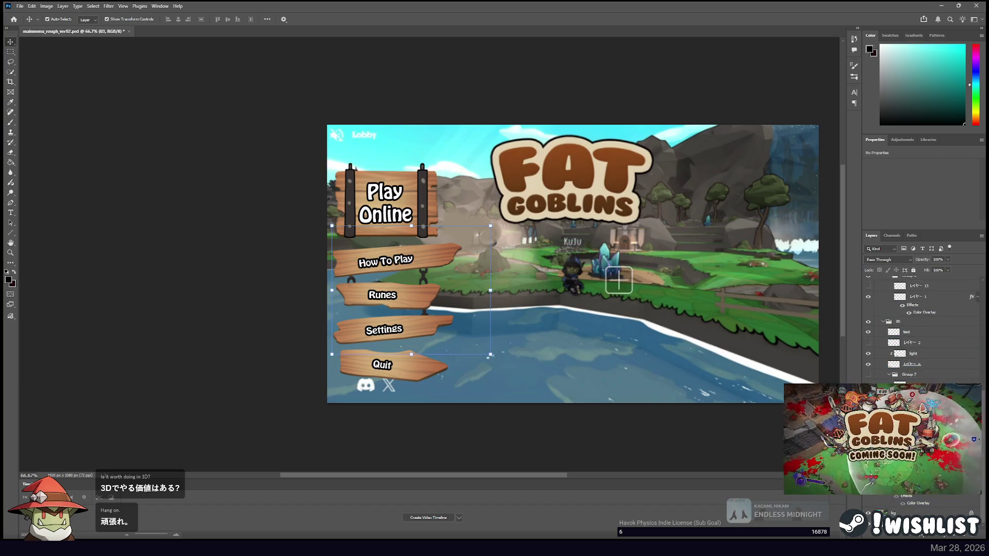
pyautogui.scroll(-3, 907, 330)
pyautogui.click(873, 363)
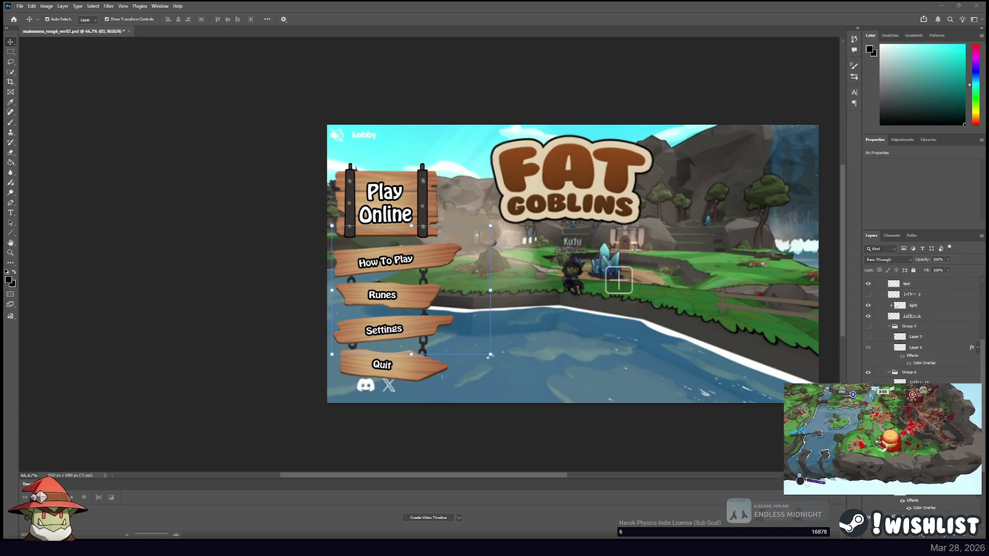
pyautogui.scroll(2, 922, 330)
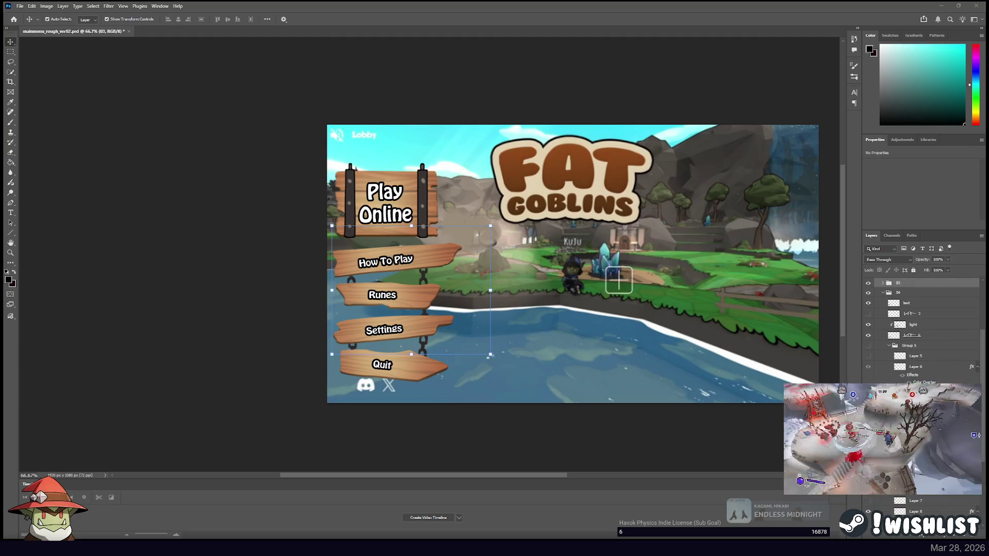
pyautogui.click(870, 347)
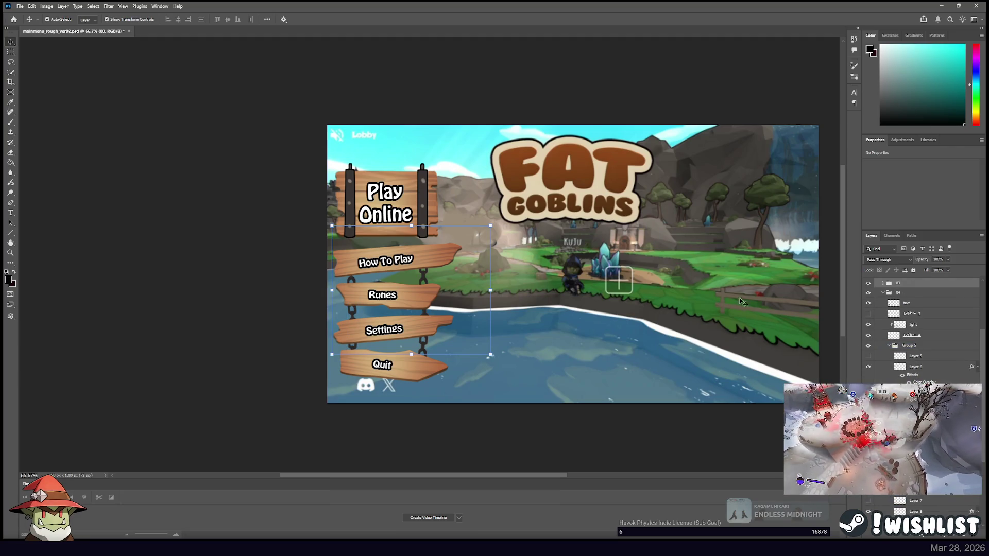
pyautogui.scroll(5, 922, 330)
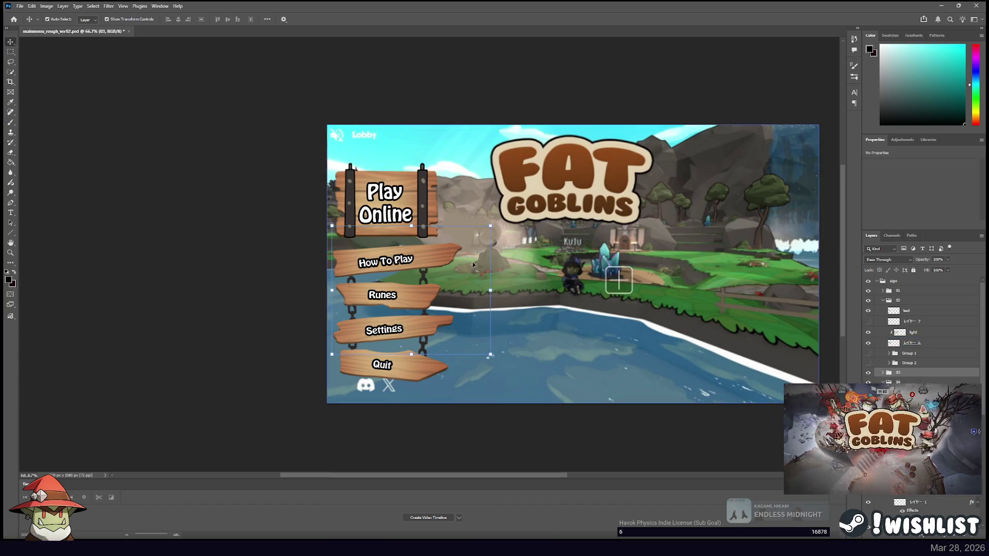
pyautogui.click(882, 292)
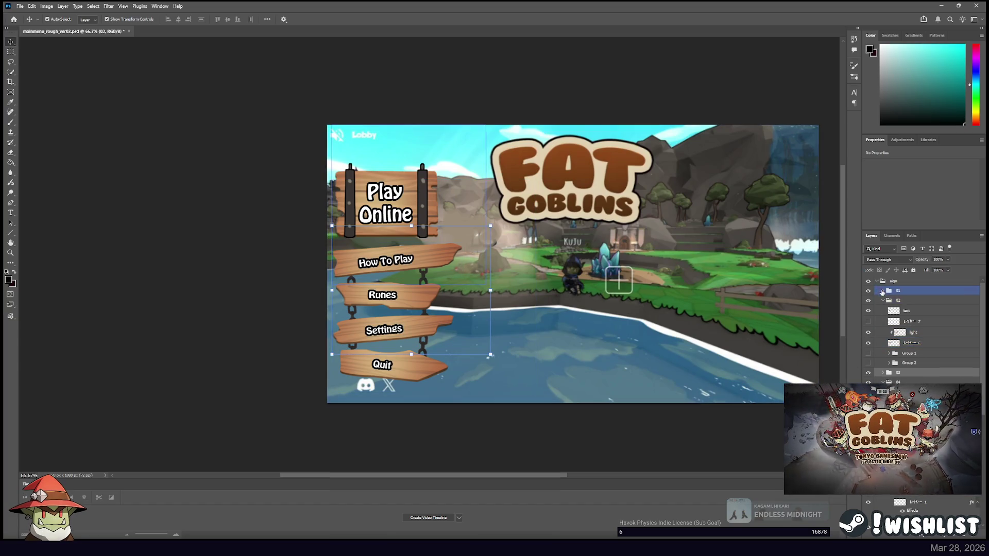
pyautogui.click(882, 292)
pyautogui.click(877, 371)
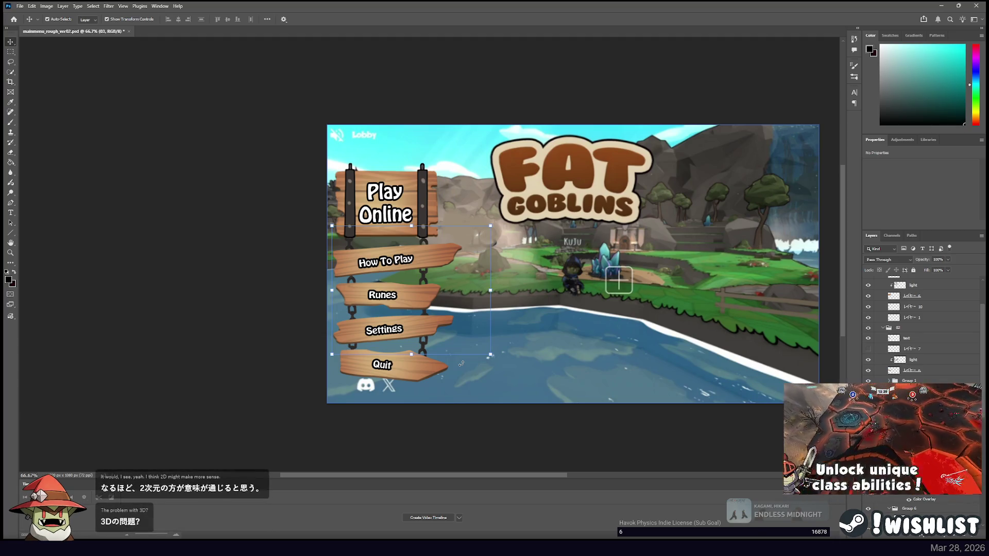
# Try shrinking the light layer to about 73%, then undo and cancel the transform.
pyautogui.click(427, 377)
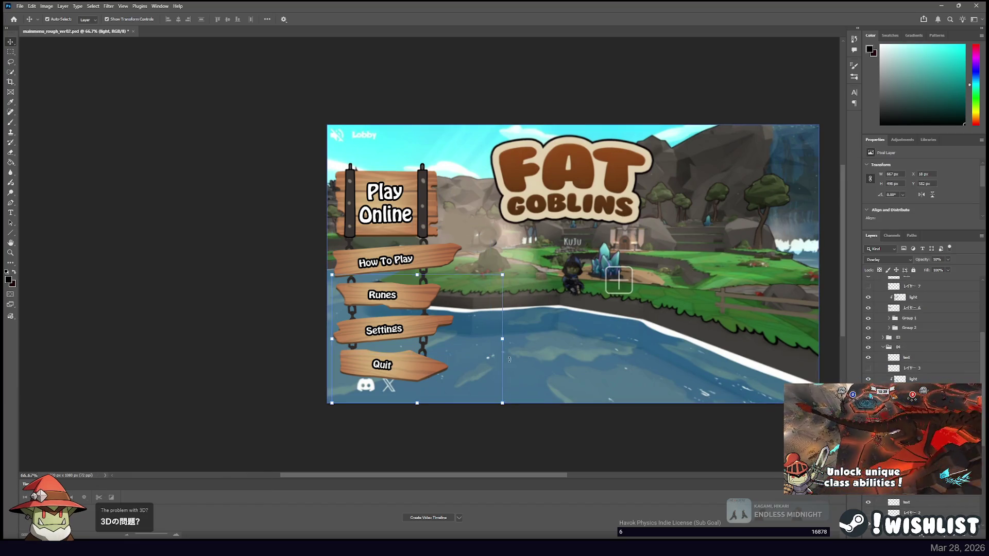
pyautogui.moveTo(502, 339); pyautogui.dragTo(481, 340)
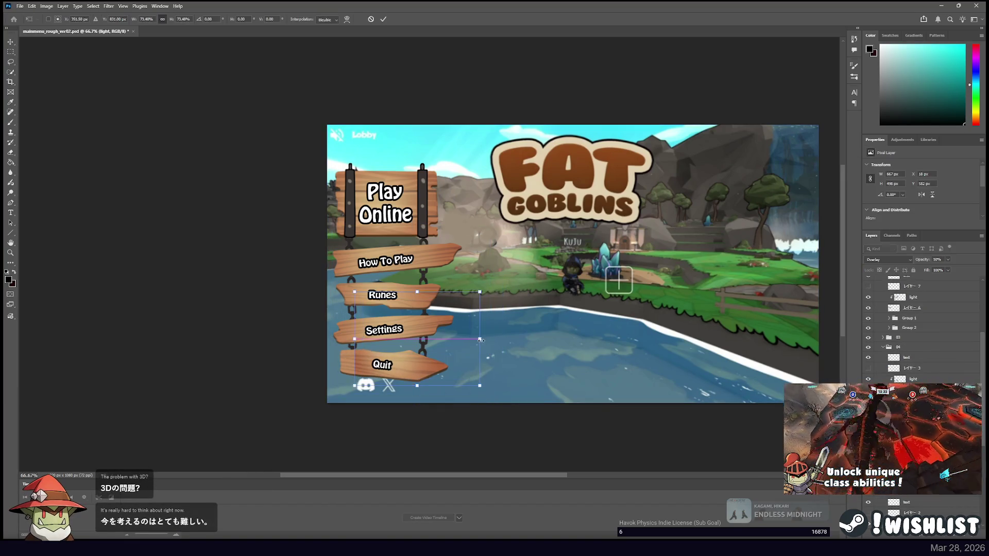
pyautogui.hotkey('ctrl', 'z')
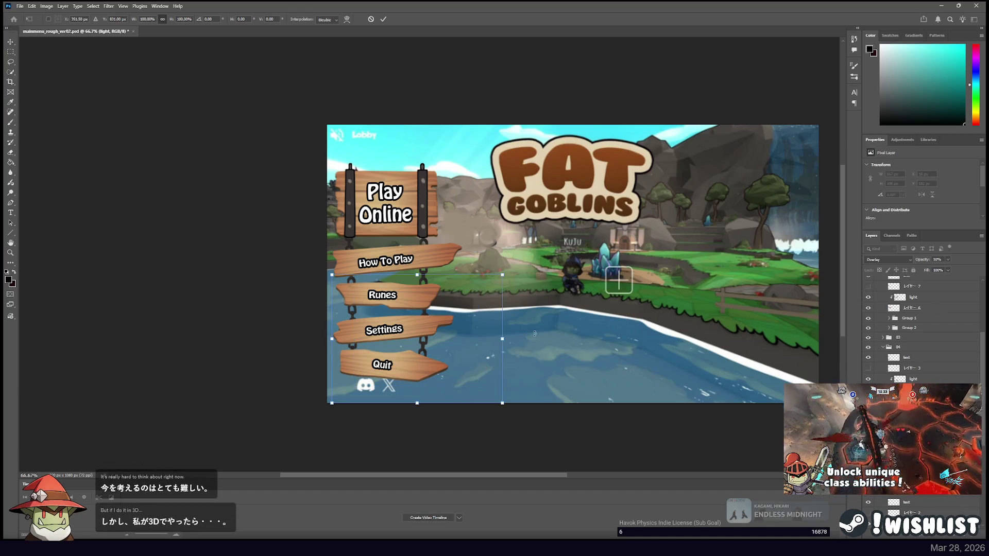
pyautogui.scroll(5, 884, 306)
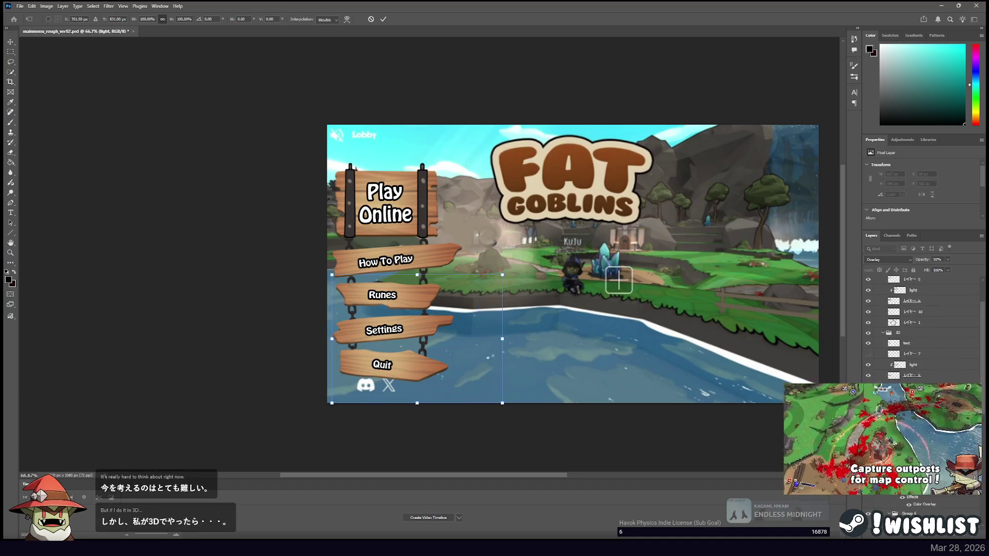
pyautogui.scroll(-5, 885, 306)
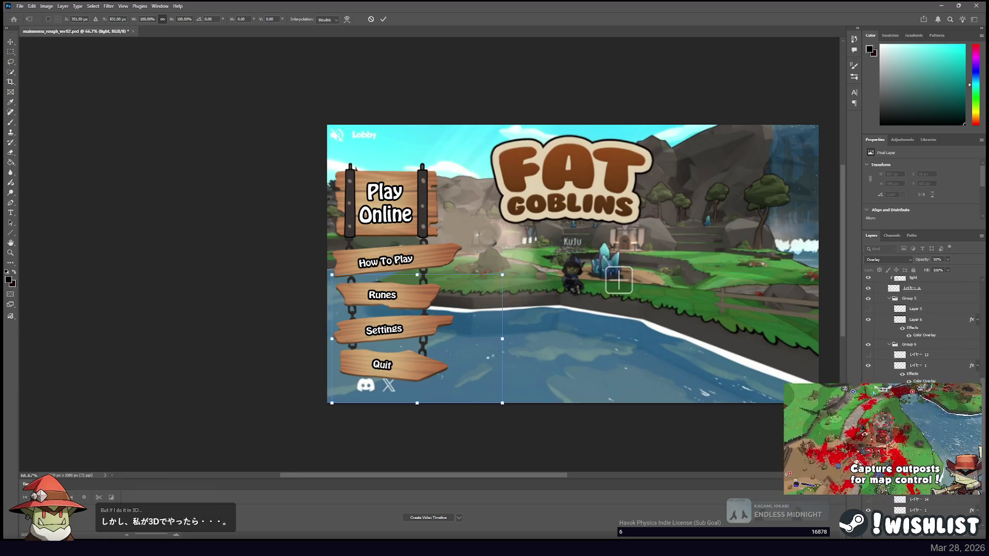
pyautogui.press('Escape')
# Begin narrowing the selected layer by dragging its right side.
pyautogui.scroll(-2, 922, 330)
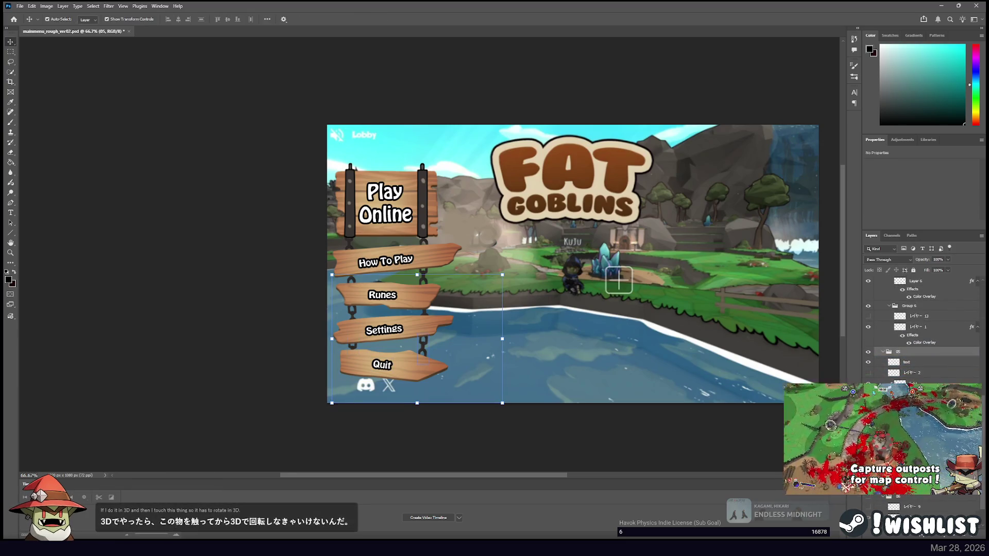
pyautogui.scroll(-1, 922, 329)
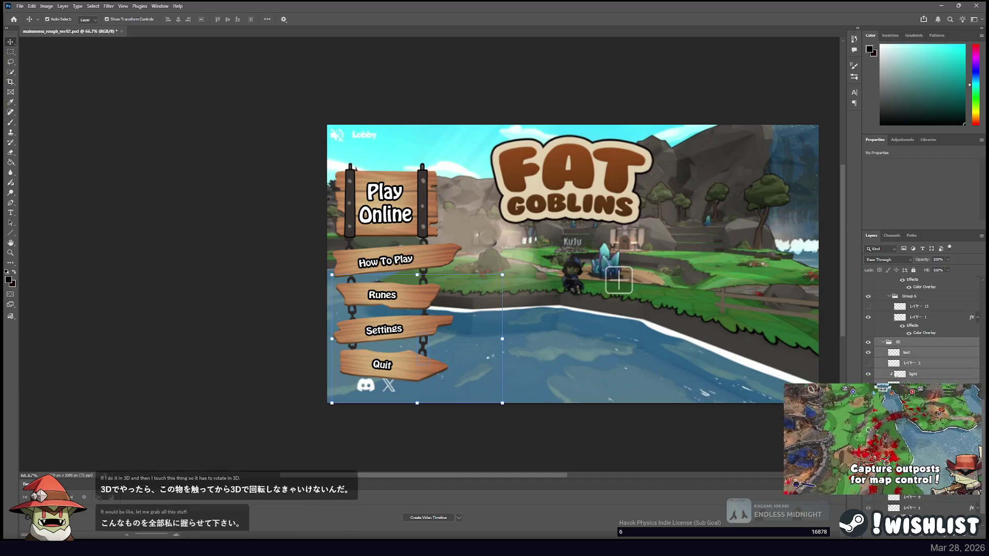
pyautogui.moveTo(468, 337)
pyautogui.mouseDown()
pyautogui.moveTo(457, 338)
pyautogui.moveTo(511, 343)
pyautogui.moveTo(482, 340)
pyautogui.moveTo(504, 337)
pyautogui.mouseUp()
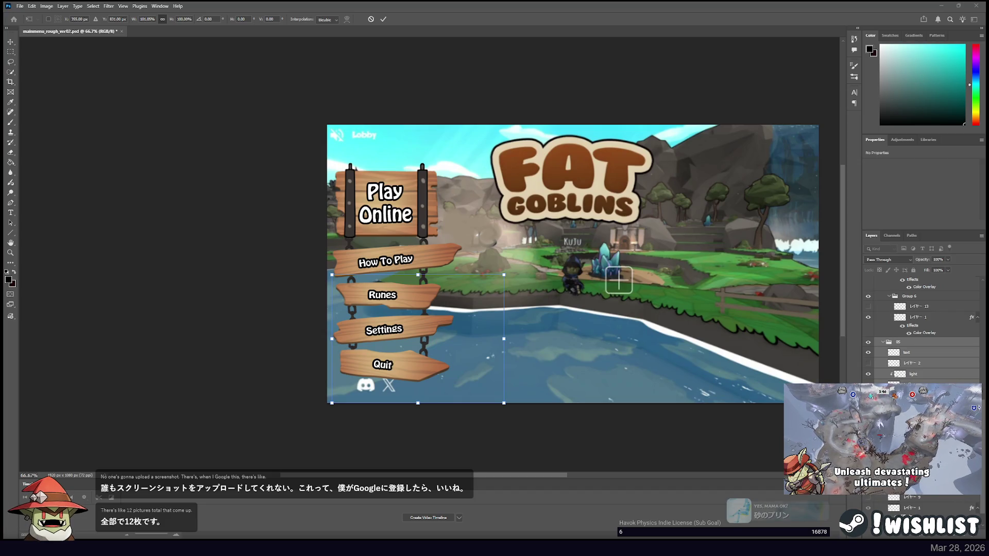
# Commit the narrower layer size and return to the code editor.
pyautogui.press('Return')
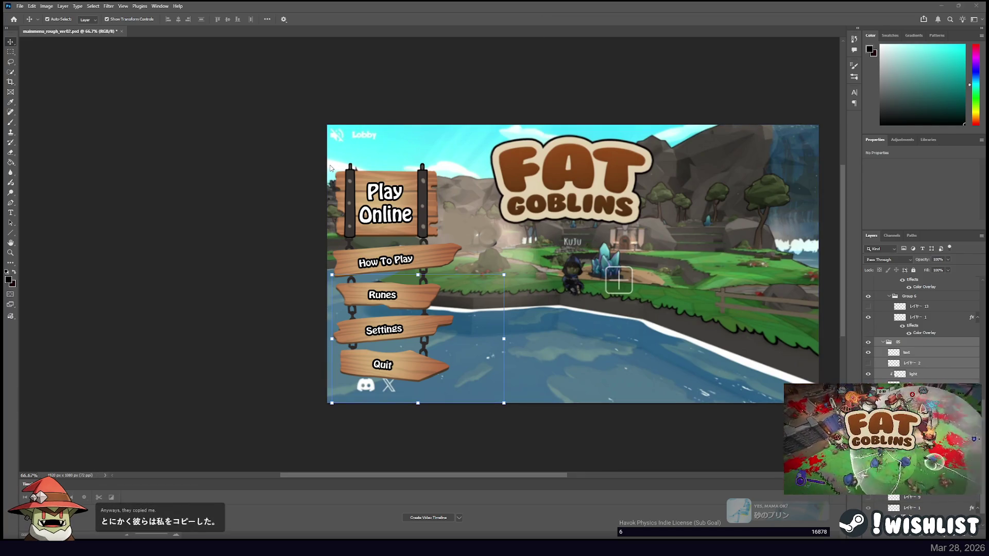
pyautogui.hotkey('alt', 'Tab')
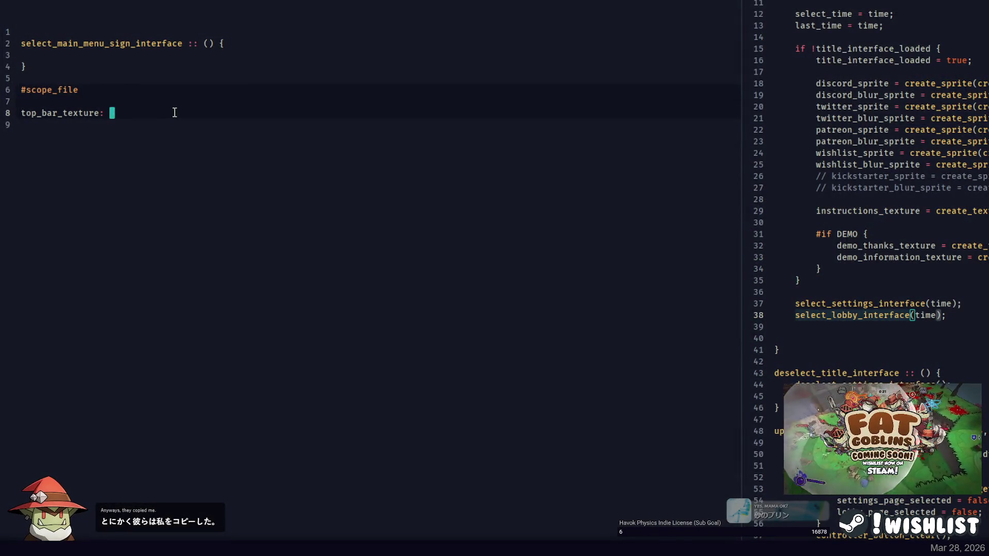
# Finish top_bar_texture: Texture; and declare how_to_play_chain_left_texture: Texture;.
pyautogui.write('xture;')
pyautogui.press('Return')
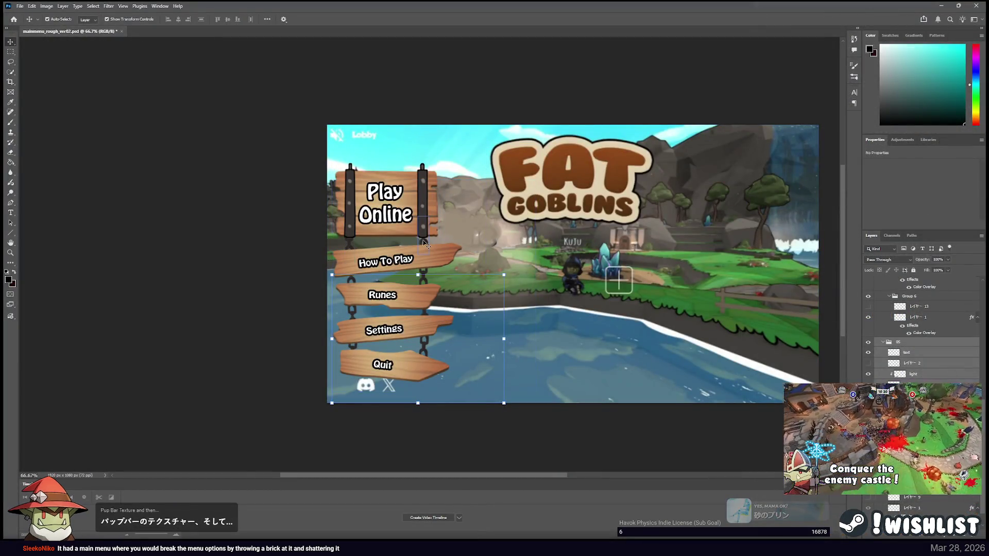
pyautogui.write('how_to_play_chai')
pyautogui.press('BackSpace')
pyautogui.press('BackSpace')
pyautogui.write('n_left')
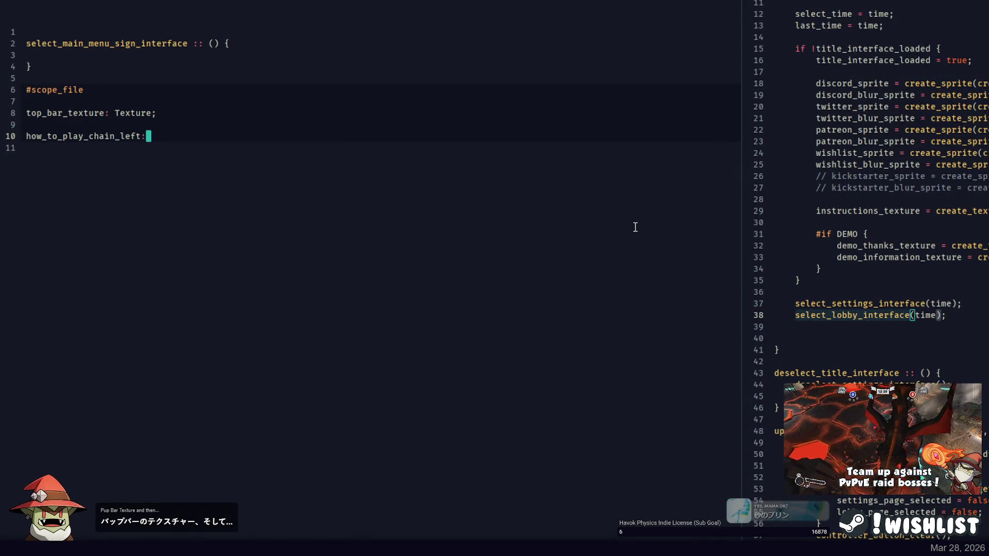
pyautogui.write(': Texture;')
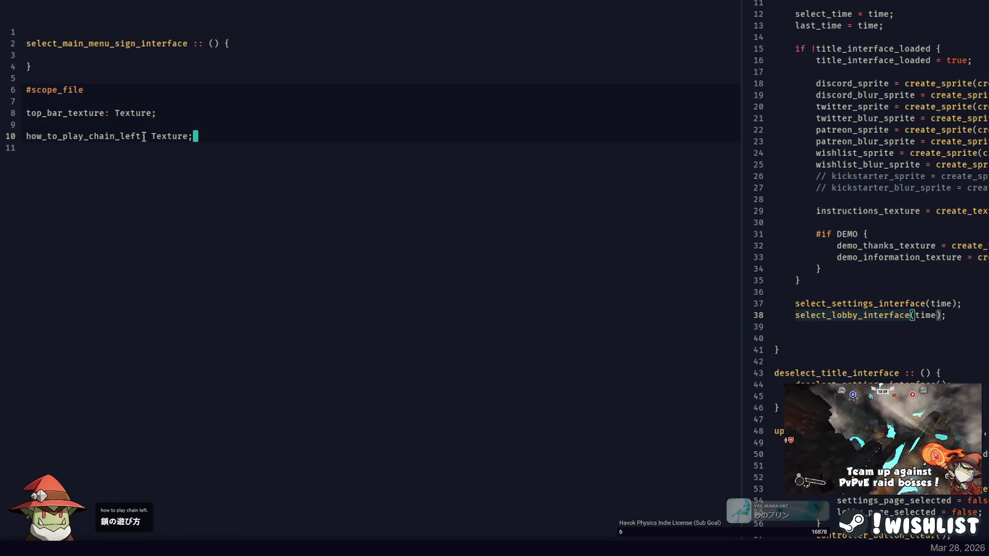
pyautogui.click(144, 136)
pyautogui.write('_texture')
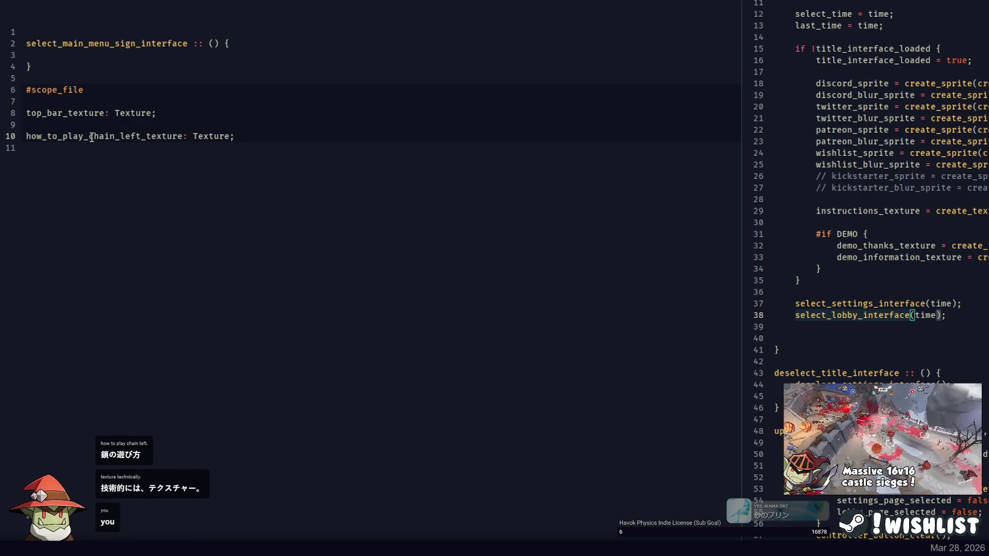
# Duplicate that line as how_to_play_chain_right_texture and add blank lines below.
pyautogui.hotkey('ctrl', 'd')
pyautogui.doubleClick(125, 148)
pyautogui.write('righttexture: Texture;')
pyautogui.press('End')
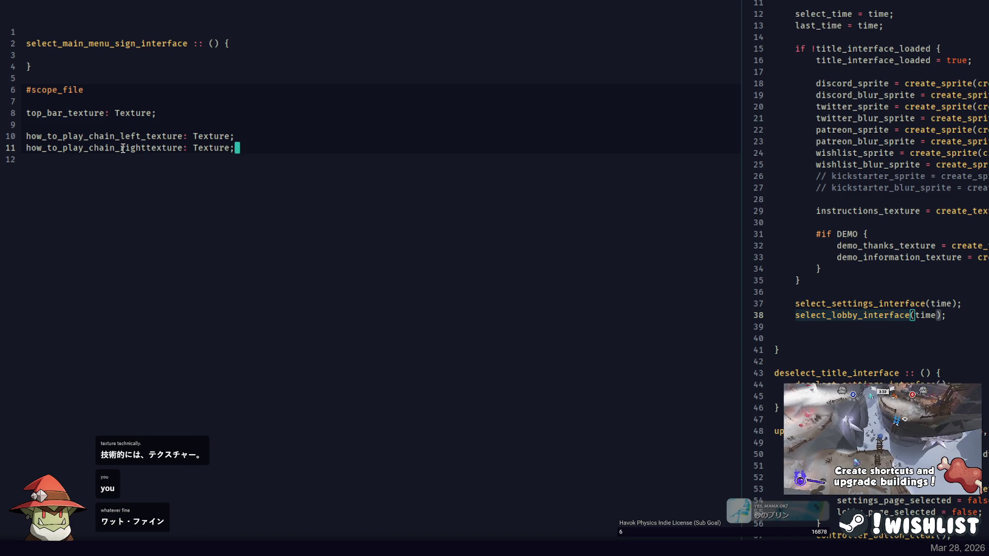
pyautogui.press('Return')
pyautogui.press('Return')
# Declare how_to_play_texture: Texture; and remove the blank line above it.
pyautogui.hotkey('alt', 'Tab')
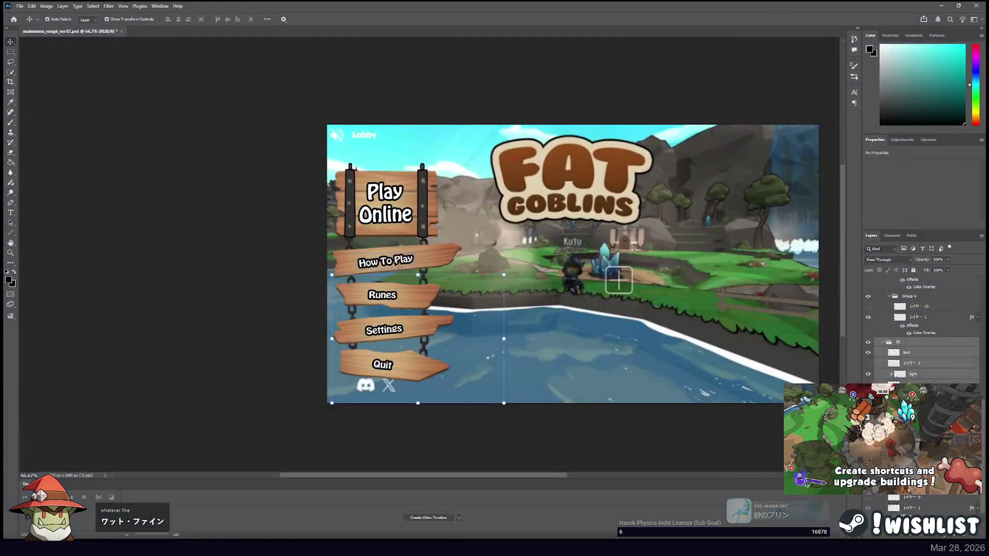
pyautogui.hotkey('alt', 'Tab')
pyautogui.write('how_to_pla')
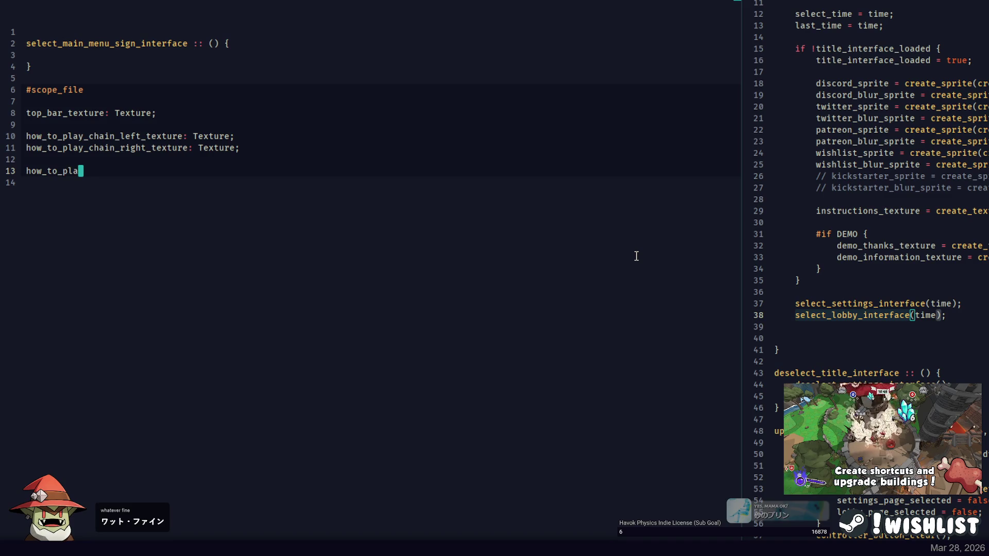
pyautogui.write('y_texture: Texture;')
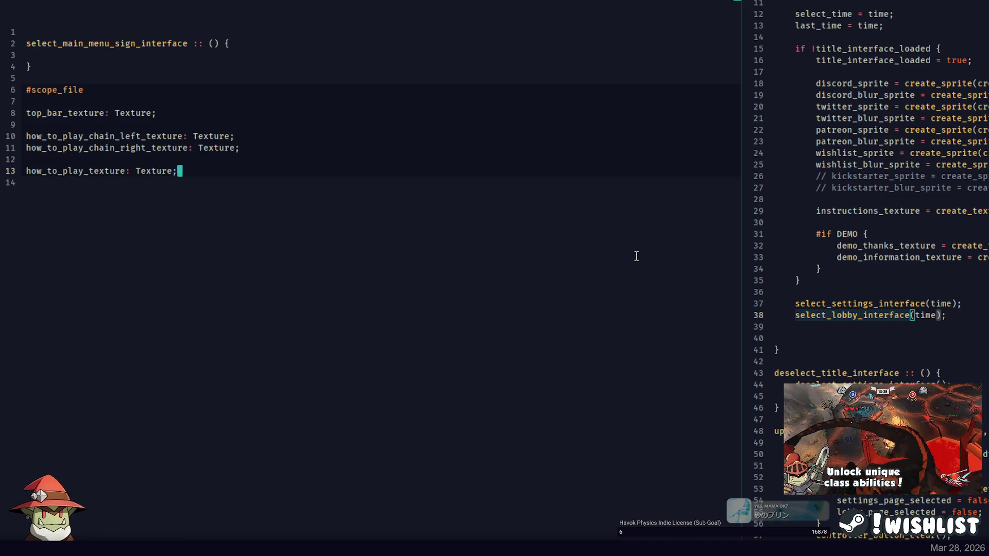
pyautogui.press('Up')
pyautogui.press('BackSpace')
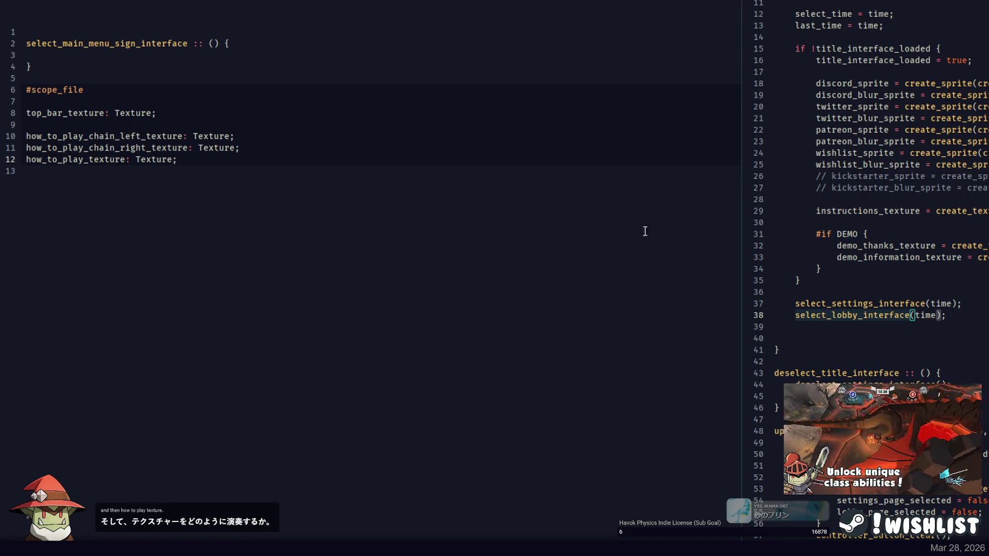
# Select the three how_to_play declarations and duplicate the block below.
pyautogui.press('Down')
pyautogui.hotkey('shift', 'Up')
pyautogui.hotkey('shift', 'Up')
pyautogui.hotkey('shift', 'Up')
pyautogui.hotkey('ctrl', 'd')
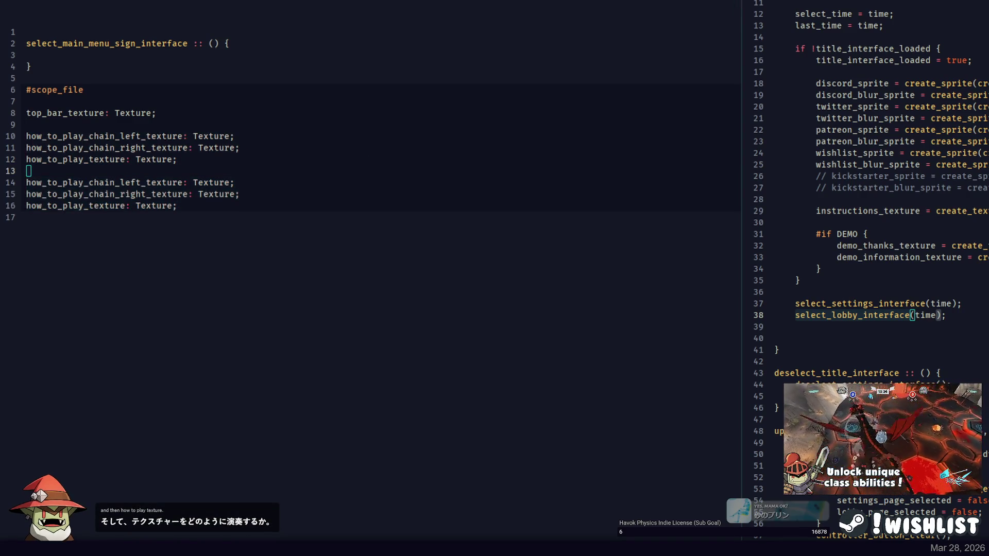
pyautogui.hotkey('alt', 'Tab')
pyautogui.hotkey('alt', 'Tab')
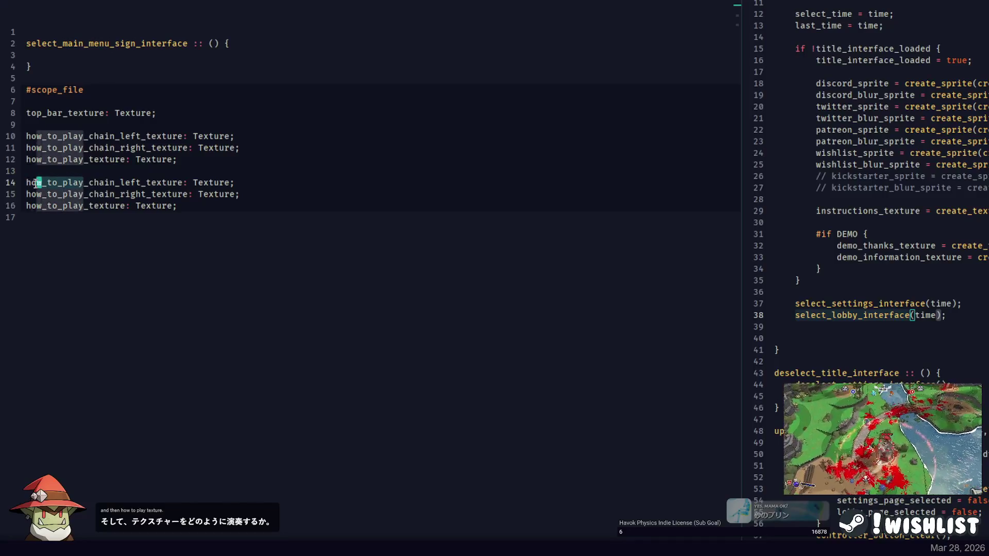
# Rename the copied prefix to runes and duplicate the runes block below.
pyautogui.write('runes')
pyautogui.click(192, 203)
pyautogui.keyDown('shift'); pyautogui.click(115, 161); pyautogui.keyUp('shift')
pyautogui.keyDown('shift'); pyautogui.click(112, 174); pyautogui.keyUp('shift')
pyautogui.click(152, 215)
pyautogui.hotkey('shift', 'Up')
pyautogui.hotkey('shift', 'Up')
pyautogui.hotkey('shift', 'Up')
pyautogui.hotkey('ctrl', 'd')
pyautogui.click(163, 182)
pyautogui.hotkey('alt', 'Tab')
pyautogui.hotkey('alt', 'Tab')
# Rename the new copy's prefix to settings and duplicate the settings block.
pyautogui.doubleClick(41, 229)
pyautogui.hotkey('ctrl', 'd')
pyautogui.hotkey('ctrl', 'd')
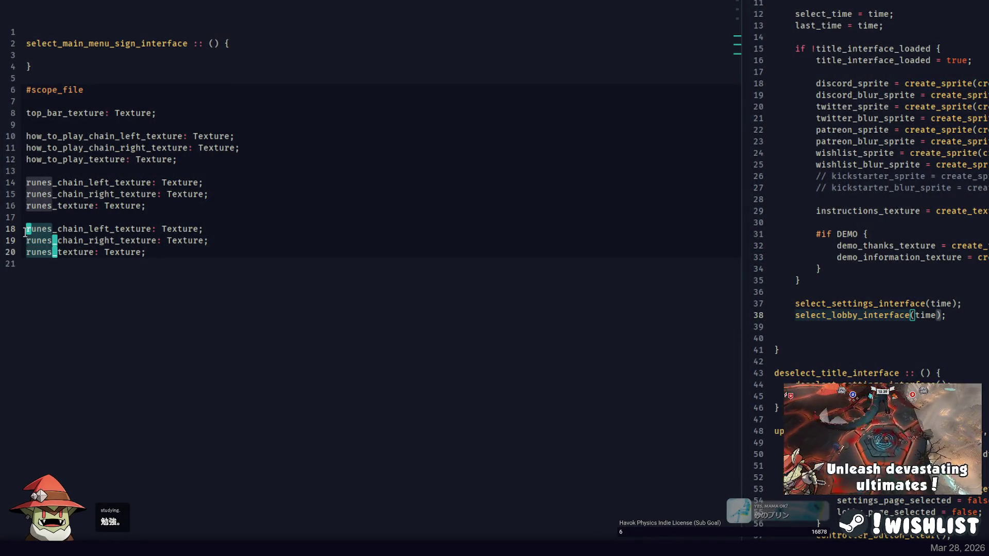
pyautogui.write('settings')
pyautogui.hotkey('shift', 'Up')
pyautogui.hotkey('shift', 'Up')
pyautogui.hotkey('shift', 'Up')
pyautogui.hotkey('ctrl', 'd')
pyautogui.press('Escape')
pyautogui.hotkey('alt', 'Tab')
pyautogui.hotkey('alt', 'Tab')
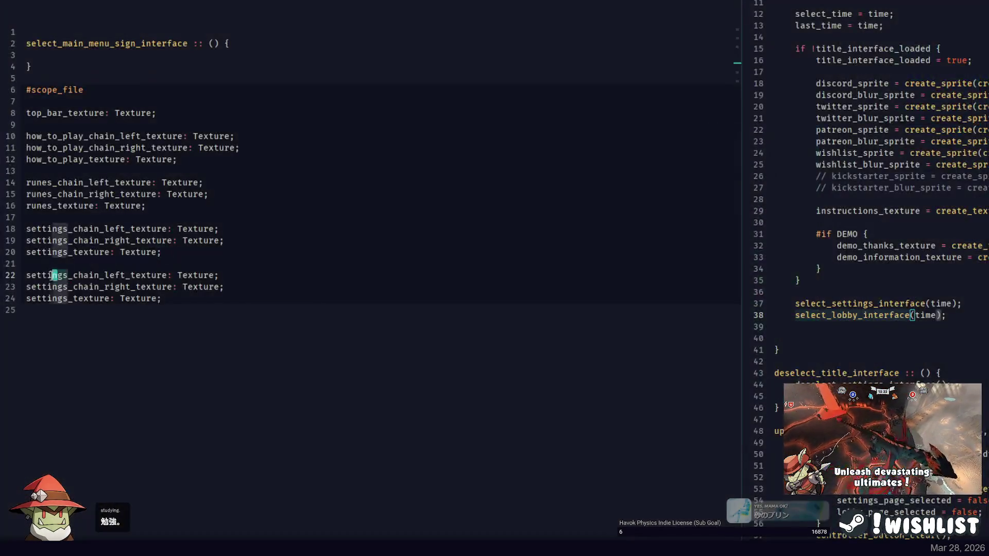
# Rename the newest copy's prefix to quit for the Quit chain and sign declarations.
pyautogui.doubleClick(51, 275)
pyautogui.hotkey('ctrl', 'd')
pyautogui.hotkey('ctrl', 'd')
pyautogui.write('quit')
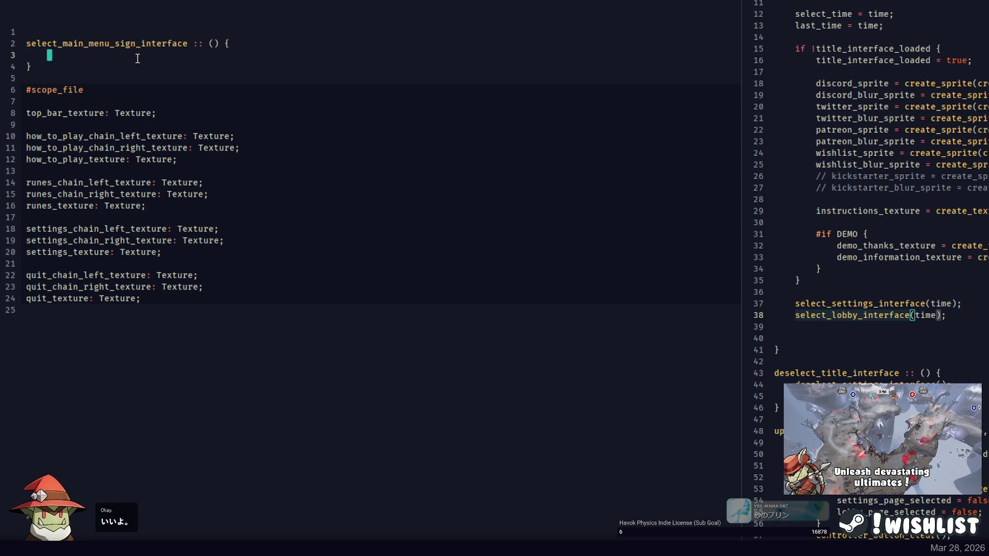
pyautogui.click(138, 58)
pyautogui.write('!')
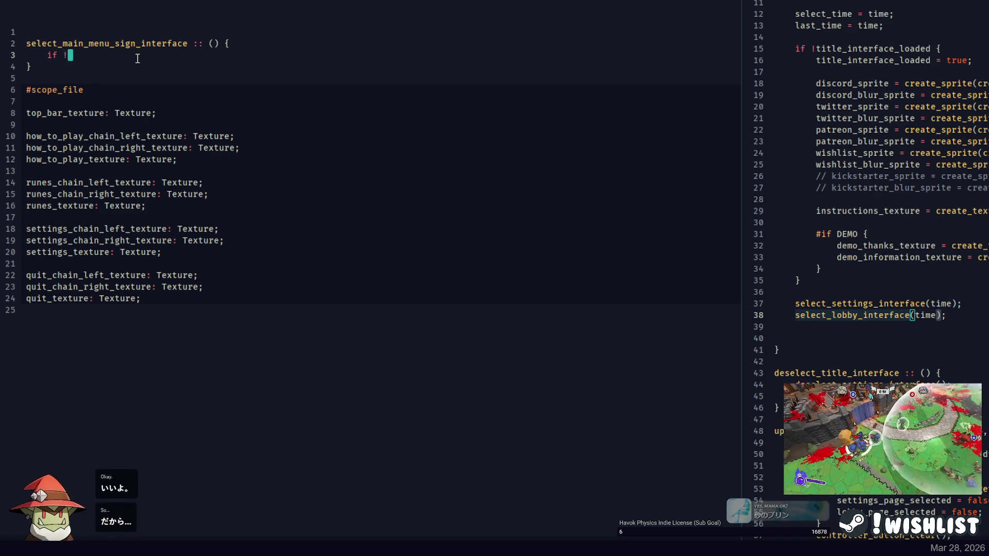
pyautogui.press('BackSpace')
pyautogui.press('BackSpace')
pyautogui.press('BackSpace')
pyautogui.click(891, 83)
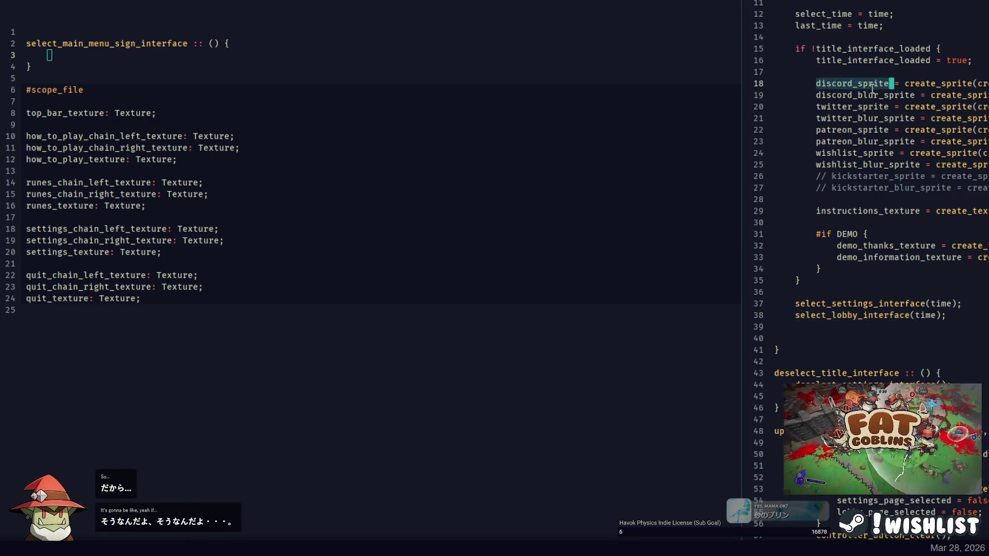
pyautogui.doubleClick(870, 50)
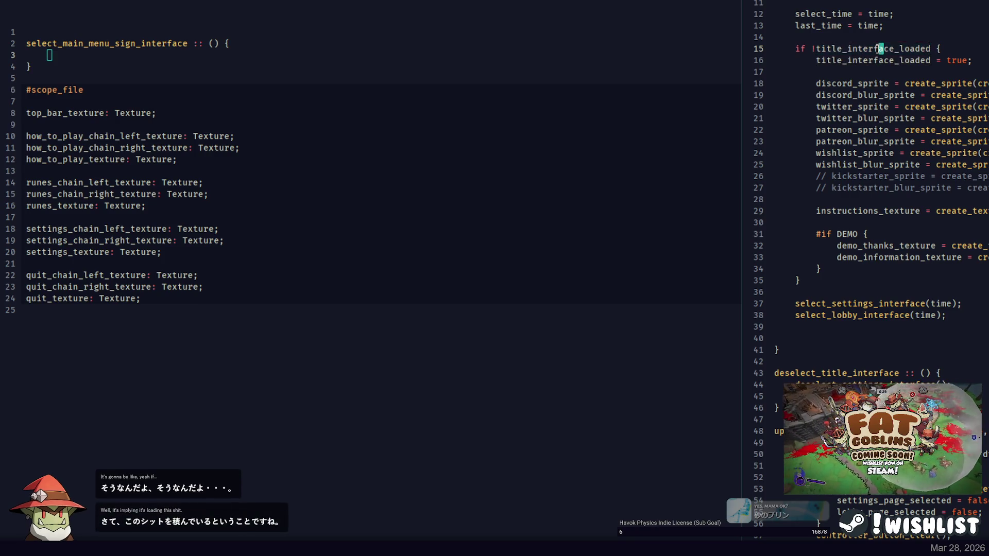
pyautogui.scroll(-4, 878, 49)
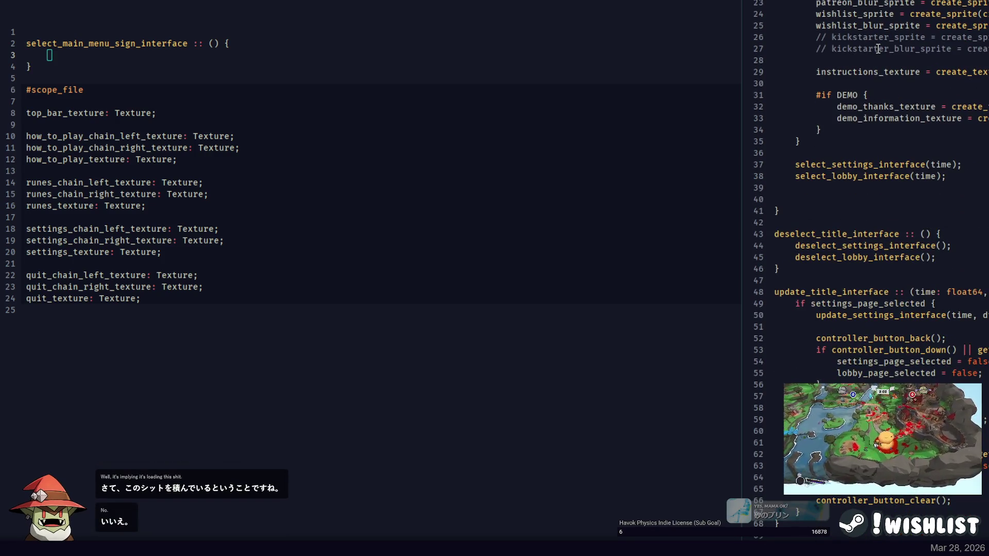
pyautogui.scroll(-6, 878, 49)
pyautogui.scroll(13, 878, 48)
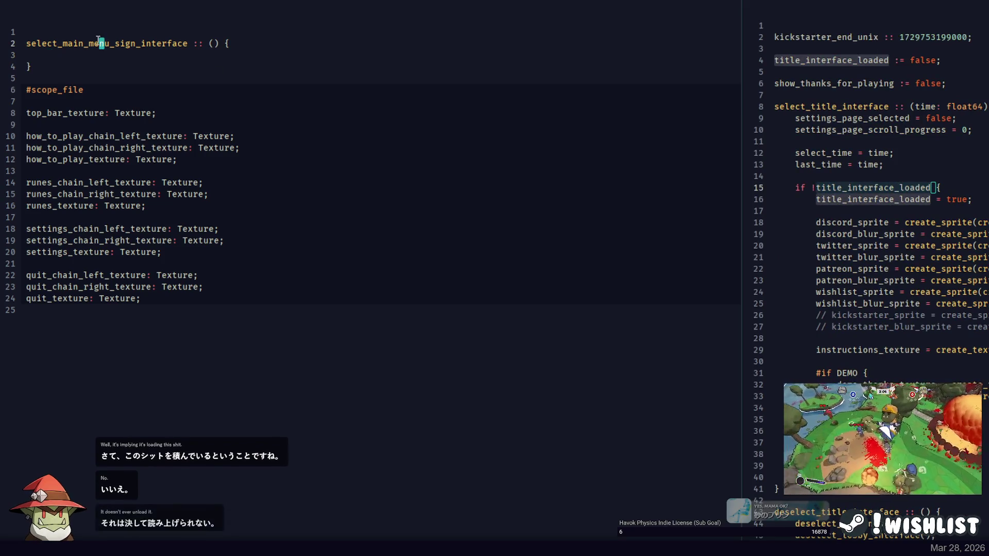
pyautogui.doubleClick(146, 44)
pyautogui.click(133, 44)
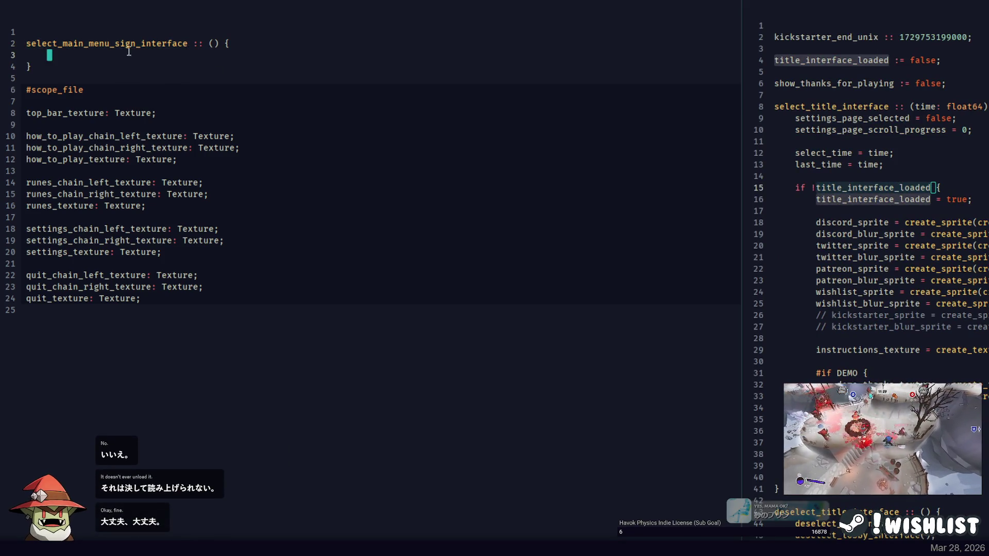
pyautogui.click(113, 43)
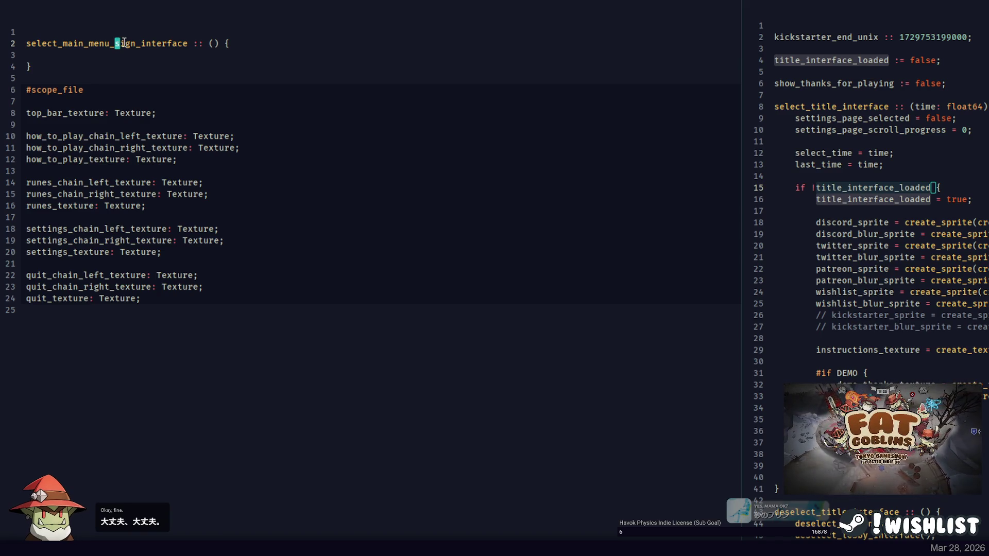
pyautogui.click(841, 140)
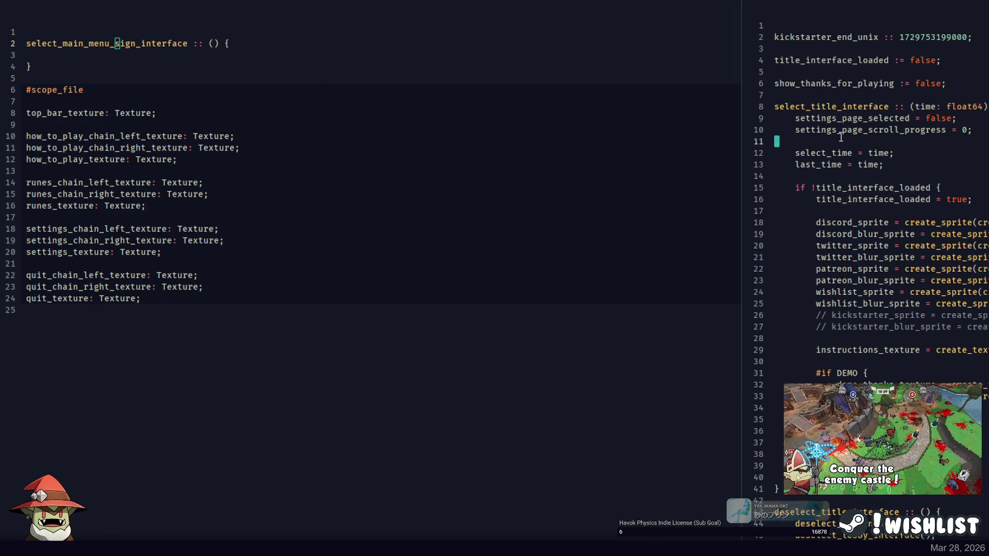
# Widen the reference pane and start replacing interface in the function name with initialize.
pyautogui.moveTo(743, 135); pyautogui.dragTo(672, 131)
pyautogui.click(119, 43)
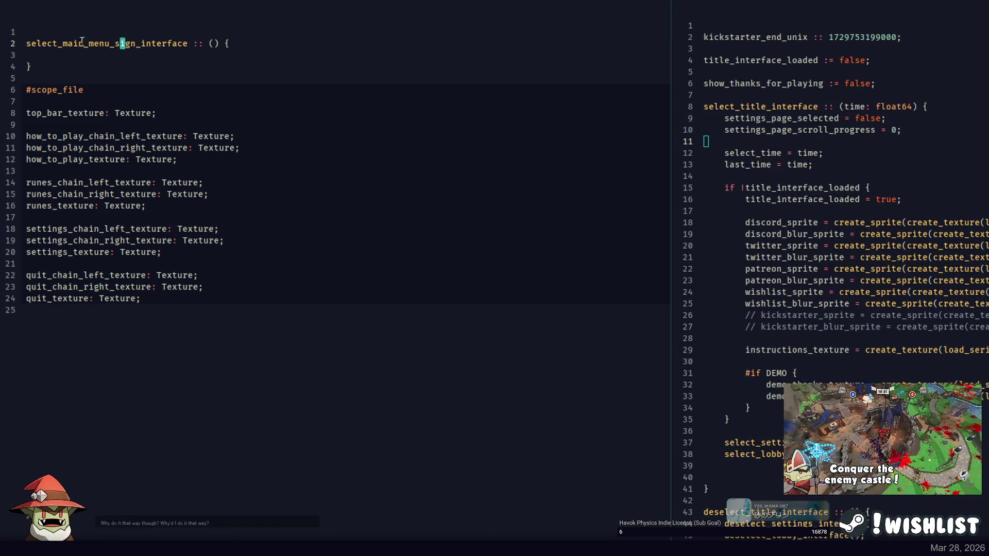
pyautogui.click(62, 44)
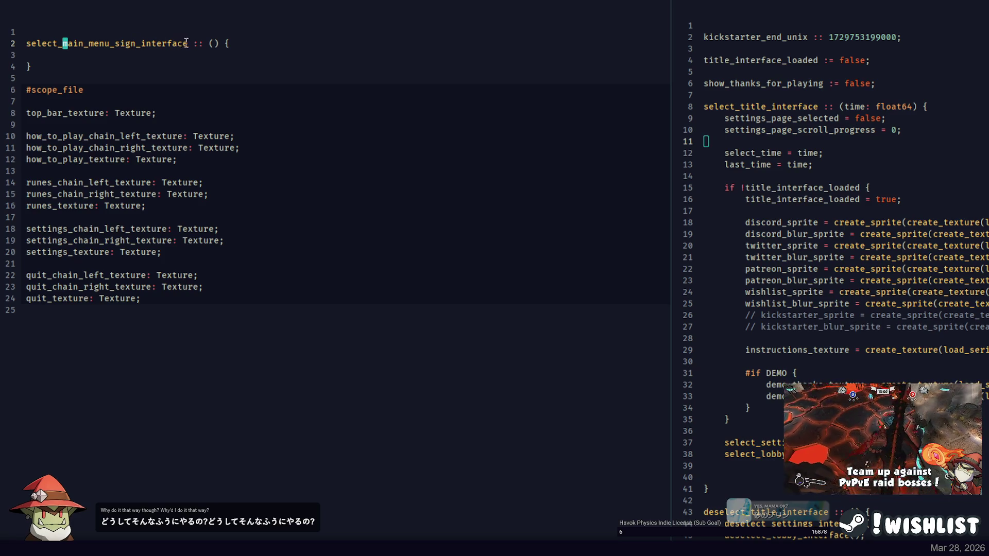
pyautogui.moveTo(173, 49); pyautogui.dragTo(189, 48)
pyautogui.write('initializ')
pyautogui.hotkey('ctrl', 'shift', 'Left')
pyautogui.hotkey('ctrl', 'c')
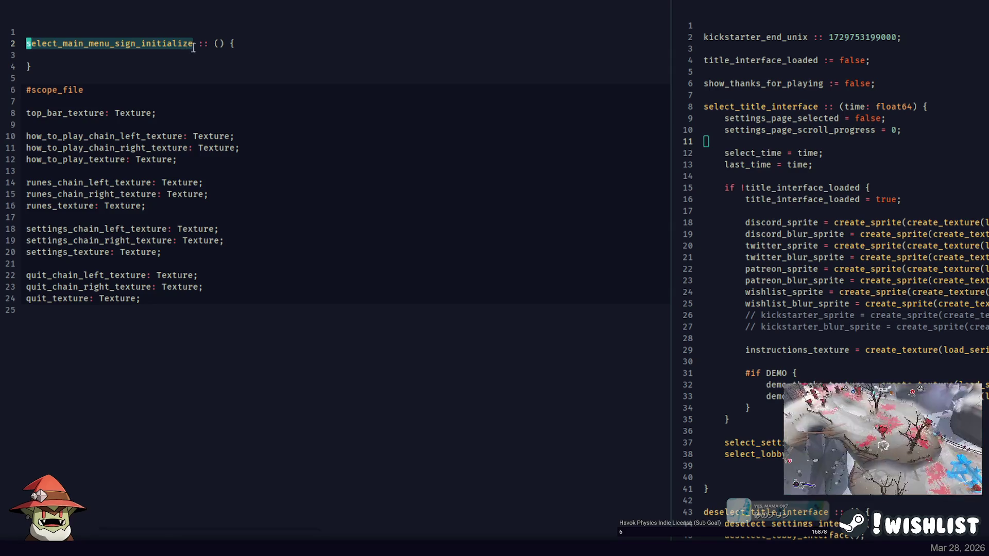
# Compare against select_title_interface, then finish naming the function select_main_menu_sign_initialize.
pyautogui.click(948, 118)
pyautogui.doubleClick(800, 107)
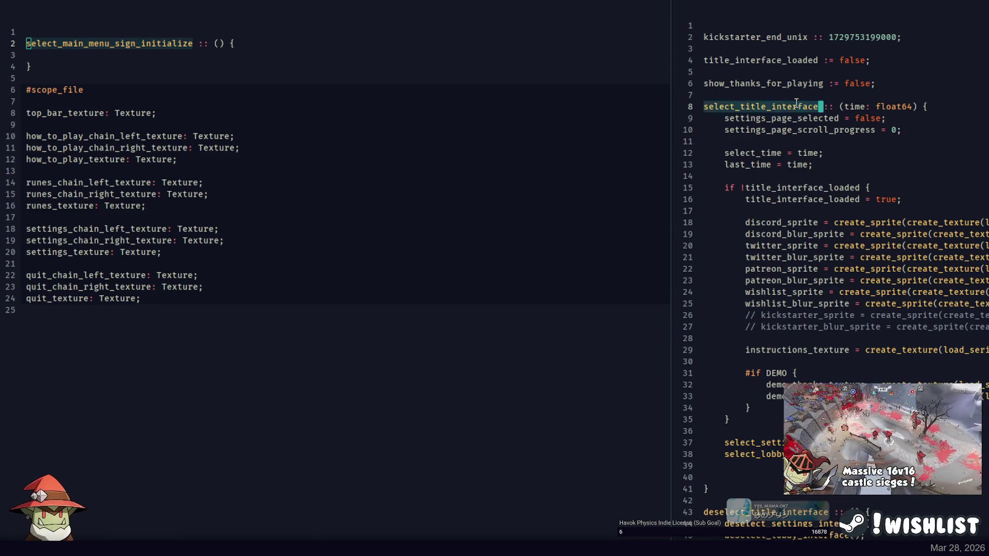
pyautogui.hotkey('ctrl', '1')
pyautogui.press('Right')
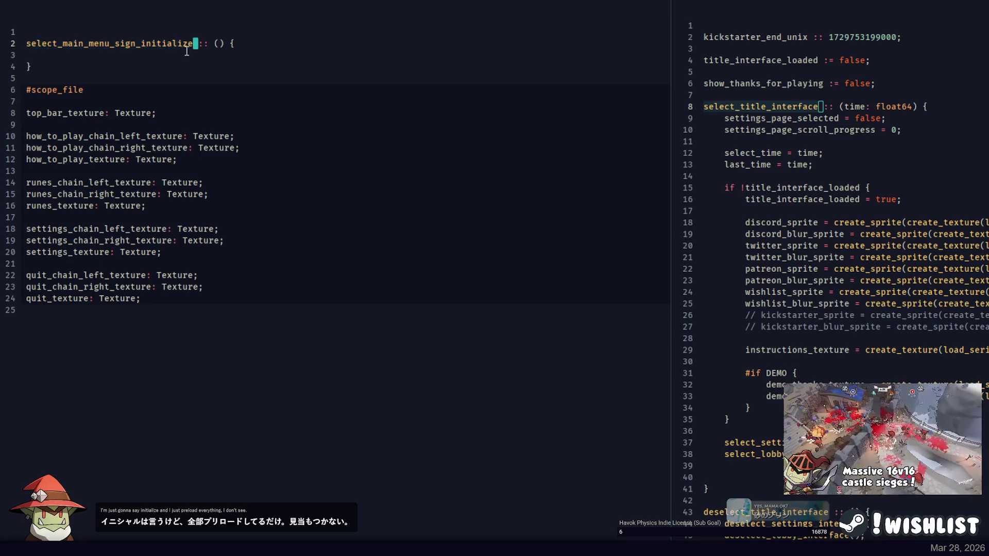
pyautogui.write('nterface')
pyautogui.doubleClick(158, 44)
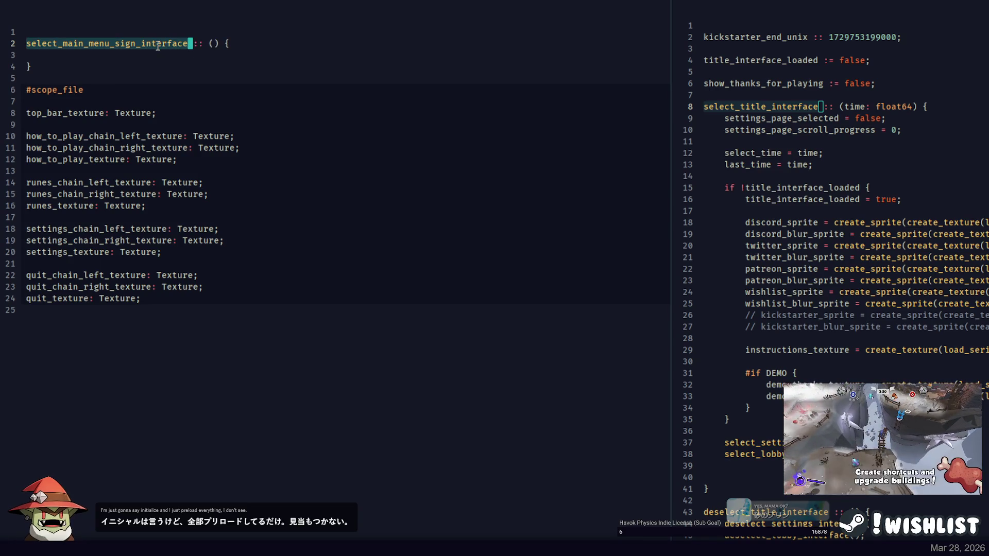
pyautogui.press('Escape')
pyautogui.hotkey('ctrl', 'shift', 'Left')
pyautogui.write('initialize')
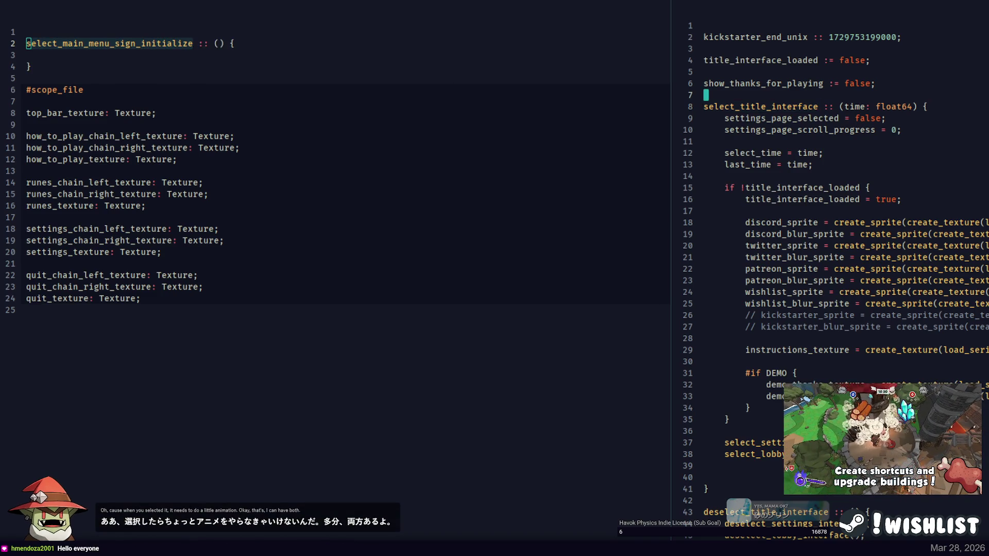
pyautogui.hotkey('ctrl', 'p')
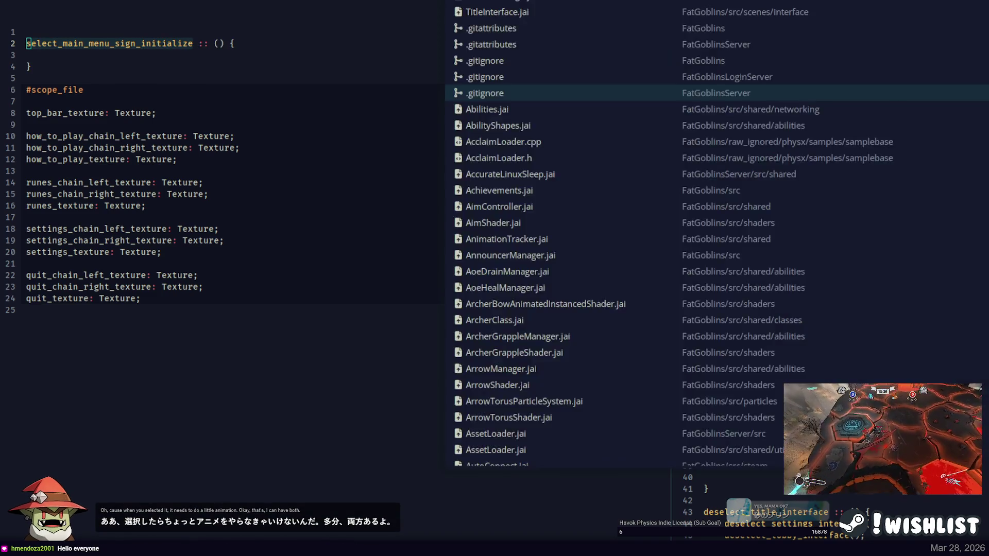
# Open the main file with quick-open 'famain' and scan its initialize calls, including koda_graphics_manager_initialize.
pyautogui.write('famain')
pyautogui.press('Return')
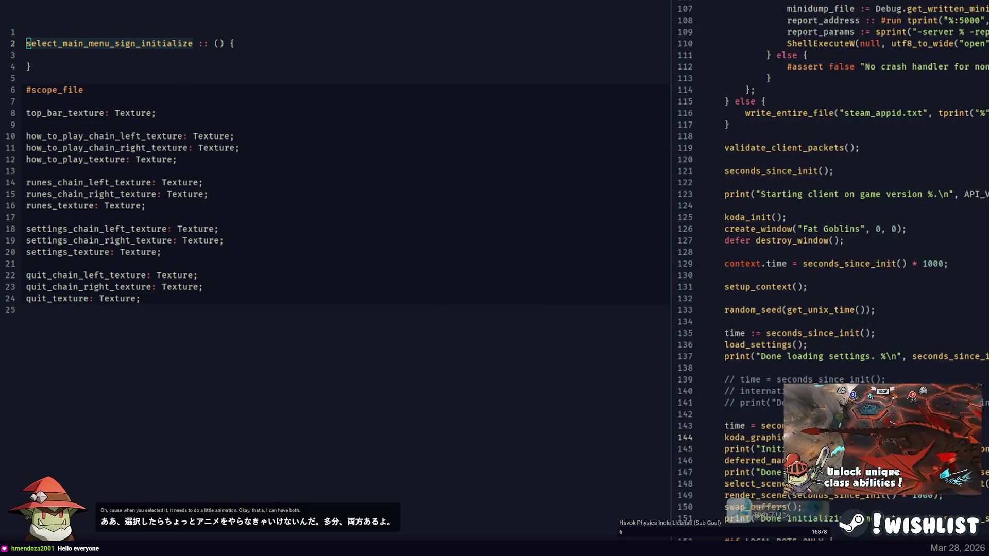
pyautogui.scroll(-10, 865, 140)
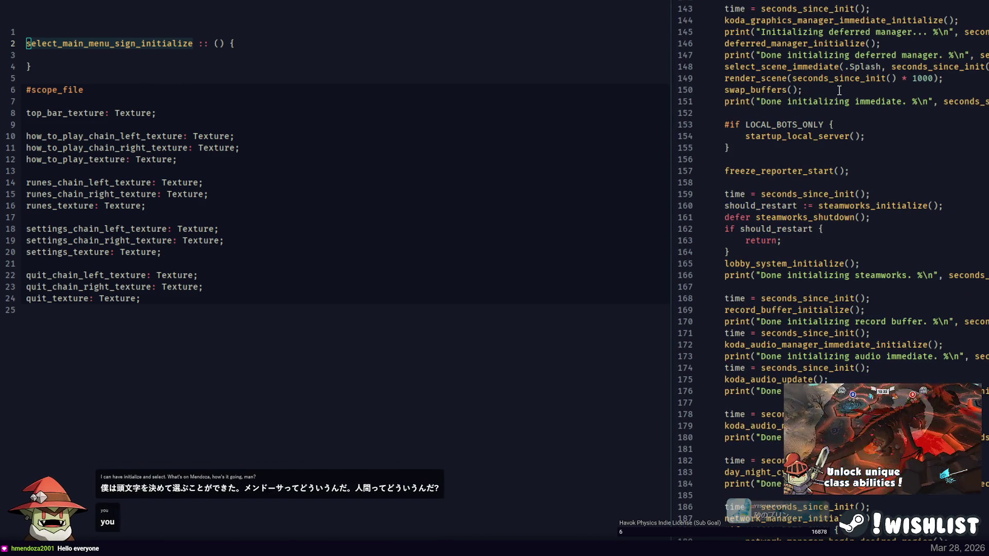
pyautogui.scroll(-6, 839, 90)
pyautogui.doubleClick(835, 55)
pyautogui.scroll(-2, 841, 94)
pyautogui.doubleClick(842, 62)
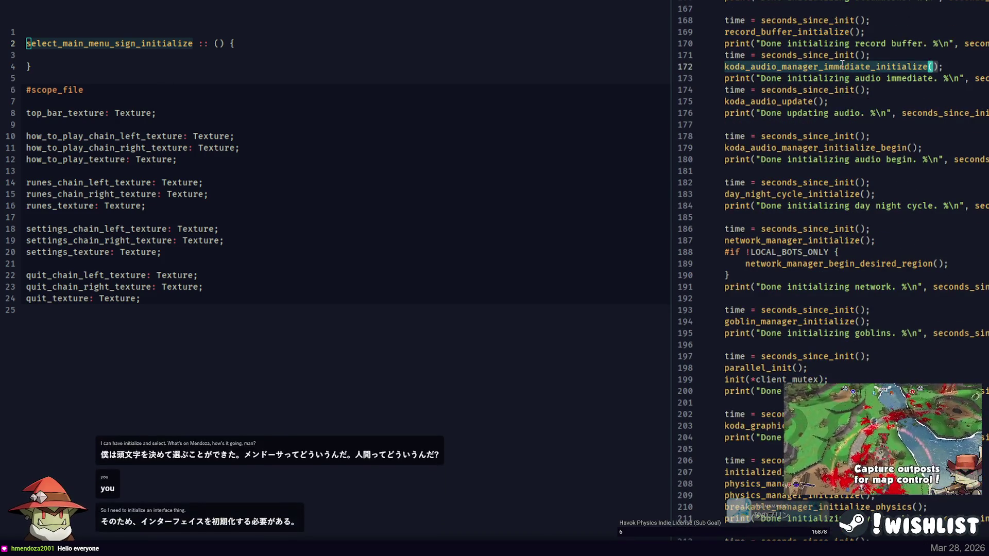
pyautogui.scroll(-2, 842, 63)
pyautogui.scroll(-2, 809, 31)
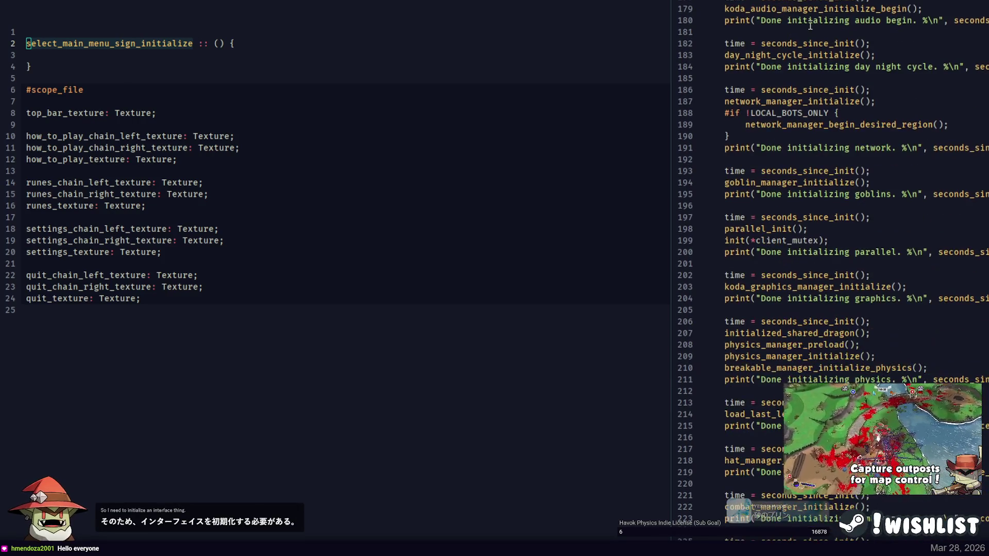
pyautogui.scroll(-4, 811, 31)
pyautogui.scroll(-2, 811, 44)
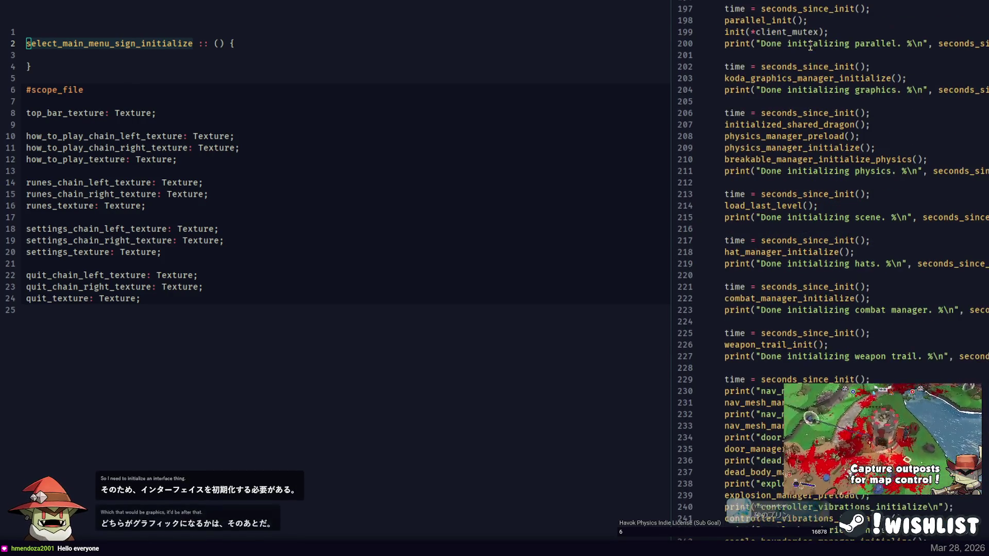
pyautogui.doubleClick(810, 78)
pyautogui.scroll(-2, 810, 72)
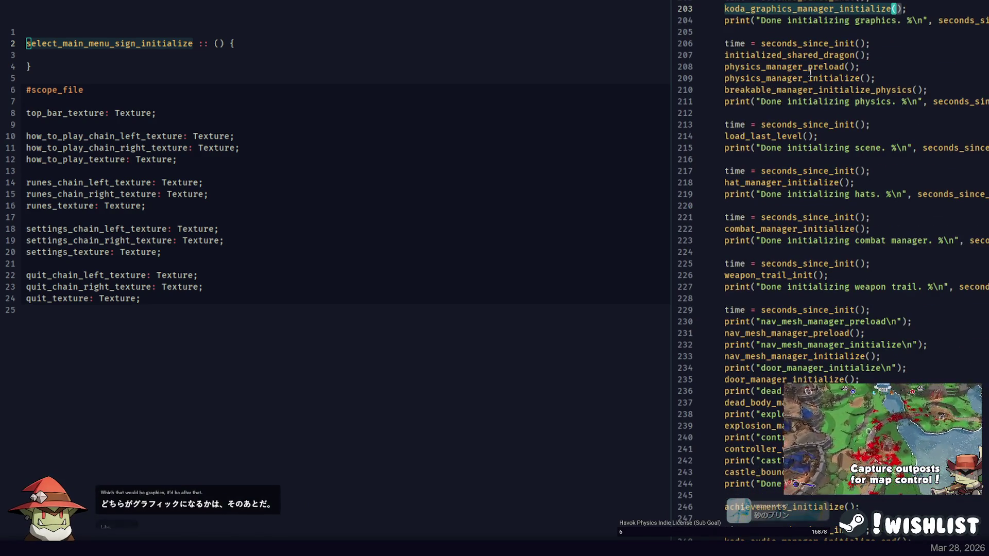
pyautogui.scroll(-4, 814, 62)
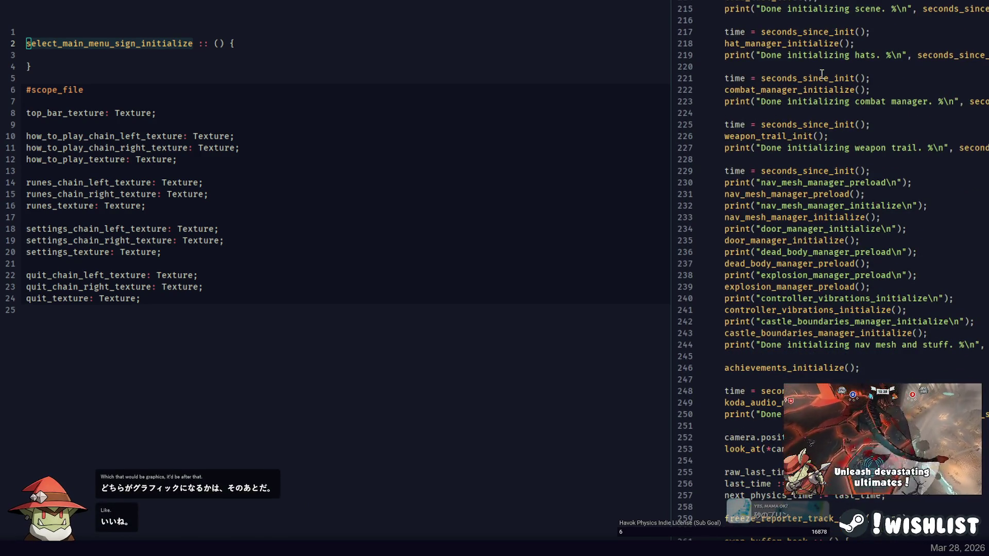
pyautogui.scroll(-2, 822, 74)
pyautogui.scroll(-2, 811, 71)
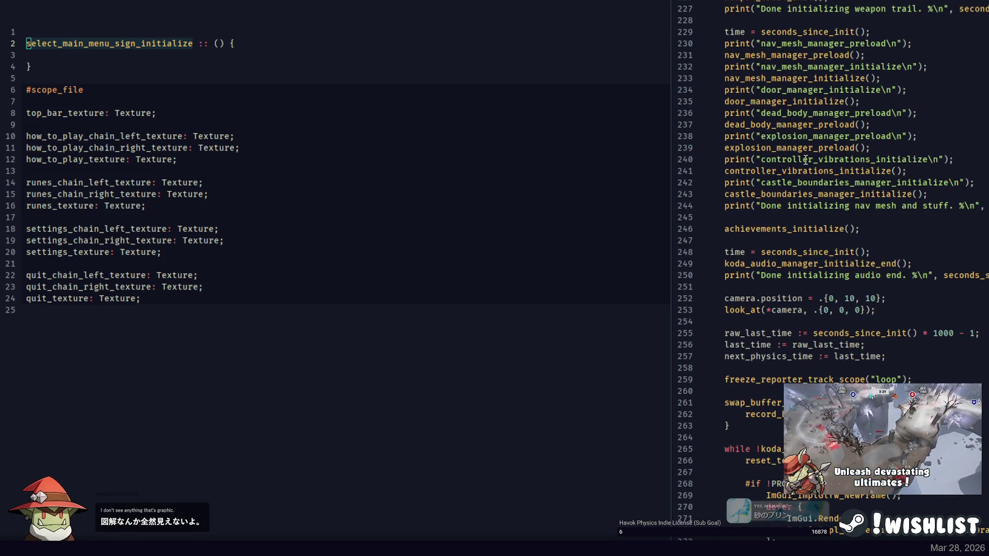
pyautogui.scroll(-2, 811, 174)
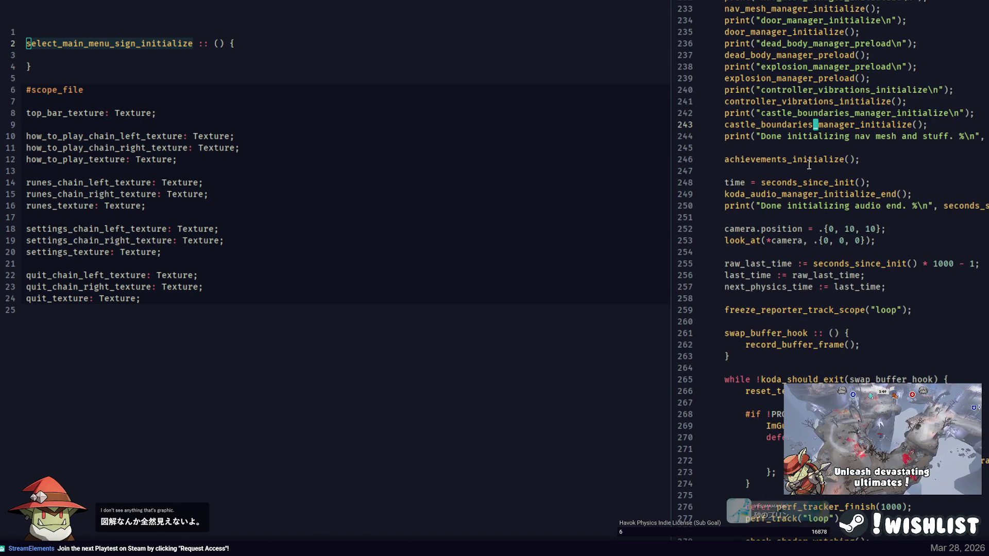
pyautogui.scroll(-6, 809, 164)
pyautogui.scroll(4, 873, 154)
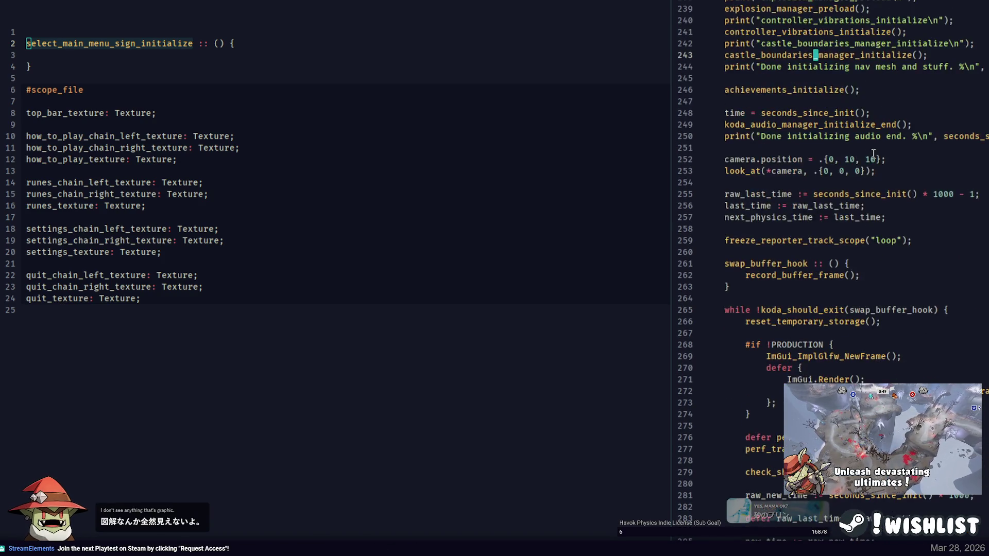
# Open FatGoblins.jai and scroll to the resurrection_manager_initialize call.
pyautogui.hotkey('ctrl', 'p')
pyautogui.write('g')
pyautogui.press('Return')
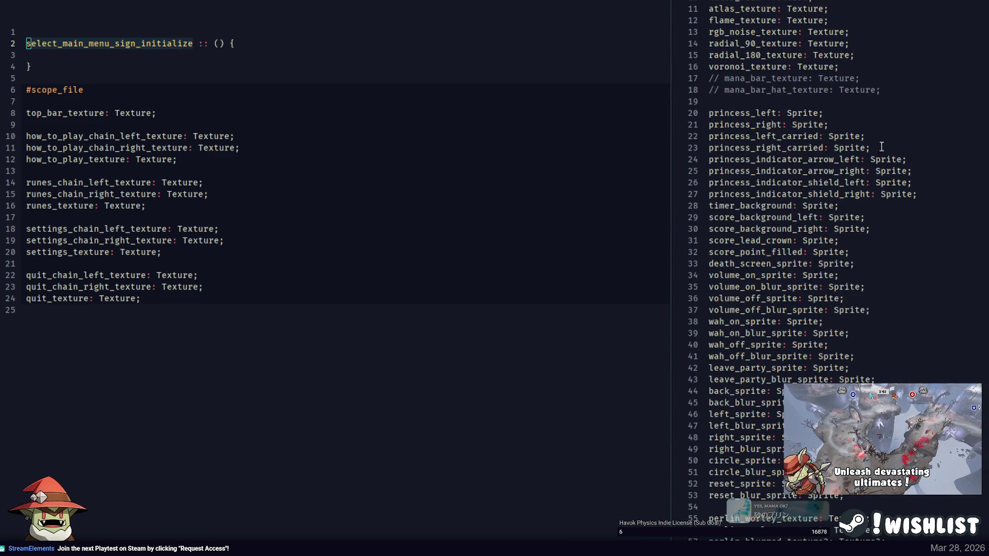
pyautogui.scroll(-20, 916, 185)
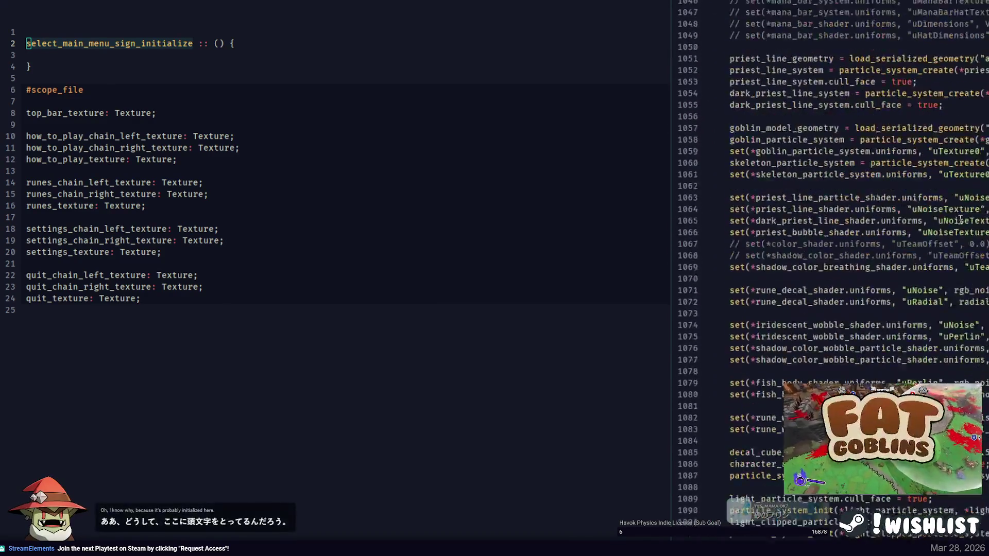
pyautogui.scroll(-15, 960, 220)
# Add main_menu_sign_initialize(); on line 1150 and drop select_ from the function definition.
pyautogui.click(922, 333)
pyautogui.press('Return')
pyautogui.hotkey('ctrl', 'v')
pyautogui.write('();')
pyautogui.press('Home')
pyautogui.press('Delete')
pyautogui.press('Delete')
pyautogui.press('Delete')
pyautogui.press('Delete')
pyautogui.press('Delete')
pyautogui.press('Delete')
pyautogui.press('Down')
pyautogui.click(125, 66)
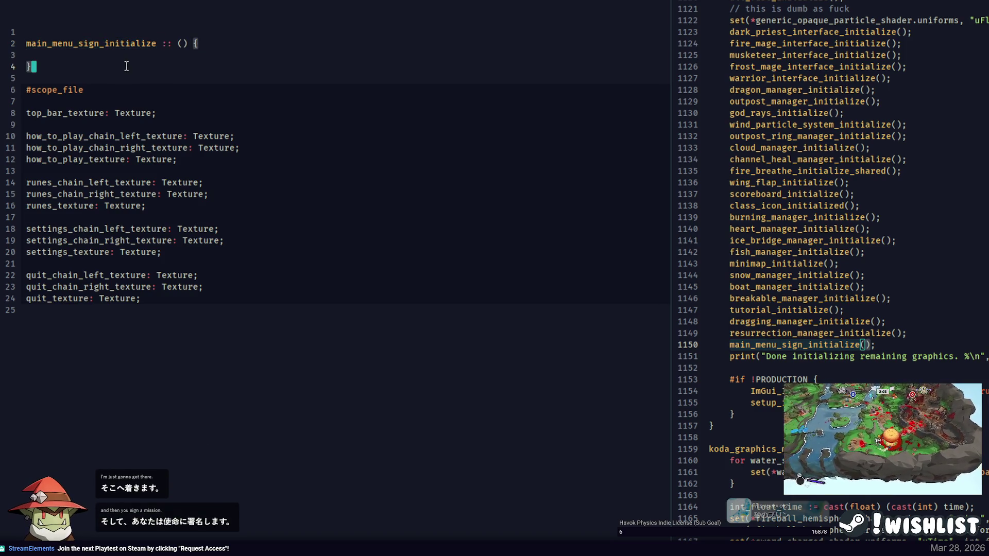
# Remove the _texture suffix from every main menu variable name.
pyautogui.click(77, 55)
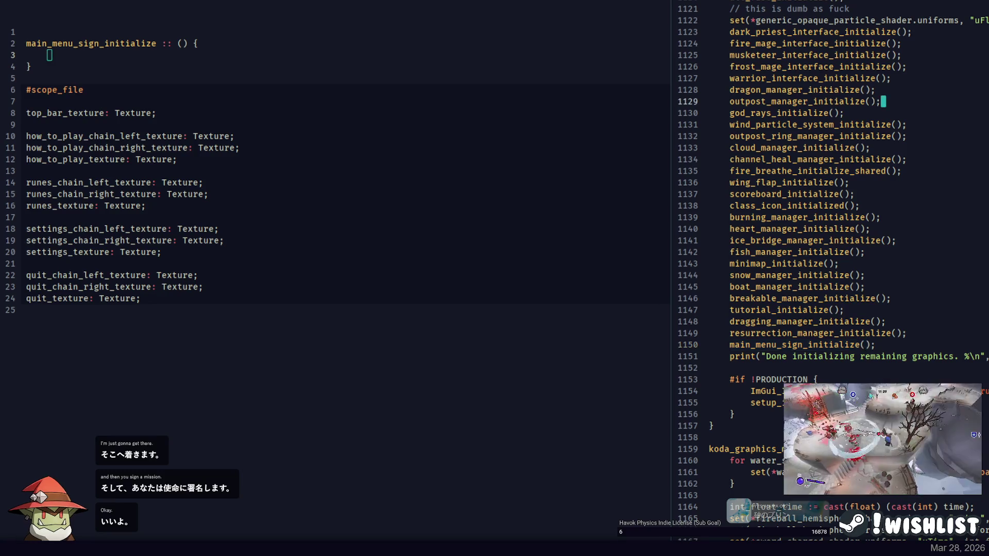
pyautogui.hotkey('ctrl', 'p')
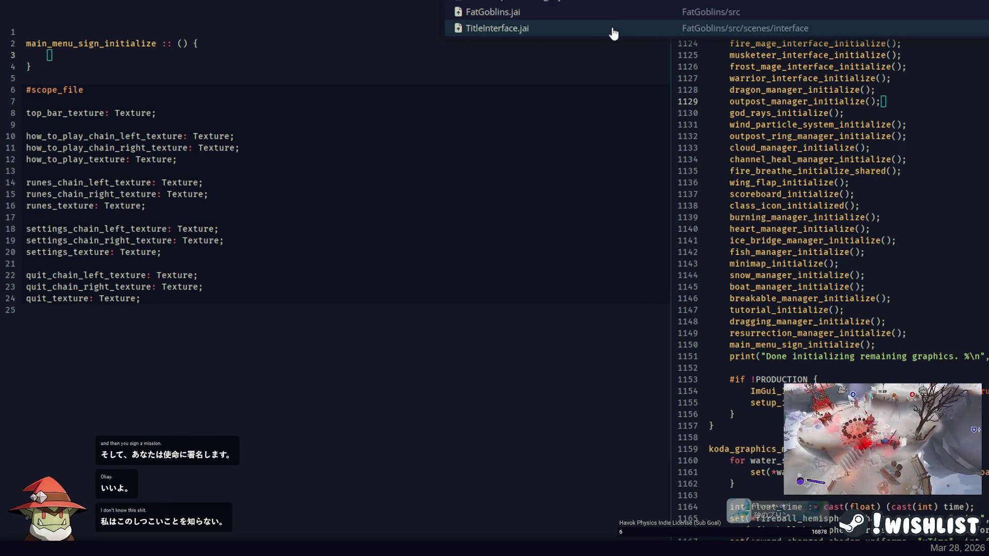
pyautogui.click(126, 54)
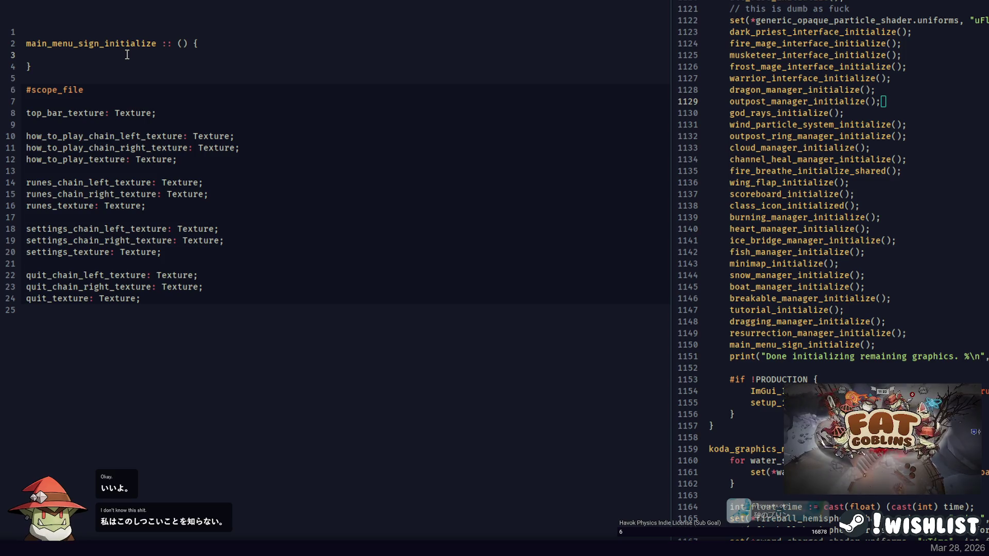
pyautogui.doubleClick(123, 112)
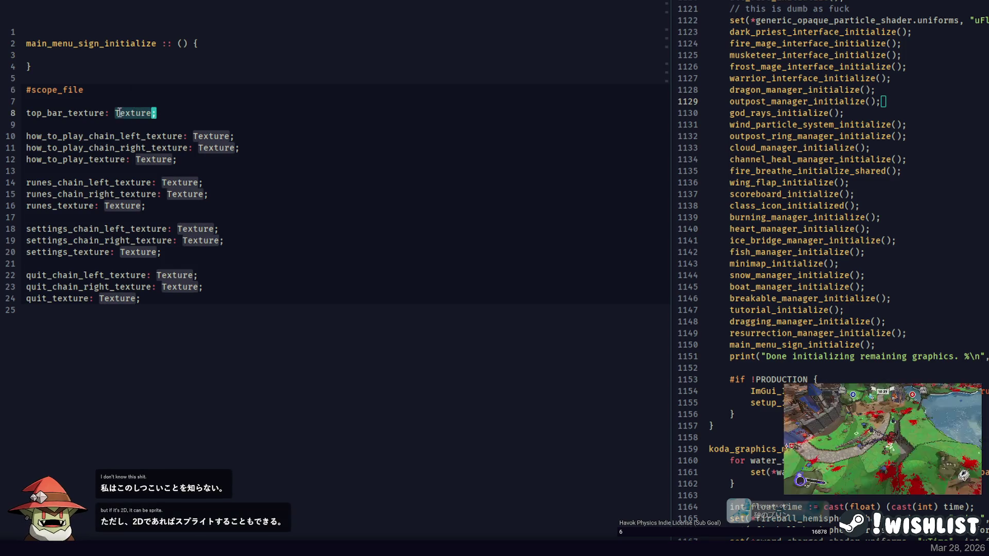
pyautogui.moveTo(105, 112); pyautogui.dragTo(65, 115)
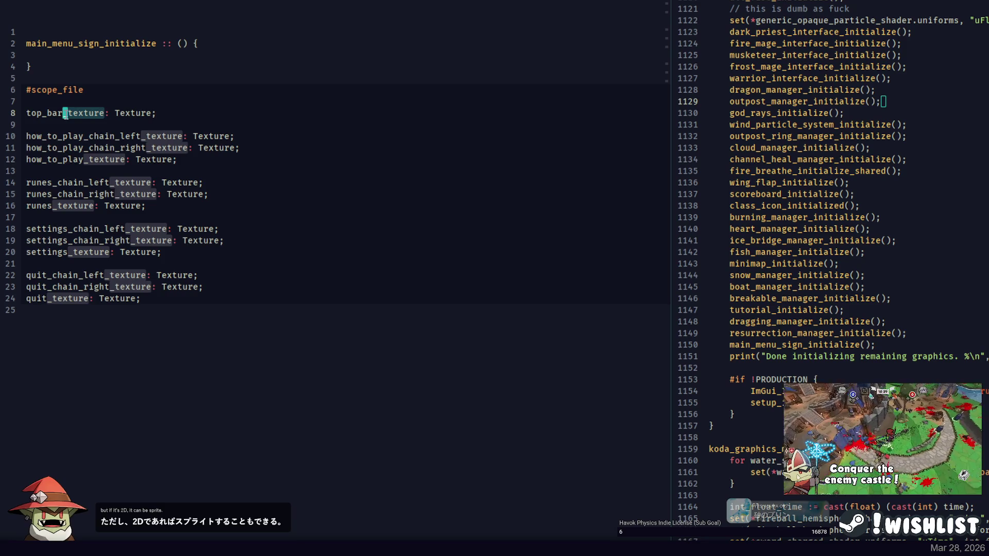
pyautogui.hotkey('ctrl', 'd')
pyautogui.hotkey('ctrl', 'd')
pyautogui.hotkey('ctrl', 'd')
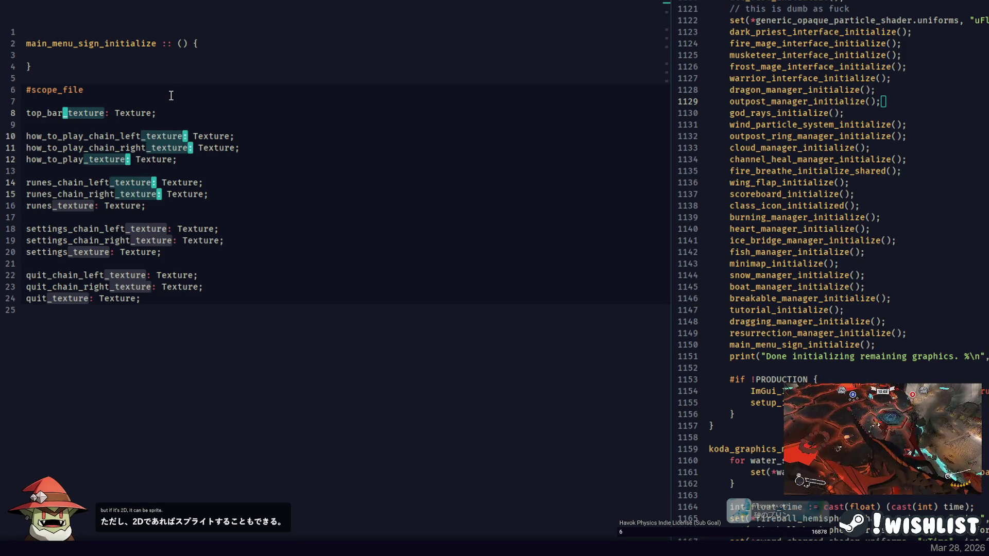
pyautogui.hotkey('ctrl', 'd')
pyautogui.hotkey('ctrl', 'd')
pyautogui.hotkey('ctrl', 'd')
pyautogui.press('BackSpace')
# Change every Texture type in the declarations to Sprite.
pyautogui.doubleClick(94, 113)
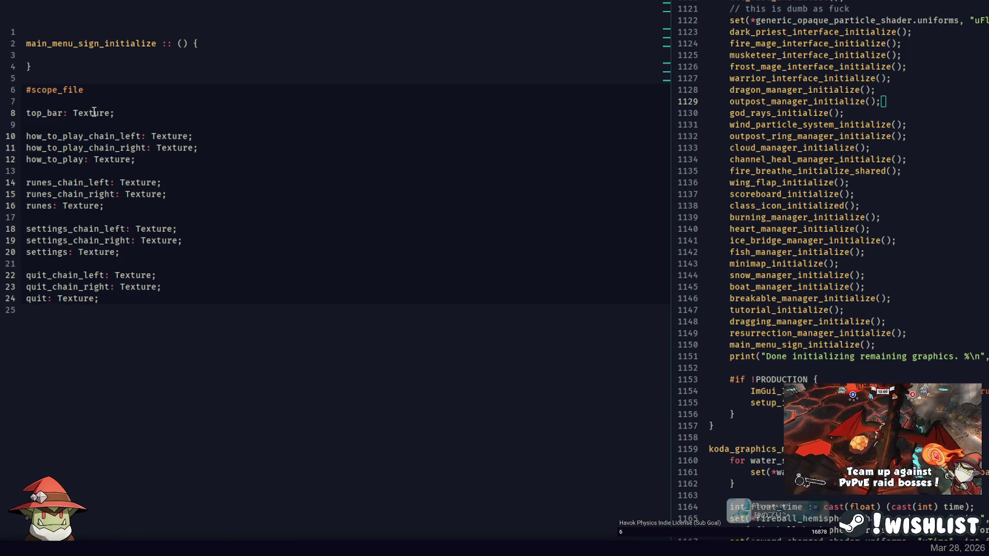
pyautogui.hotkey('ctrl', 'd')
pyautogui.hotkey('ctrl', 'd')
pyautogui.hotkey('ctrl', 'd')
pyautogui.hotkey('ctrl', 'd')
pyautogui.hotkey('ctrl', 'd')
pyautogui.hotkey('ctrl', 'd')
pyautogui.hotkey('ctrl', 'd')
pyautogui.press('BackSpace')
pyautogui.write('Sprite')
pyautogui.click(109, 91)
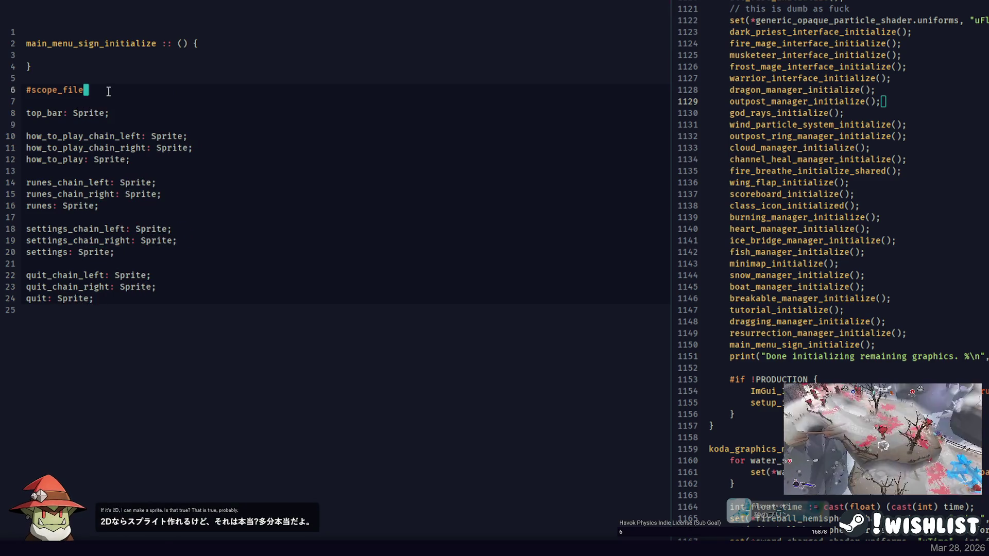
# In the right-hand pane, bring up the file list and move to TitleInterface.jai.
pyautogui.click(923, 102)
pyautogui.hotkey('ctrl', 'p')
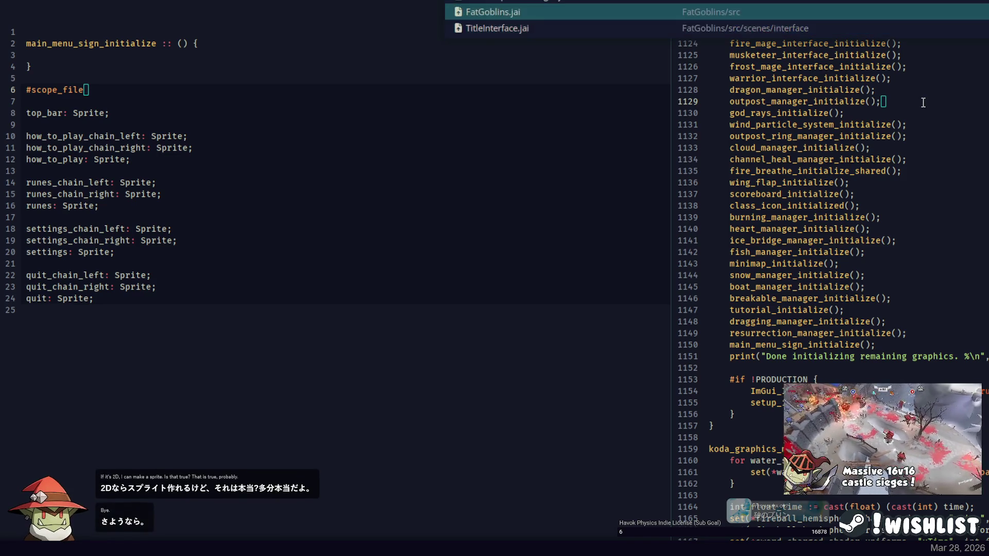
pyautogui.press('Down')
# Open TitleInterface.jai in the right pane and check how create_texture is used.
pyautogui.press('Return')
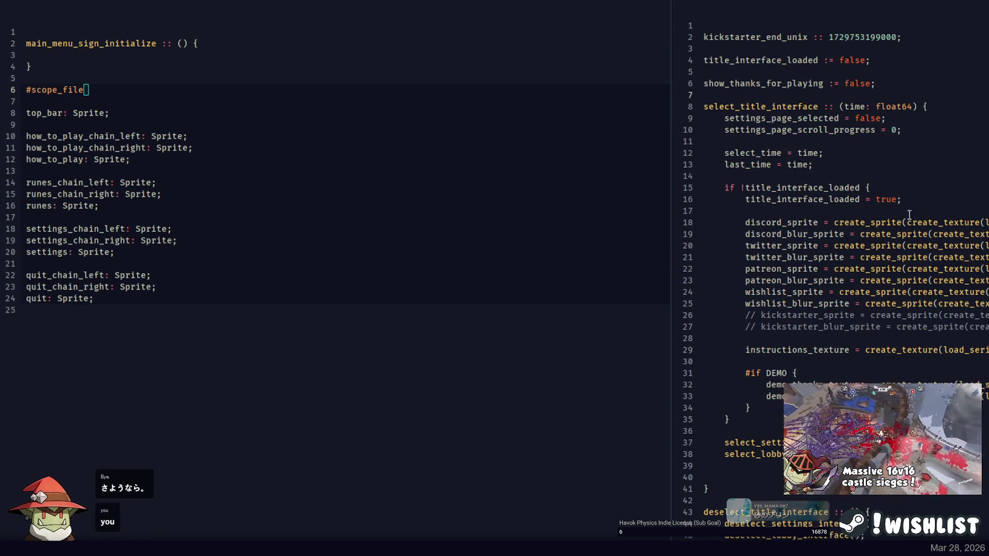
pyautogui.doubleClick(952, 223)
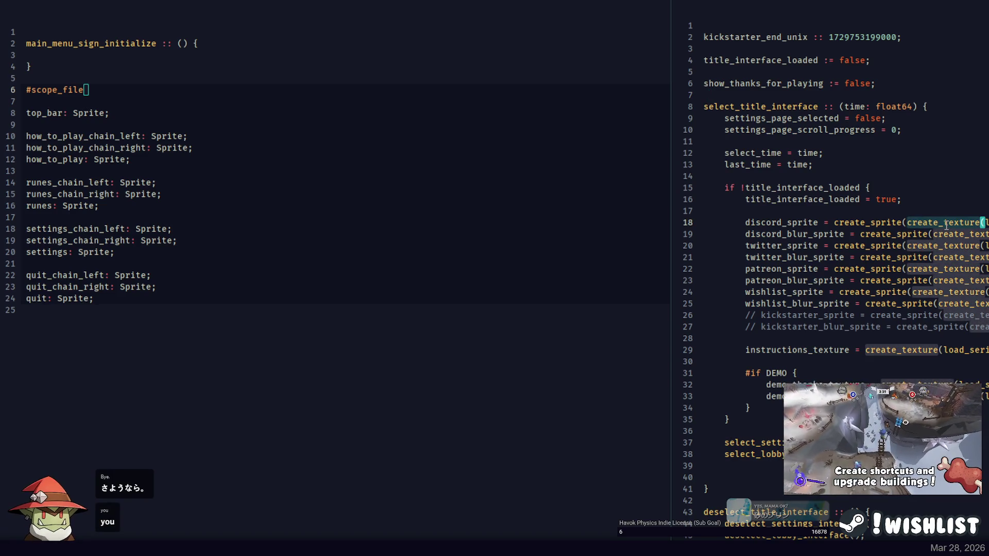
pyautogui.press('Escape')
pyautogui.moveTo(844, 222)
pyautogui.mouseDown()
pyautogui.moveTo(855, 234)
pyautogui.moveTo(979, 222)
pyautogui.moveTo(844, 222)
pyautogui.mouseUp()
# Copy the sprite variable names from the declarations into main_menu_sign_initialize's body, indented.
pyautogui.click(42, 113)
pyautogui.press('Home')
pyautogui.moveTo(27, 113); pyautogui.dragTo(14, 247)
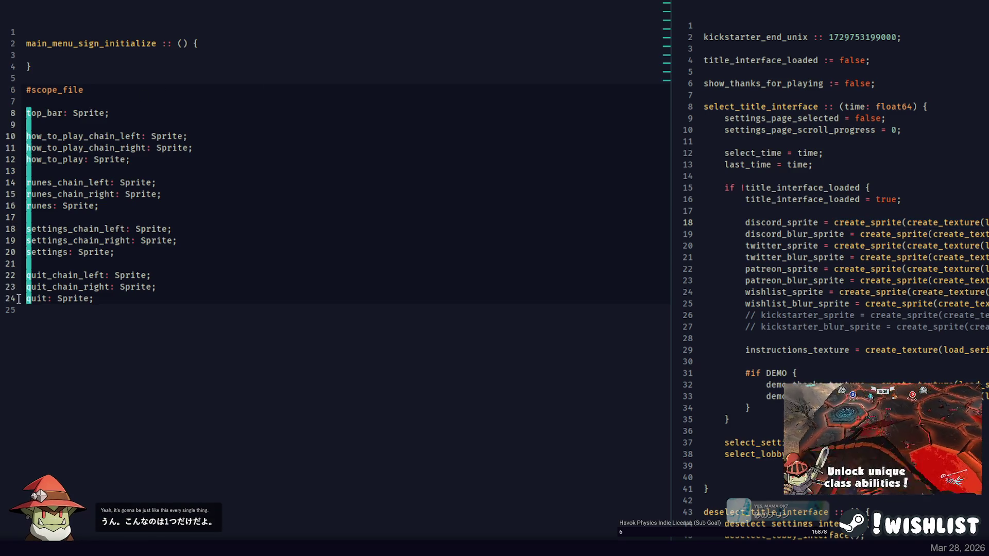
pyautogui.hotkey('ctrl', 'shift', 'Right')
pyautogui.hotkey('ctrl', 'c')
pyautogui.click(64, 56)
pyautogui.hotkey('ctrl', 'v')
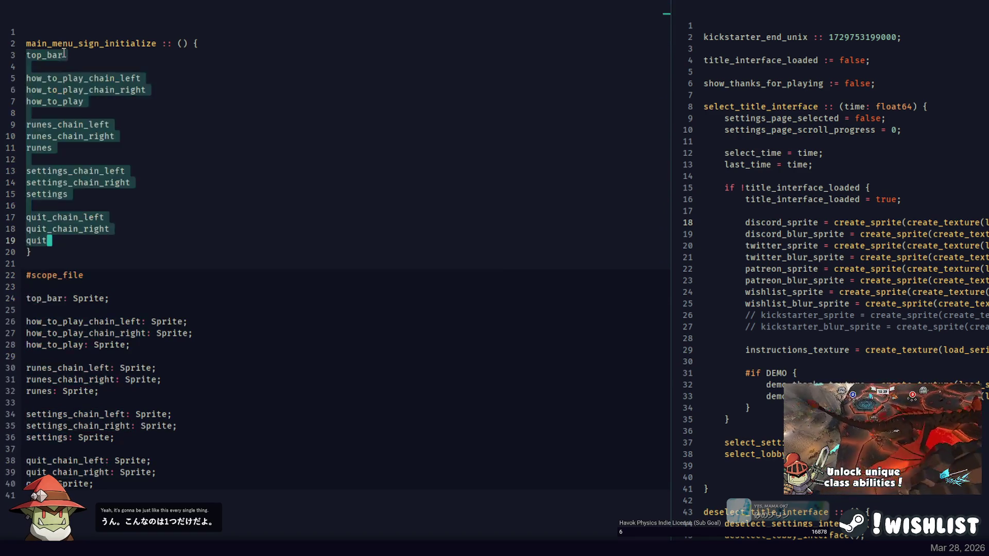
pyautogui.press('Tab')
# Append '= create_sprite(create_texture(load_serialized_image("")));' after every sprite name in the body.
pyautogui.press('Escape')
pyautogui.keyDown('ctrl'); pyautogui.click(173, 83); pyautogui.keyUp('ctrl')
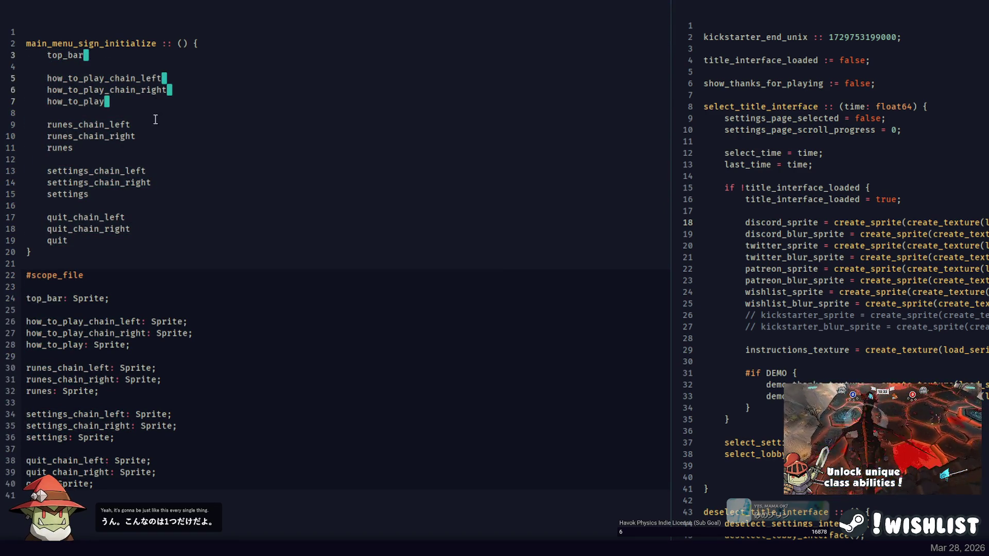
pyautogui.keyDown('ctrl'); pyautogui.click(133, 125); pyautogui.keyUp('ctrl')
pyautogui.keyDown('ctrl'); pyautogui.click(139, 136); pyautogui.keyUp('ctrl')
pyautogui.keyDown('ctrl'); pyautogui.click(150, 171); pyautogui.keyUp('ctrl')
pyautogui.keyDown('ctrl'); pyautogui.click(154, 183); pyautogui.keyUp('ctrl')
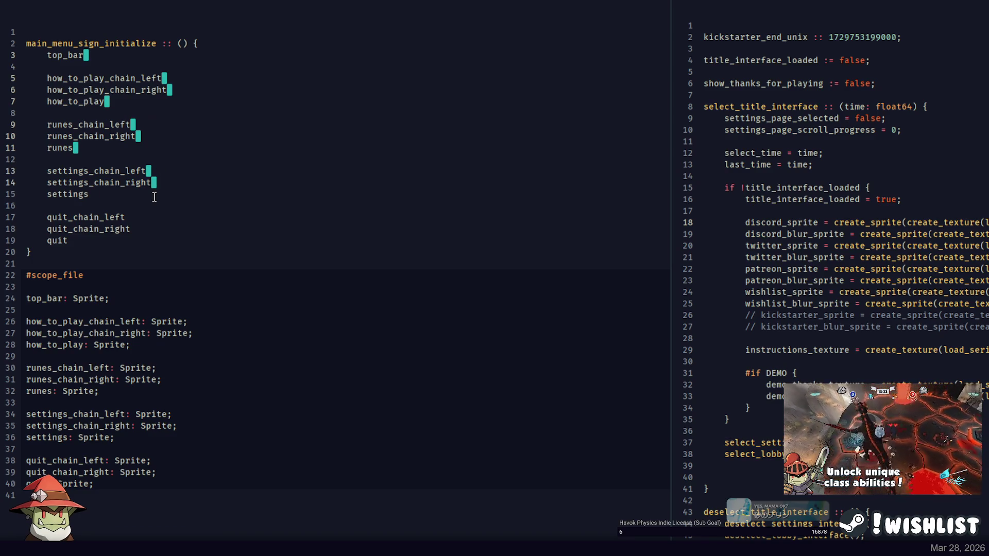
pyautogui.keyDown('ctrl'); pyautogui.click(141, 228); pyautogui.keyUp('ctrl')
pyautogui.keyDown('ctrl'); pyautogui.click(139, 240); pyautogui.keyUp('ctrl')
pyautogui.write('= create_')
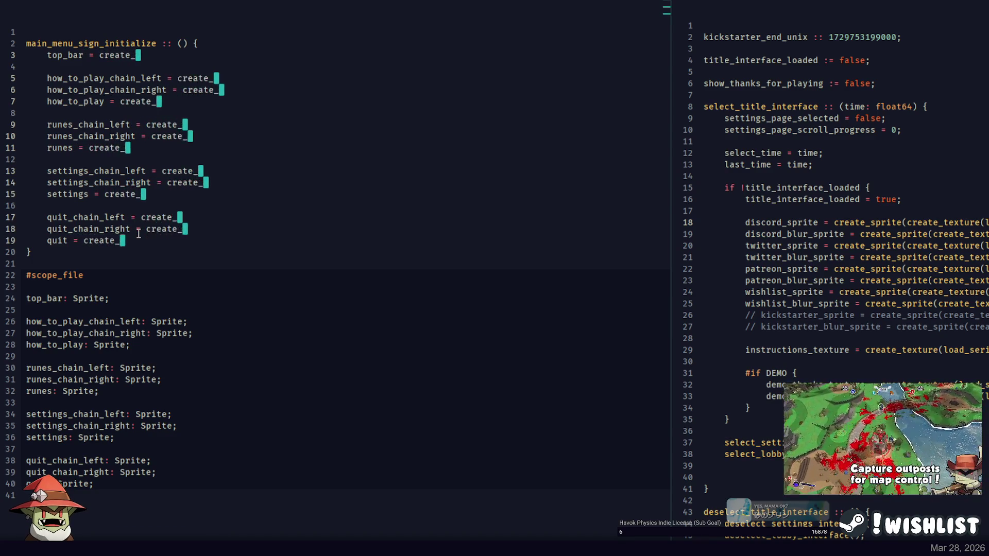
pyautogui.write('sprite(create_texture(load_seirl')
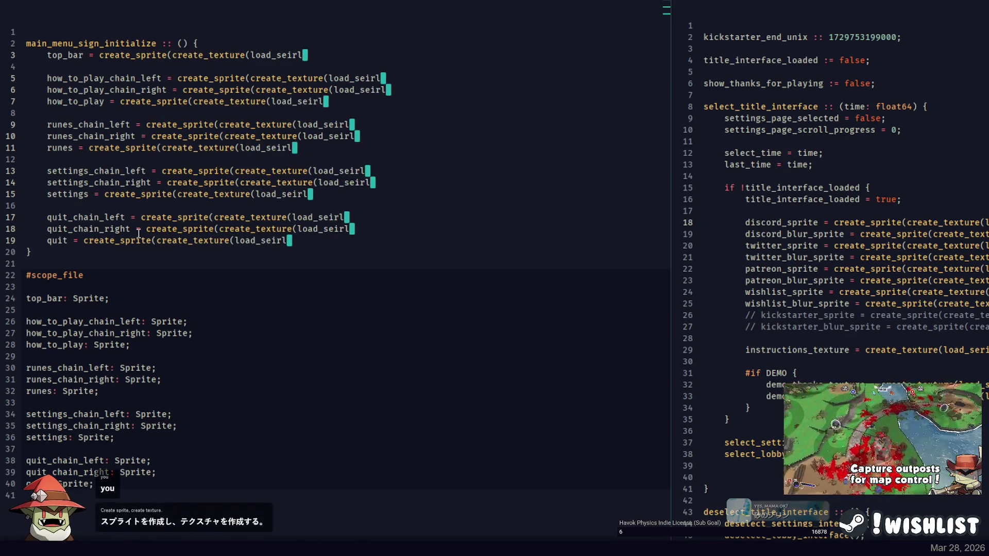
pyautogui.press('BackSpace')
pyautogui.press('BackSpace')
pyautogui.press('BackSpace')
pyautogui.write('rialized_image(""')
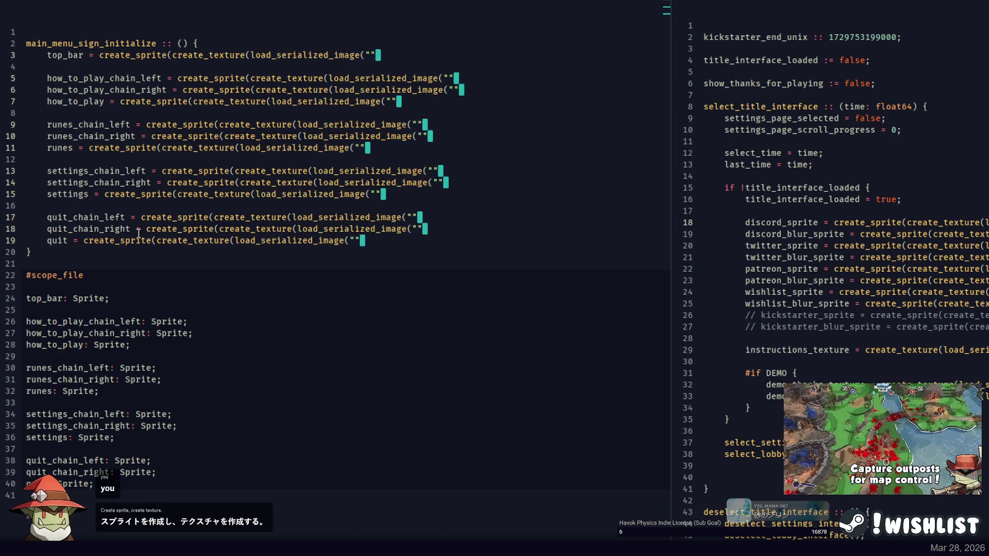
pyautogui.write(')));')
# Fill each quoted path with 'assets_raw/interface/main_menu/' plus that sprite's own PNG file name.
pyautogui.press('Left')
pyautogui.press('Left')
pyautogui.press('Left')
pyautogui.write('assets')
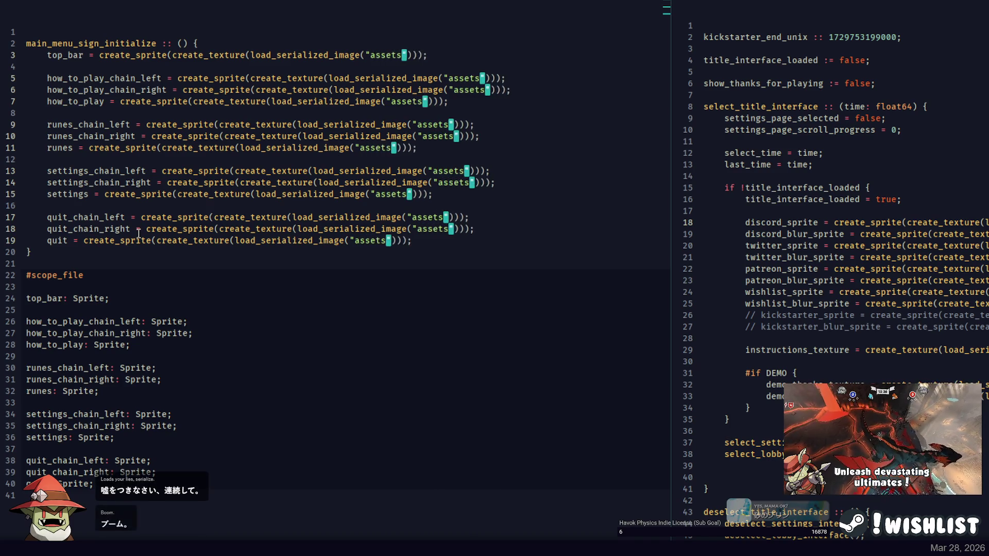
pyautogui.write('_raw/interf')
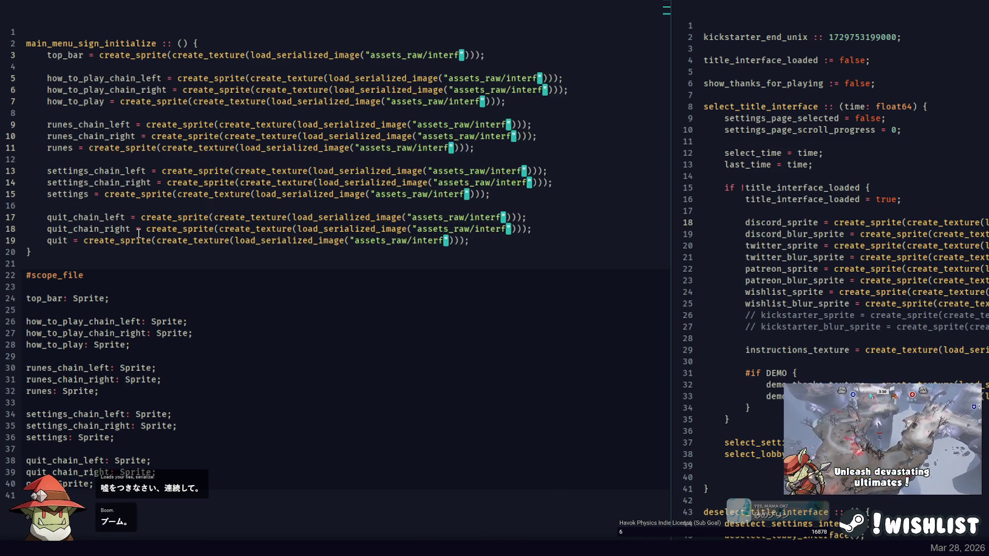
pyautogui.write('ace/main_menu')
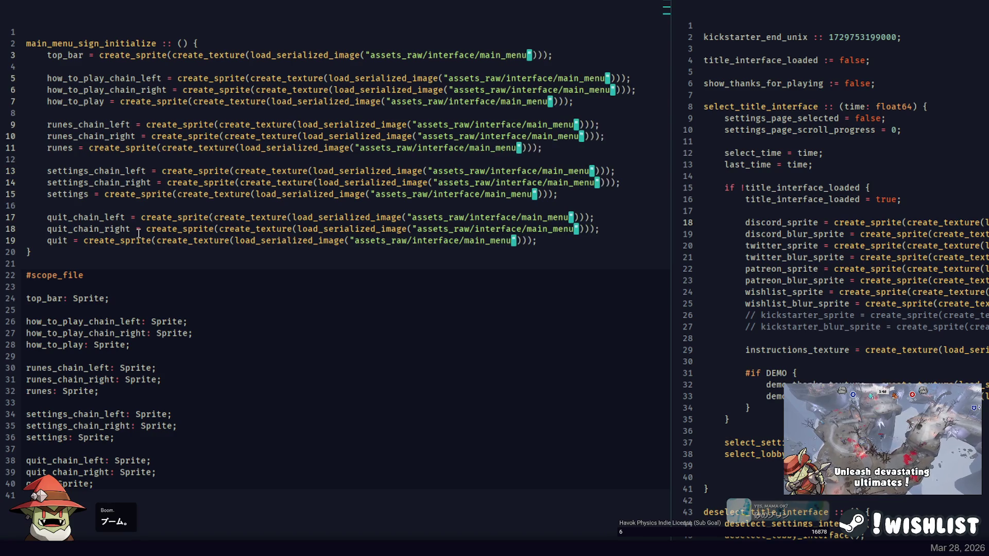
pyautogui.write('/')
pyautogui.press('Home')
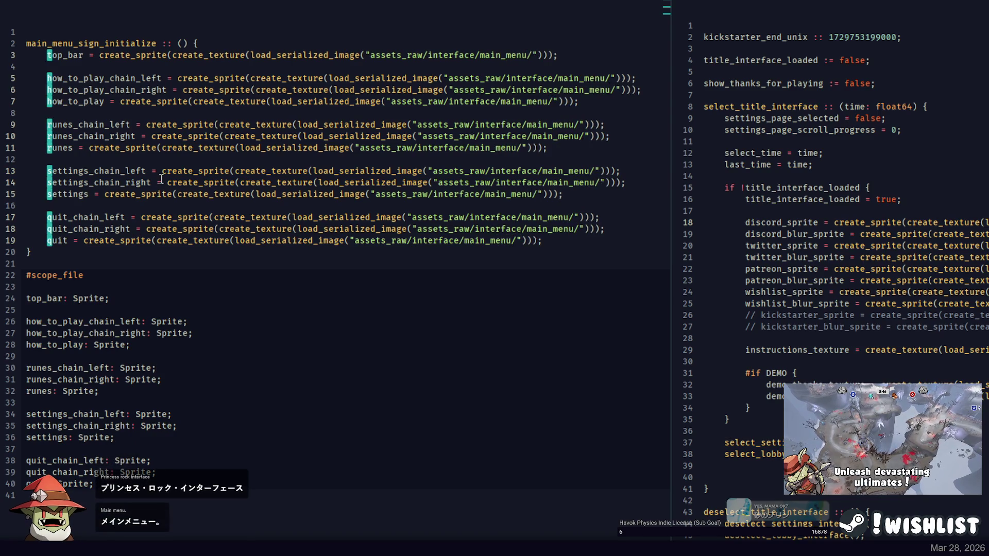
pyautogui.press('End')
pyautogui.press('Left')
pyautogui.press('Left')
pyautogui.press('Left')
pyautogui.hotkey('ctrl', 'v')
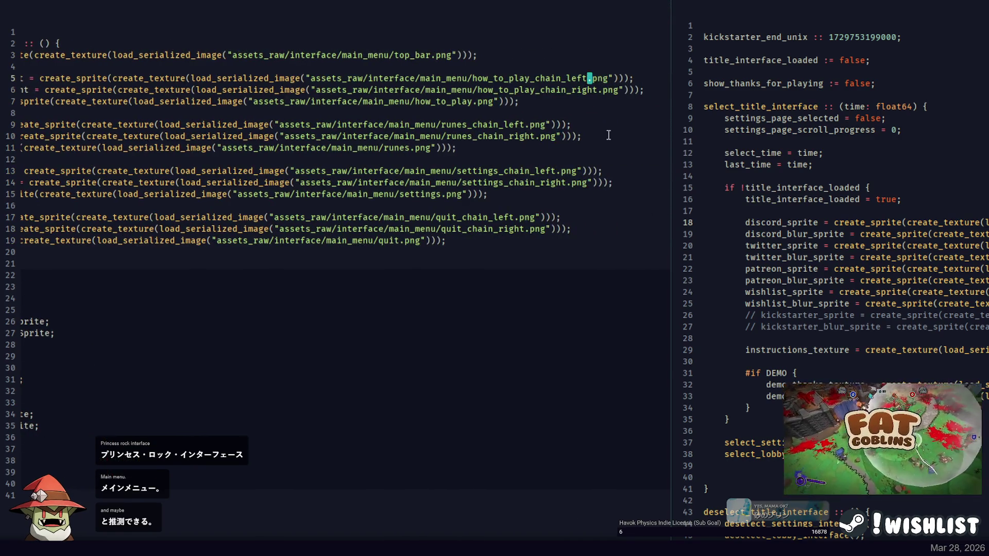
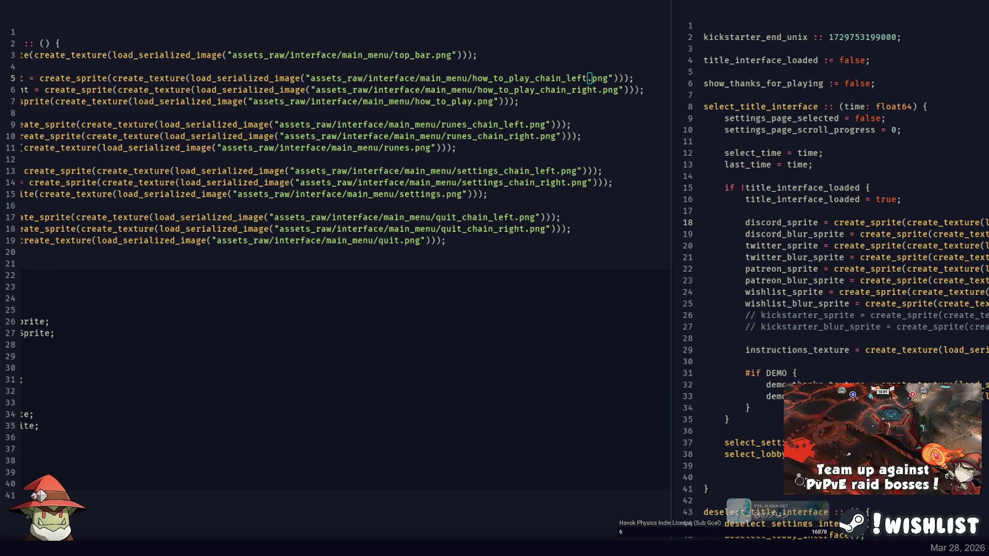
# Add an empty 'main_menu_sign_render :: () { }' procedure below main_menu_sign_initialize.
pyautogui.click(487, 240)
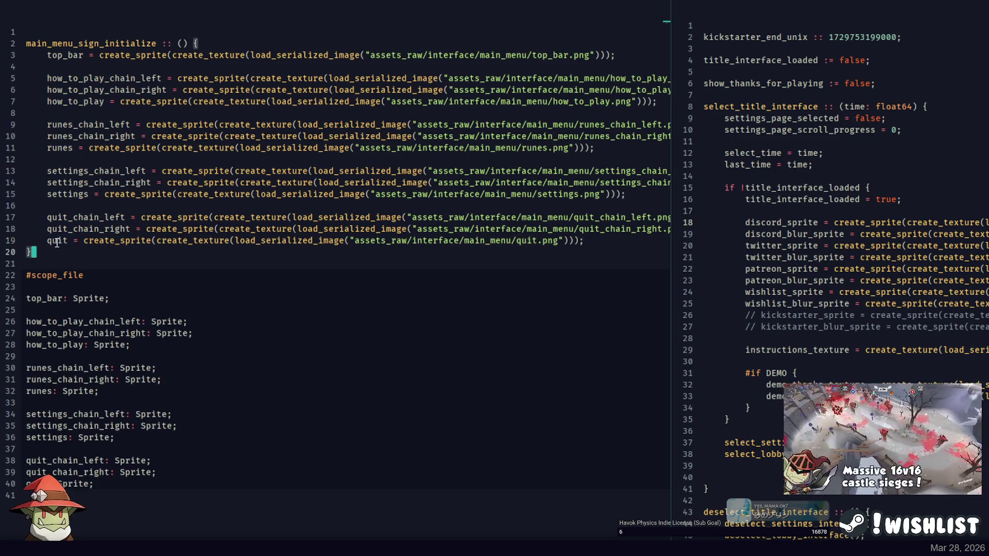
pyautogui.doubleClick(122, 41)
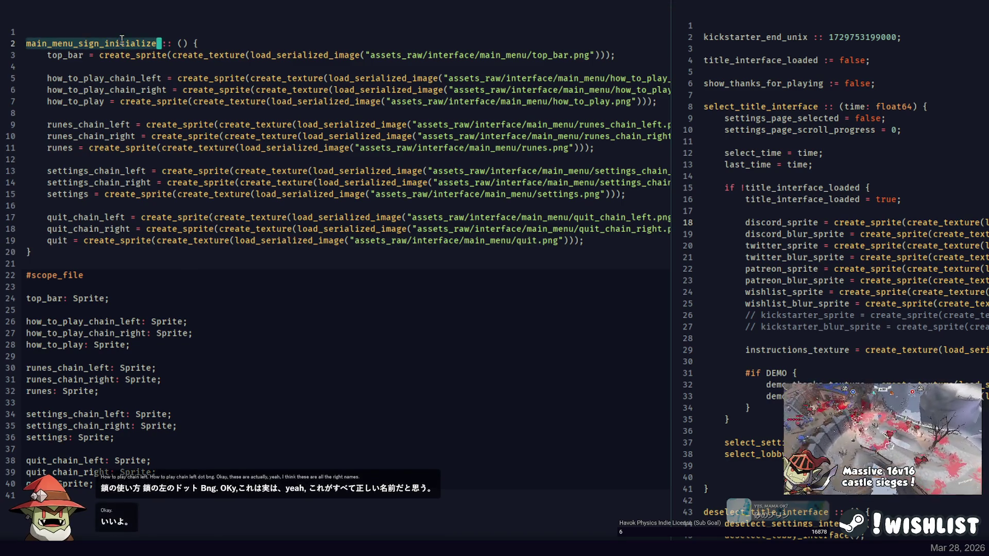
pyautogui.click(87, 249)
pyautogui.press('Return')
pyautogui.press('Return')
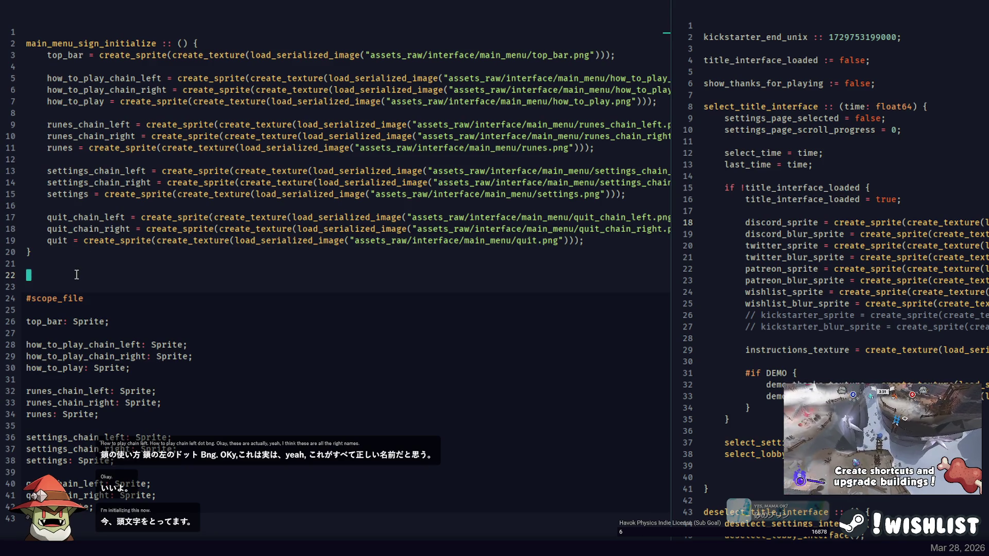
pyautogui.write('main_')
pyautogui.write('menui')
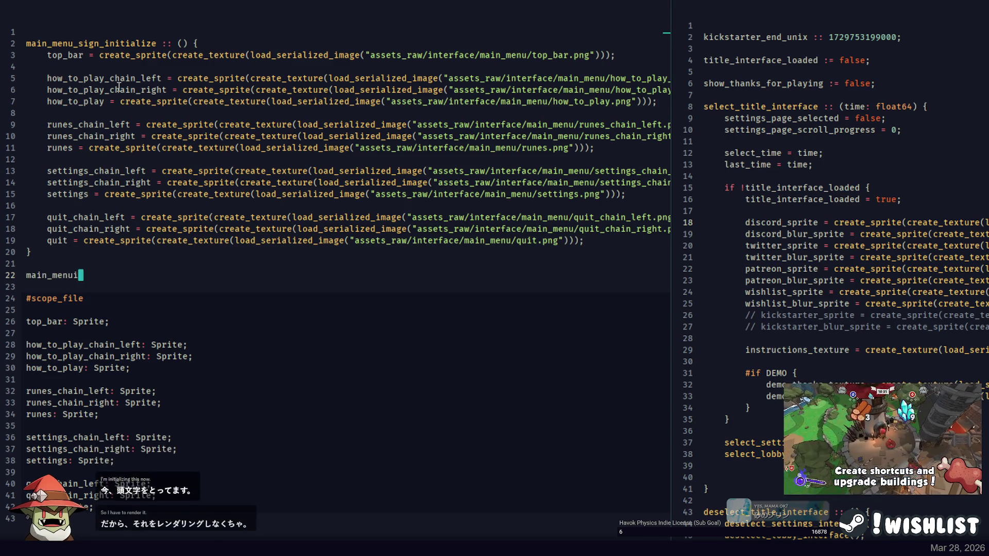
pyautogui.press('BackSpace')
pyautogui.write('_sign_render ')
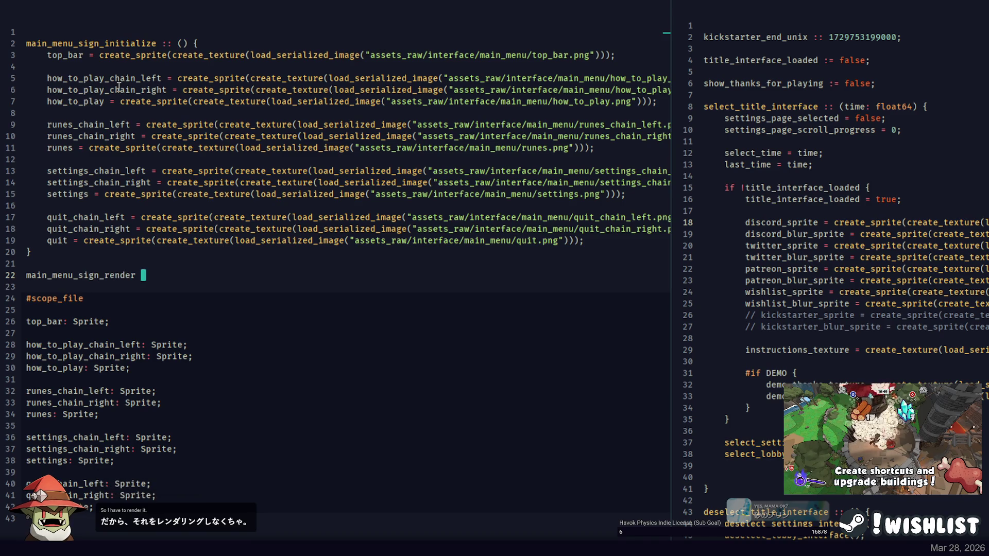
pyautogui.write(':: () {')
pyautogui.press('Return')
pyautogui.press('Return')
pyautogui.write('}')
# Copy the main_menu_sign_render name and scroll through the title menu rendering file.
pyautogui.hotkey('ctrl', 'shift', 'Right')
pyautogui.hotkey('ctrl', 'c')
pyautogui.click(824, 141)
pyautogui.scroll(-15, 870, 129)
pyautogui.scroll(-16, 880, 101)
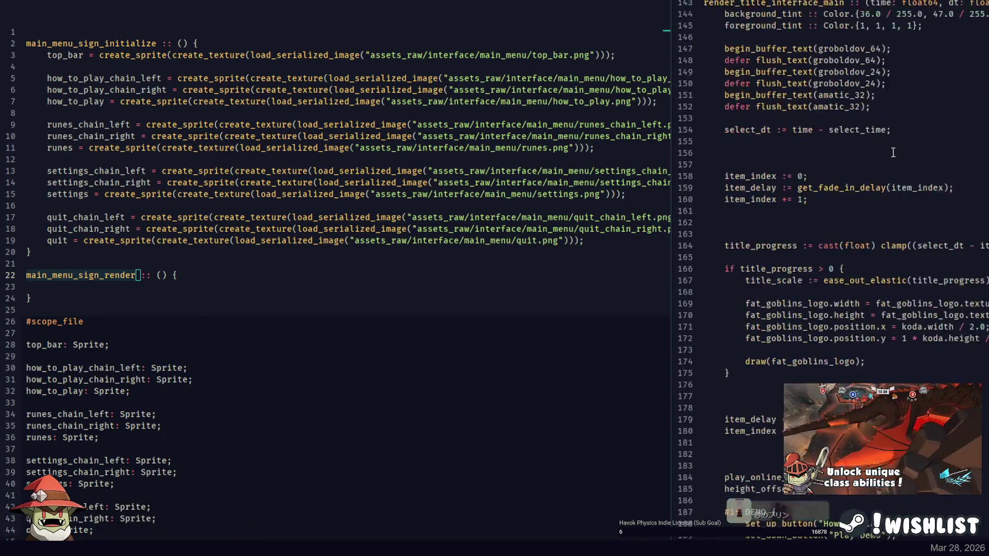
# Paste a main_menu_sign_render(); call after line 185, then delete it as misplaced.
pyautogui.scroll(4, 887, 123)
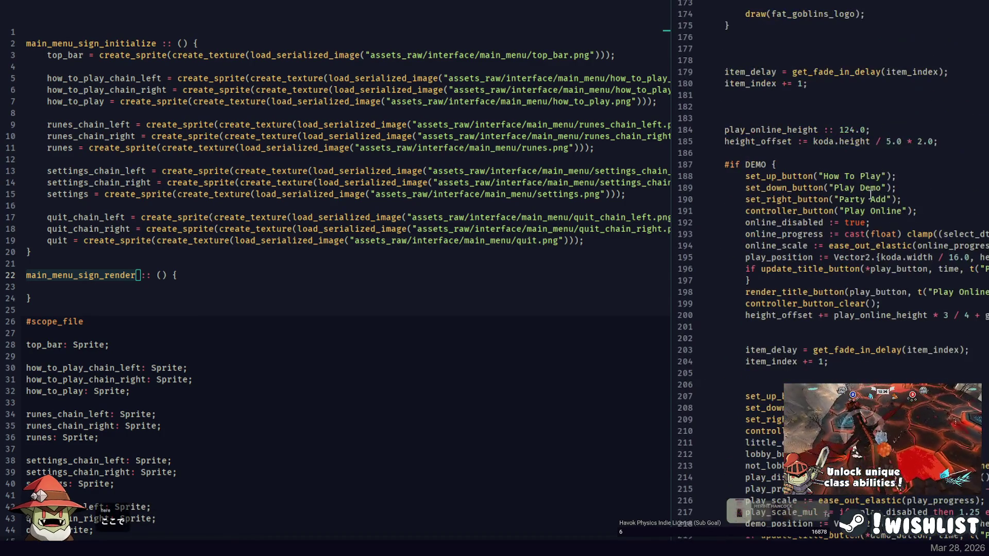
pyautogui.click(982, 146)
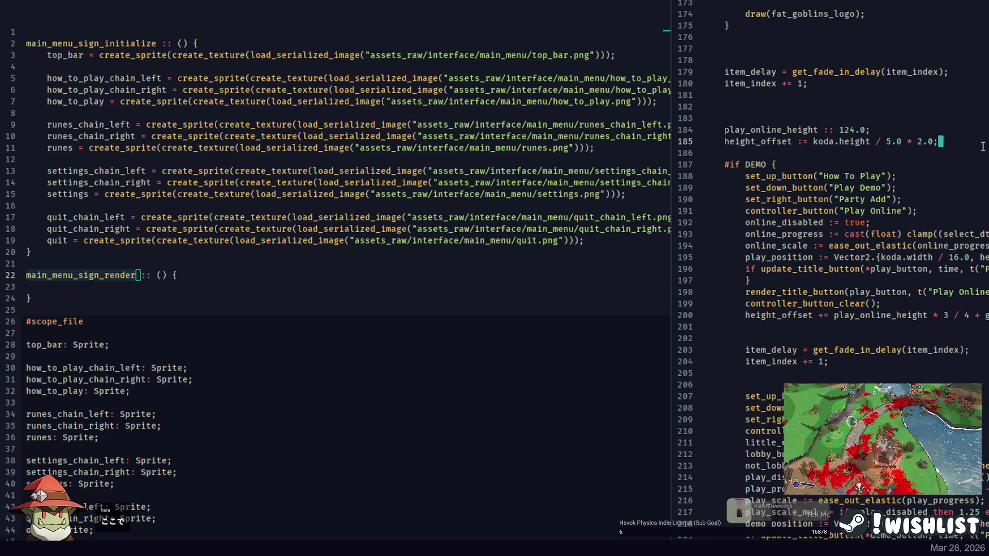
pyautogui.press('Left')
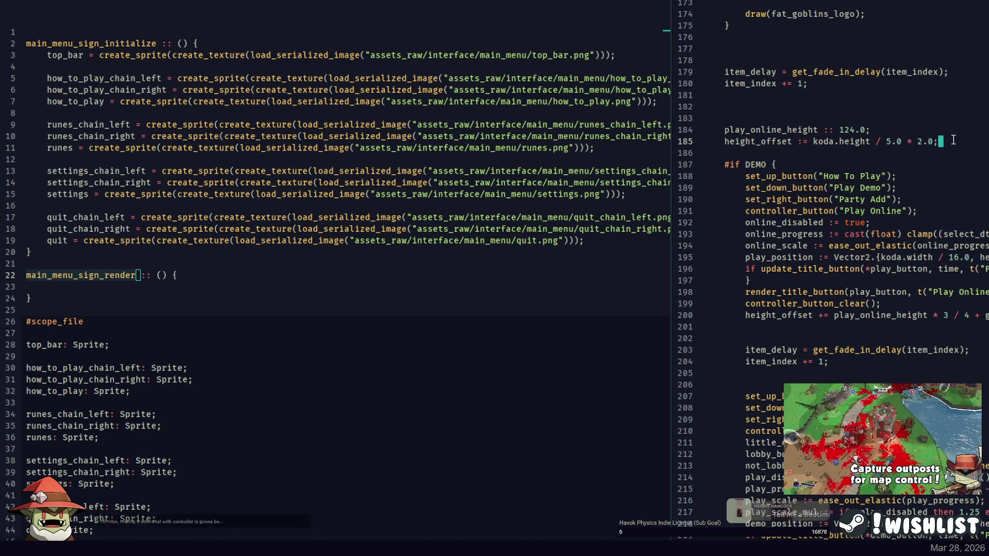
pyautogui.press('End')
pyautogui.press('Return')
pyautogui.press('Return')
pyautogui.hotkey('ctrl', 'v')
pyautogui.write('();')
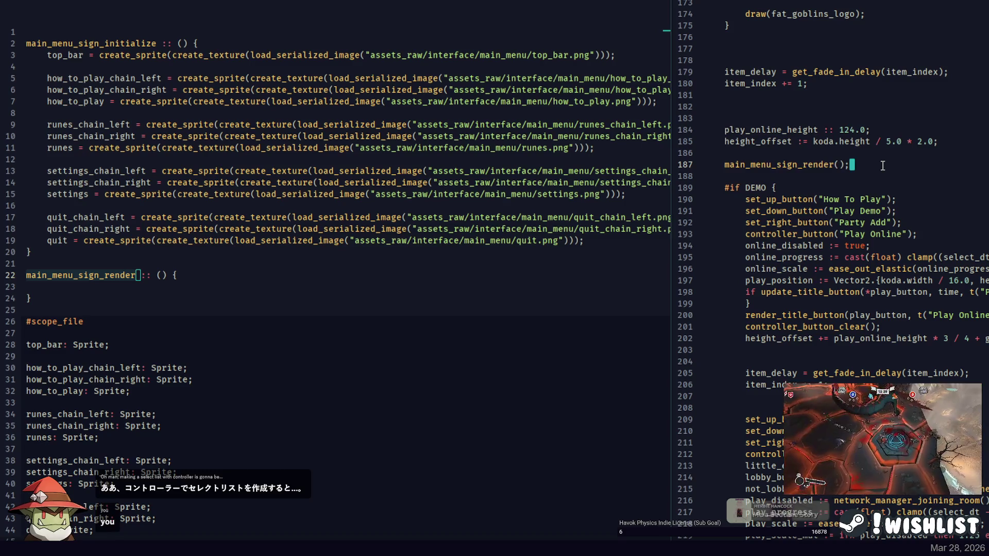
pyautogui.click(962, 145)
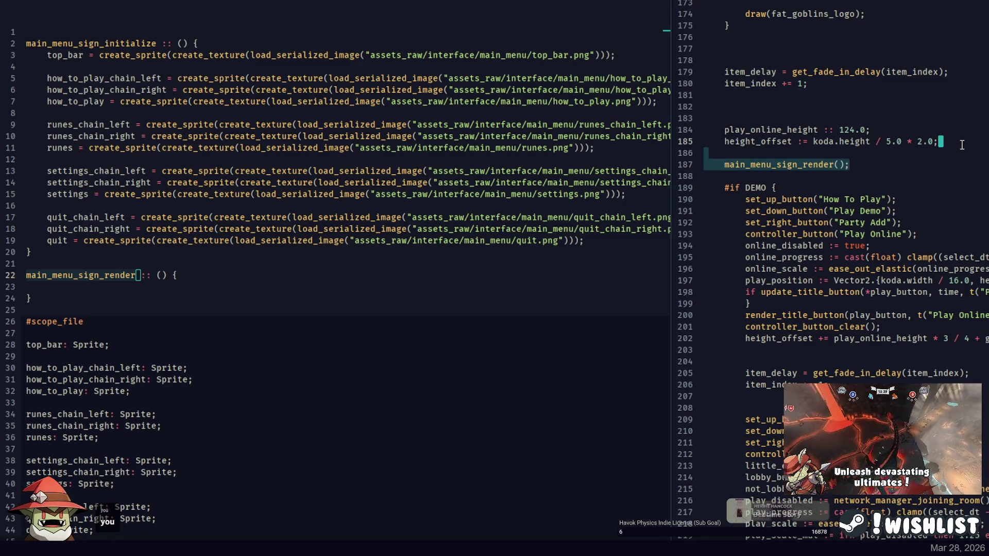
pyautogui.press('BackSpace')
# Insert the main_menu_sign_render(); call after the Quit button block.
pyautogui.scroll(-15, 961, 144)
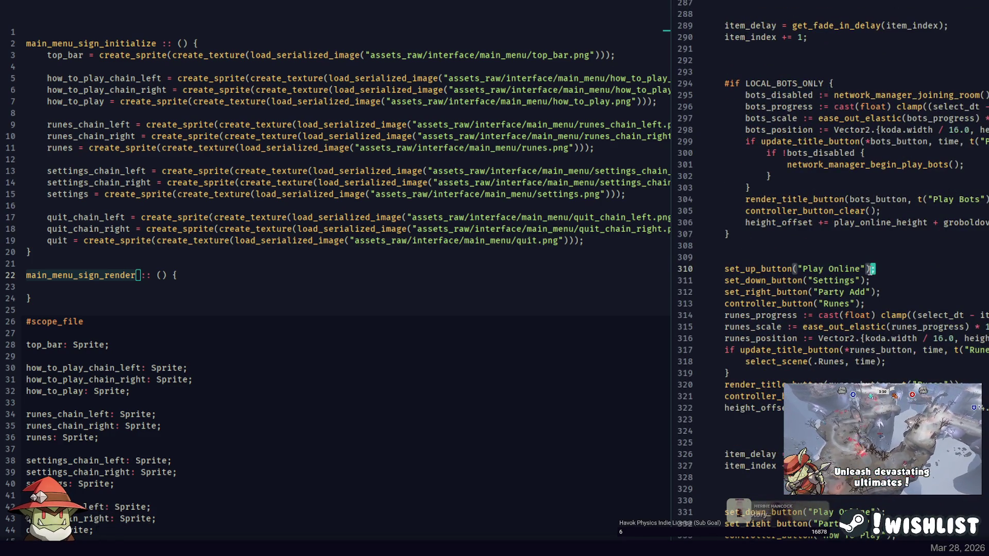
pyautogui.scroll(-10, 872, 268)
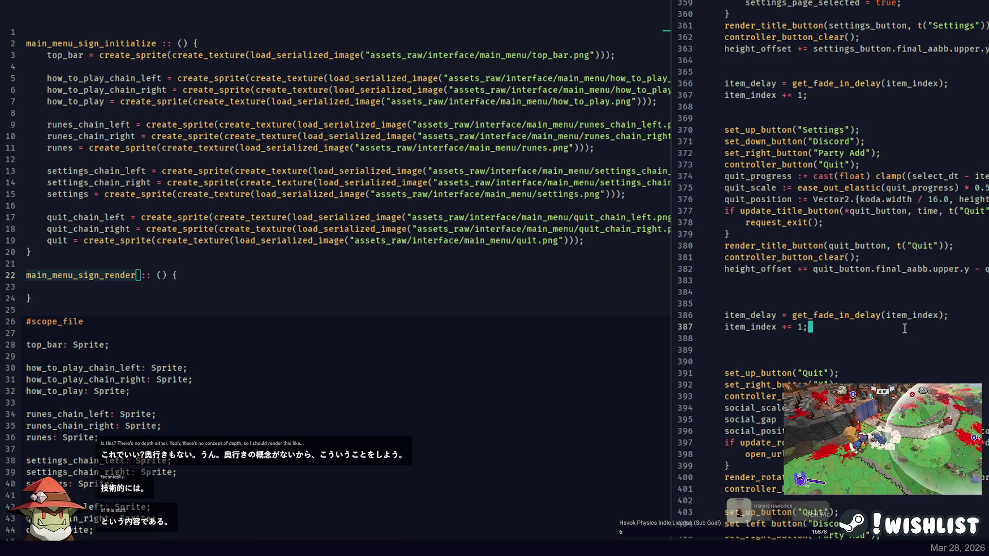
pyautogui.press('Return')
pyautogui.press('Return')
pyautogui.press('Return')
pyautogui.write('main_menu_sign_render();')
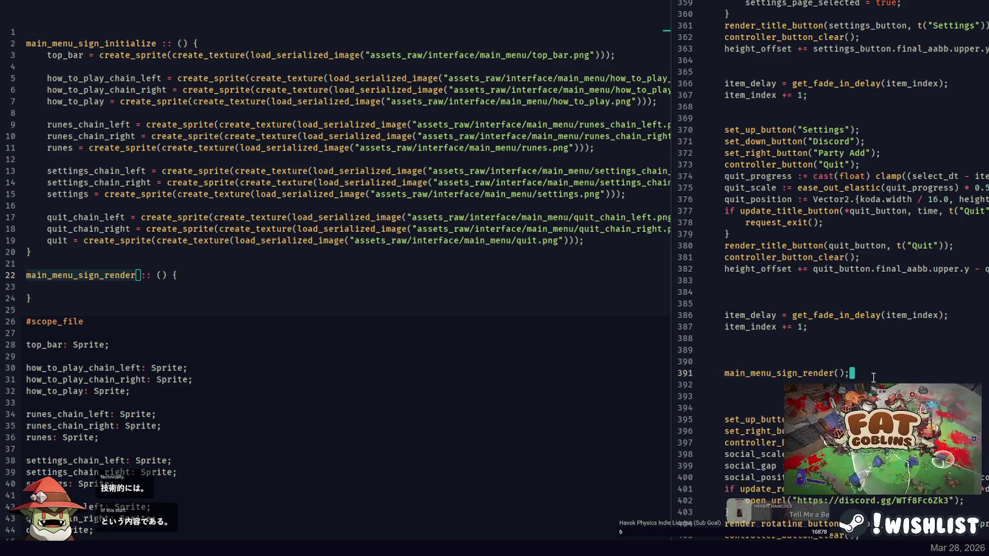
pyautogui.scroll(-2, 824, 320)
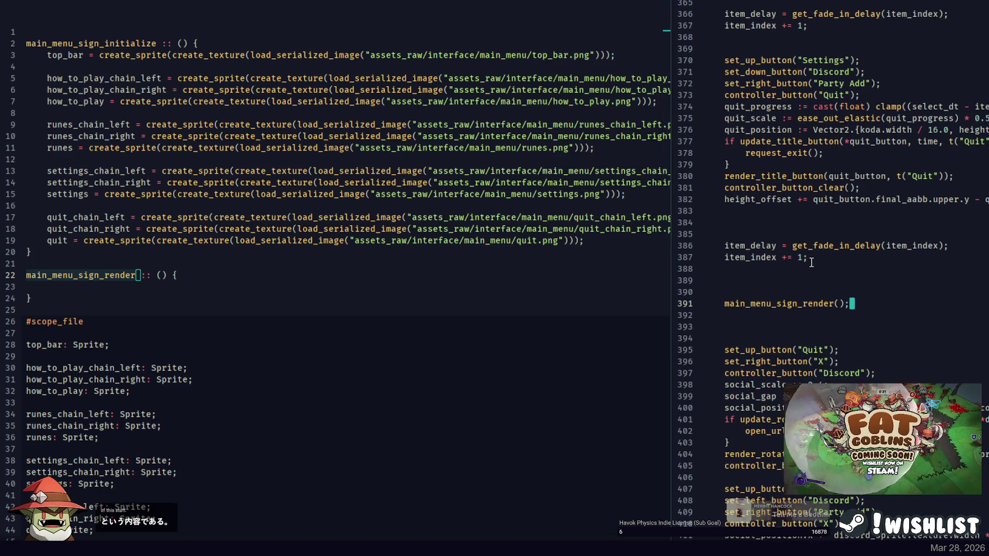
# Indent the empty render procedure body and add blank lines below #scope_file.
pyautogui.click(154, 204)
pyautogui.click(149, 288)
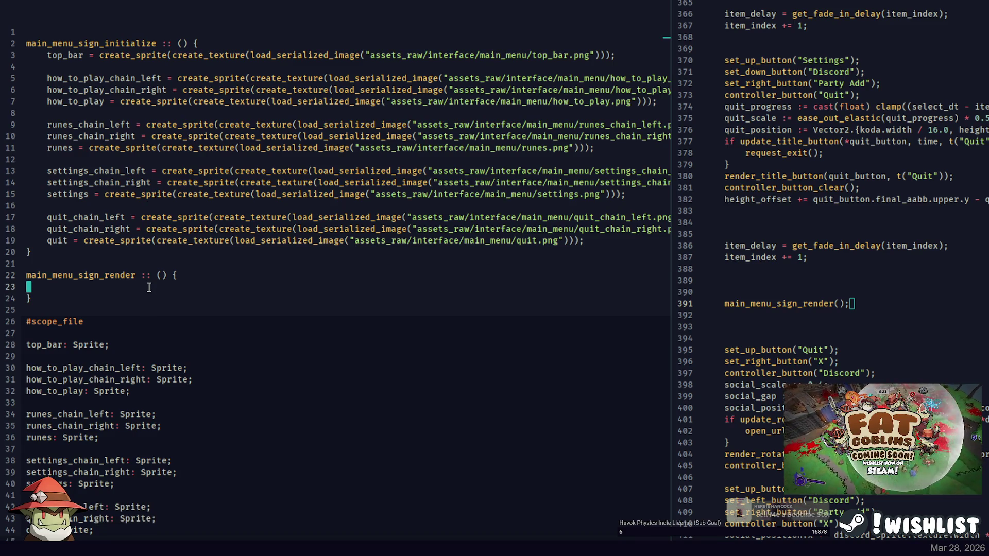
pyautogui.press('Tab')
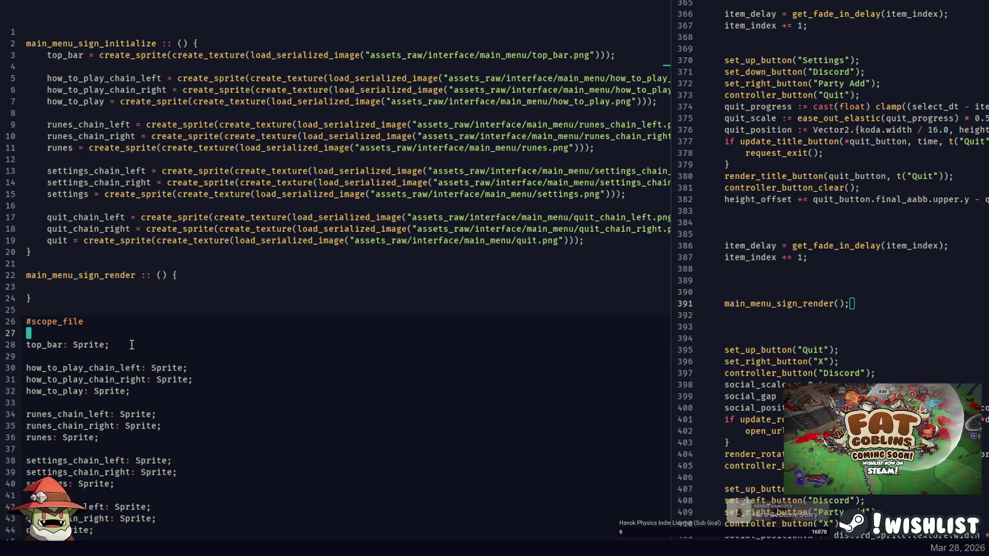
pyautogui.click(127, 343)
pyautogui.click(90, 285)
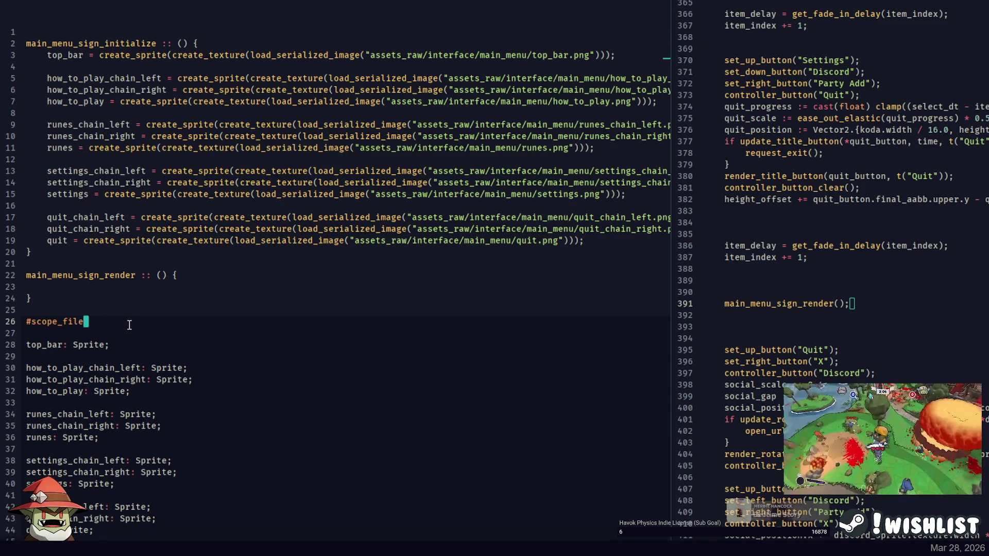
pyautogui.press('Return')
pyautogui.press('Return')
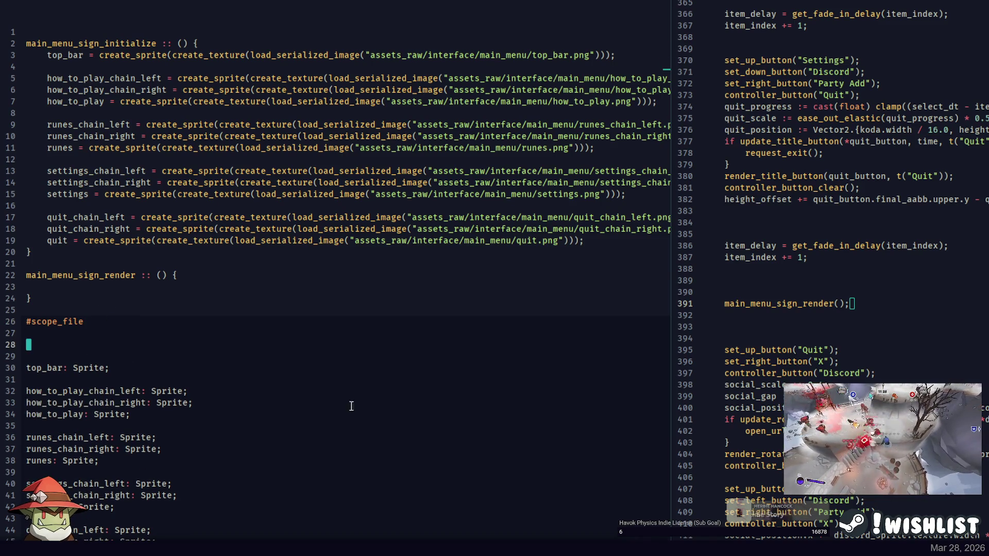
pyautogui.hotkey('alt', 'Tab')
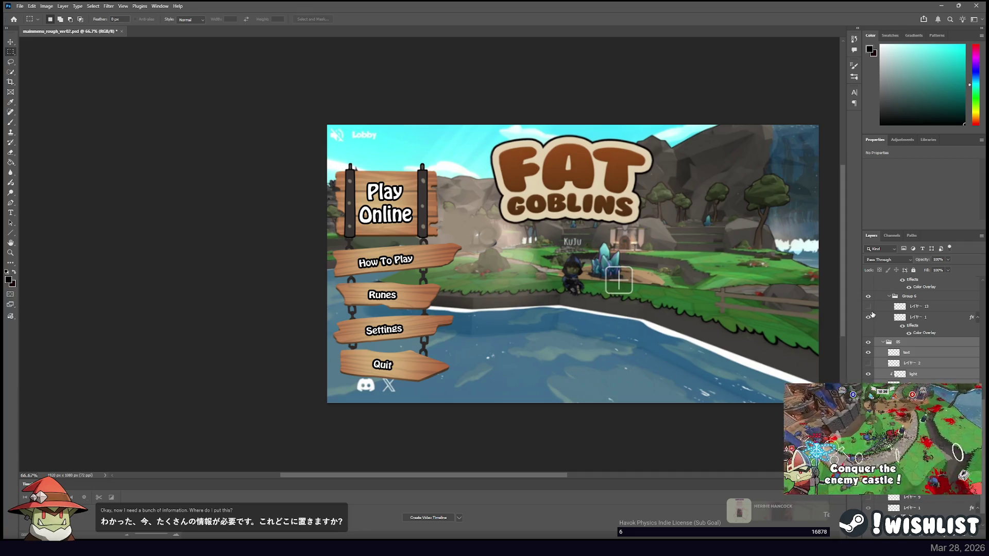
# Expand the sign groups in the Layers panel and make group 06's top bar visible.
pyautogui.hotkey('alt', '[')
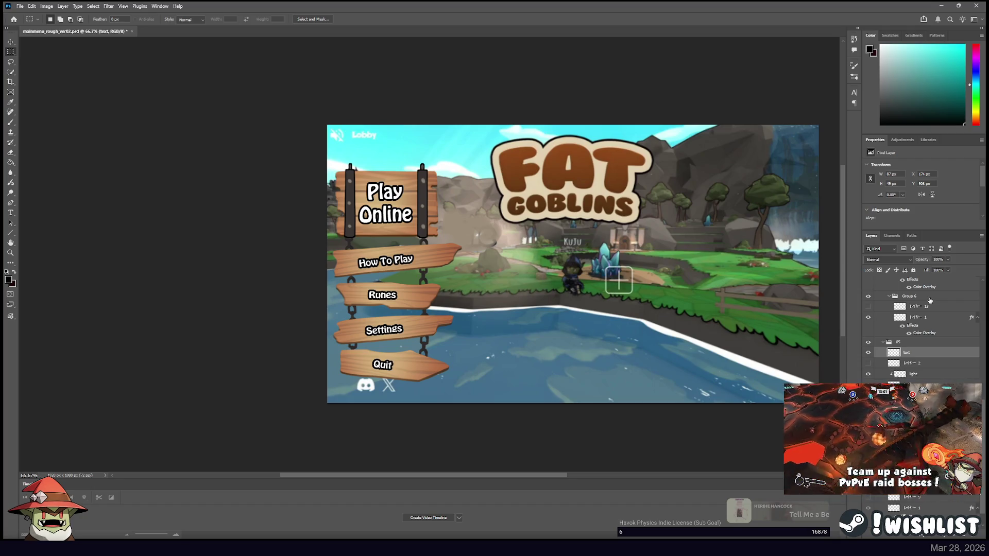
pyautogui.scroll(5, 920, 309)
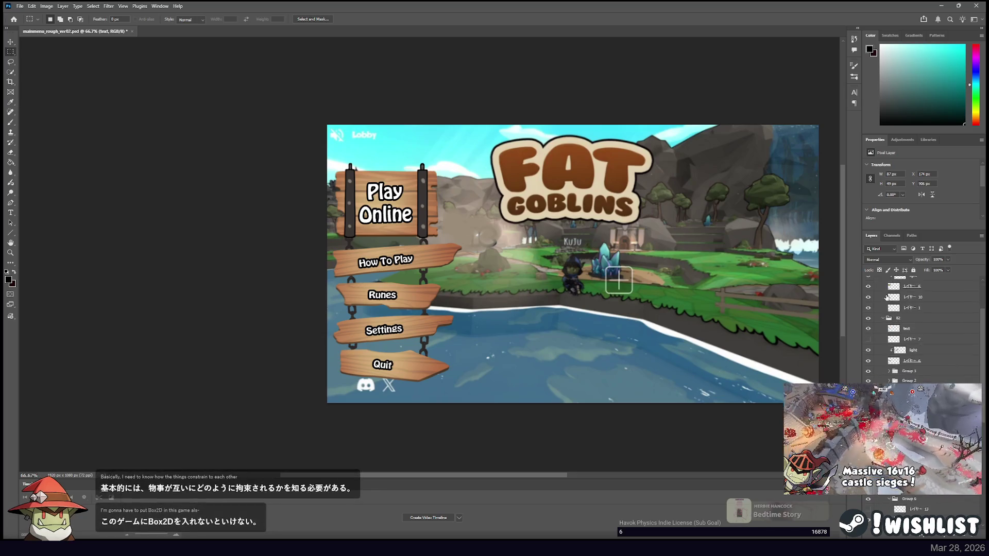
pyautogui.click(871, 292)
pyautogui.click(870, 292)
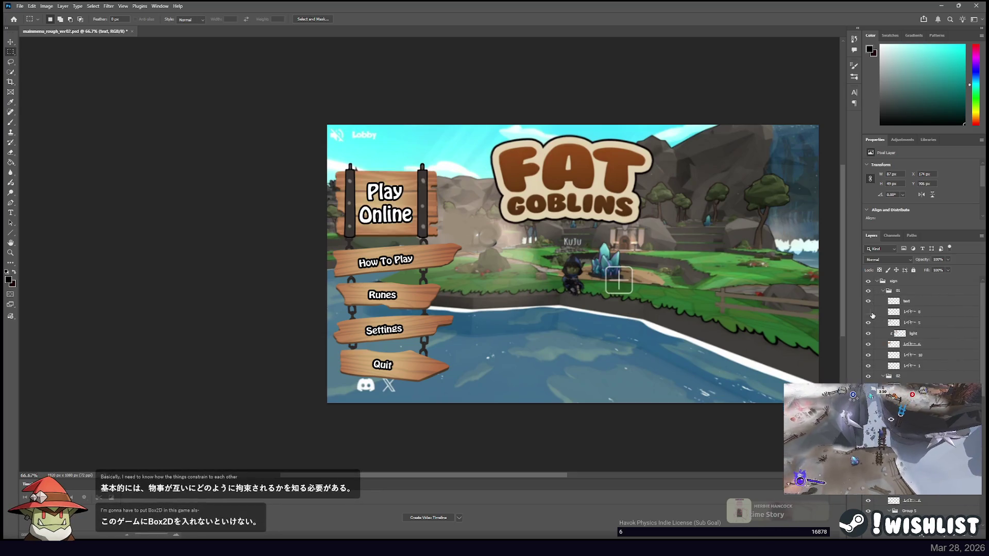
pyautogui.click(881, 291)
pyautogui.click(883, 310)
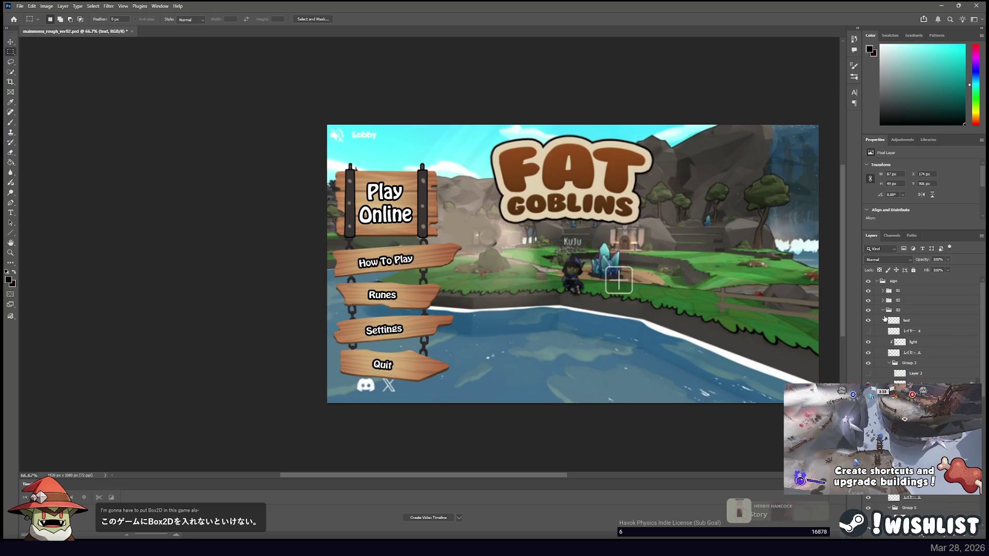
pyautogui.click(882, 320)
pyautogui.click(884, 329)
pyautogui.click(883, 339)
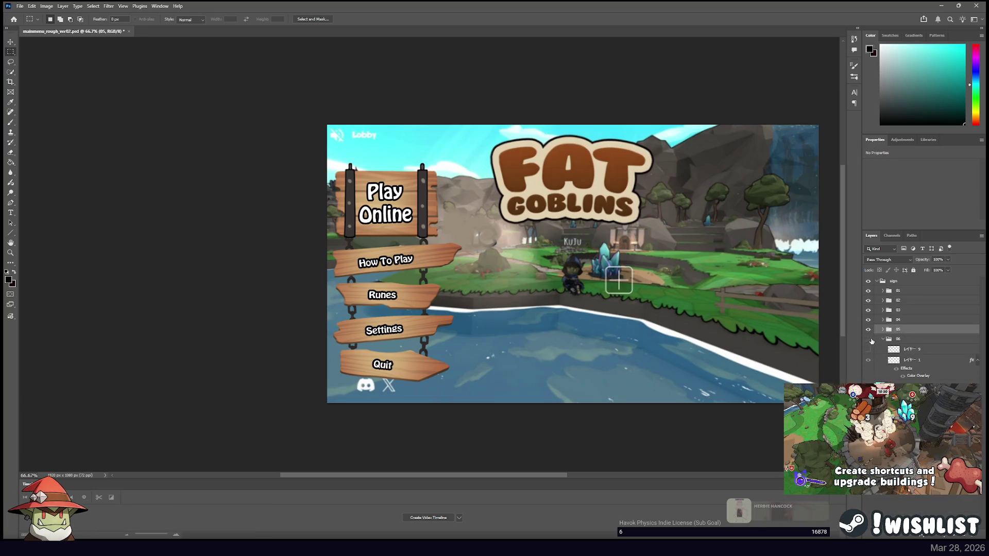
pyautogui.click(869, 340)
pyautogui.click(912, 340)
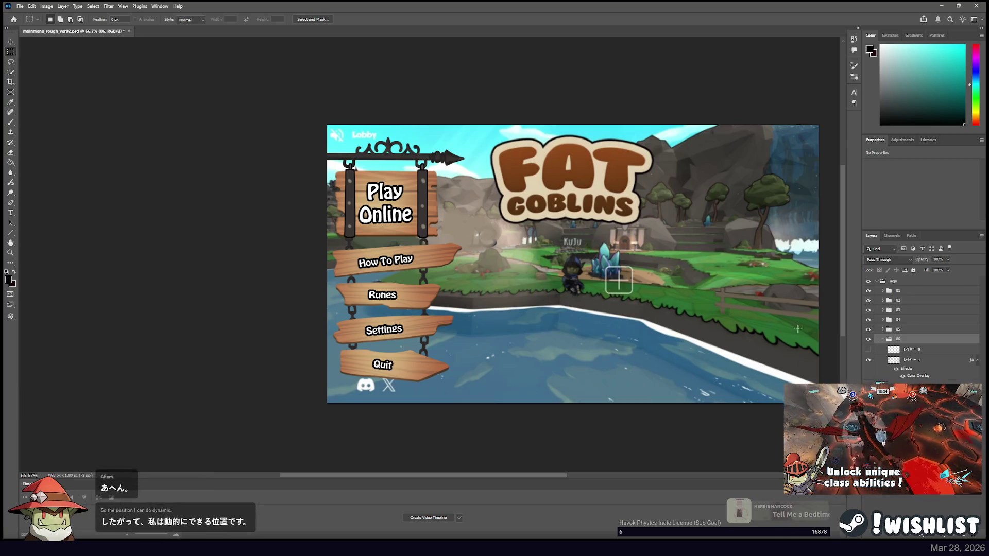
# Open the top bar layer alone as top_bar.png and marquee from its left end.
pyautogui.click(914, 362)
pyautogui.click(10, 42)
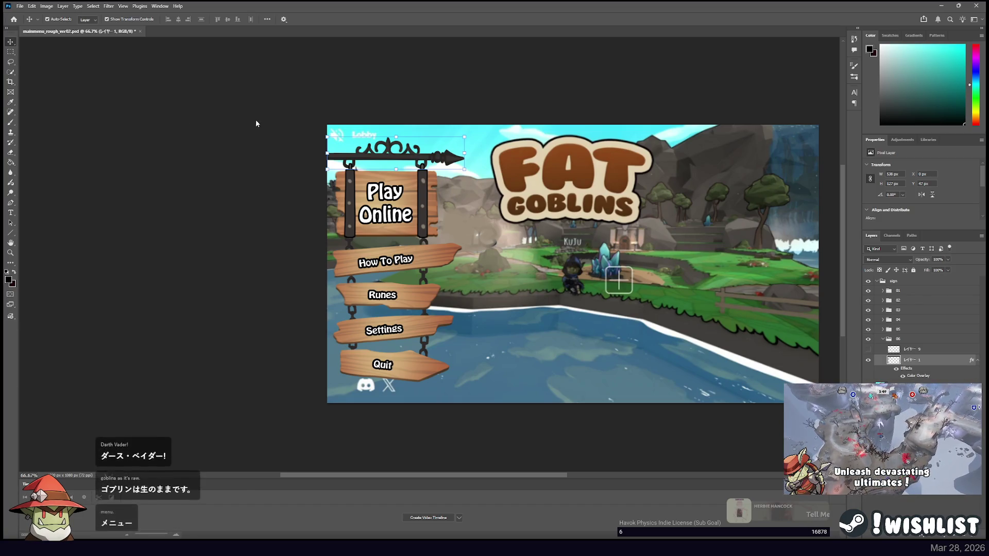
pyautogui.press('F2')
pyautogui.click(105, 32)
pyautogui.press('m')
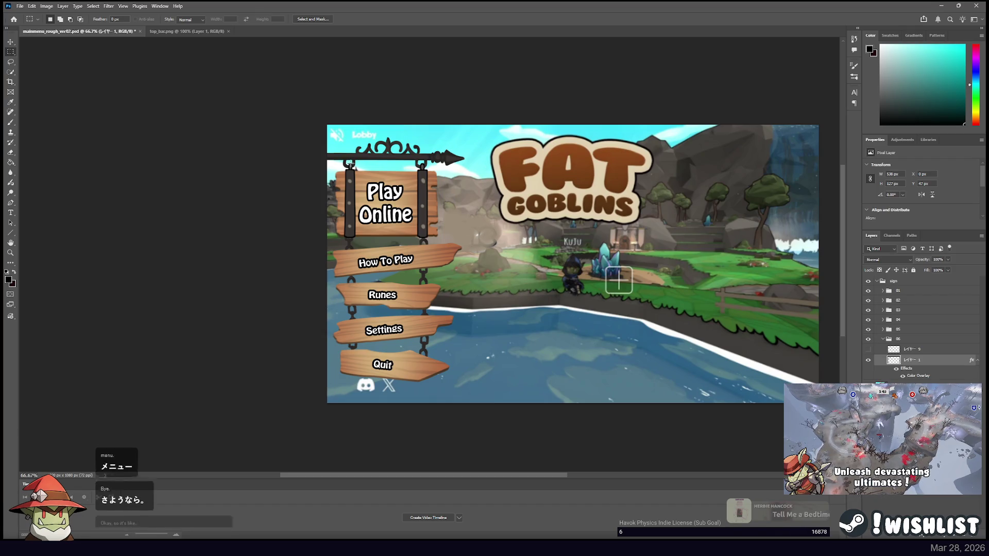
pyautogui.click(190, 32)
pyautogui.moveTo(327, 231); pyautogui.dragTo(361, 272)
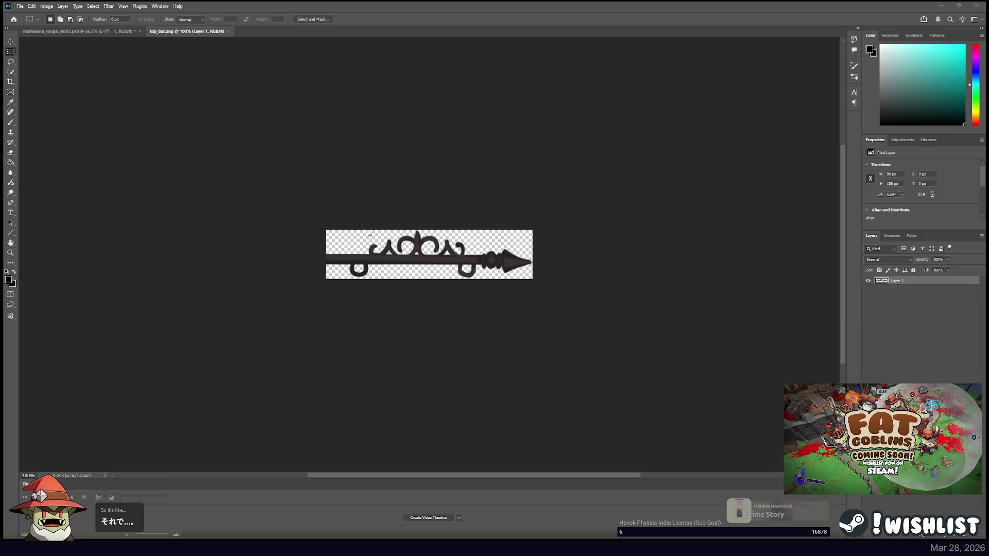
pyautogui.hotkey('alt', 'Tab')
# Start a top_bar joints Vector2 array below top_bar with first point {90, 108}.
pyautogui.write('top_bar_')
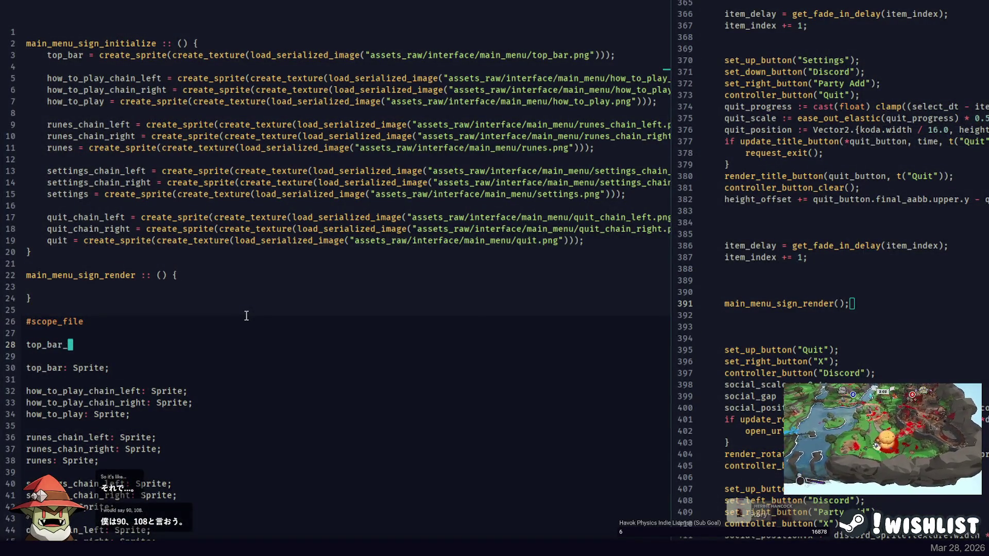
pyautogui.write('oints')
pyautogui.hotkey('shift', 'Home')
pyautogui.hotkey('ctrl', 'c')
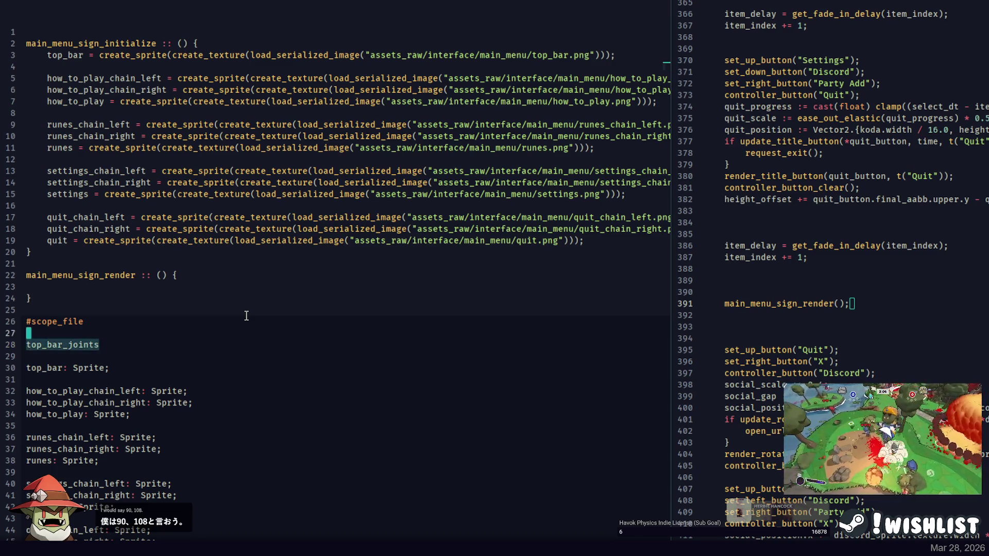
pyautogui.press('BackSpace')
pyautogui.press('Delete')
pyautogui.press('Delete')
pyautogui.press('End')
pyautogui.press('Return')
pyautogui.hotkey('ctrl', 'v')
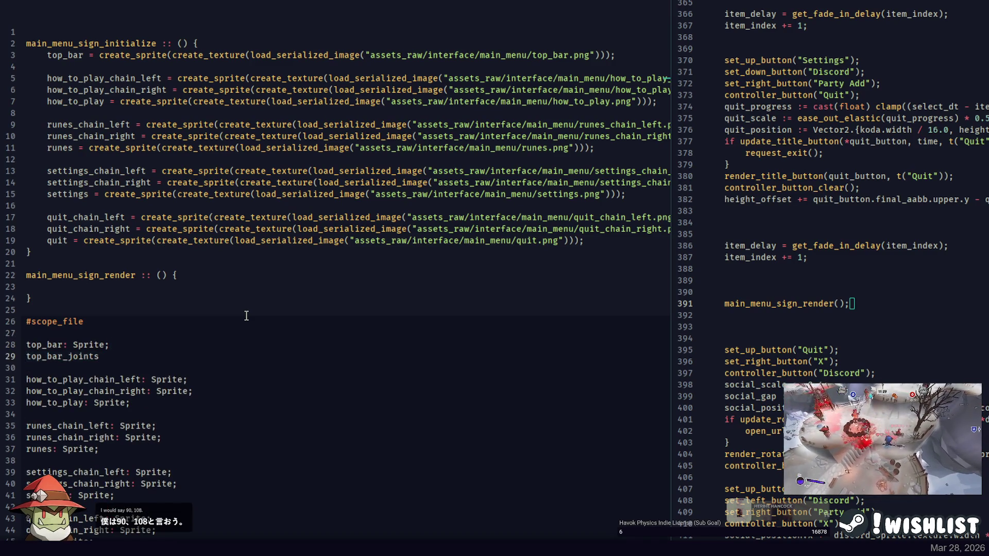
pyautogui.write(' :: Vector2.')
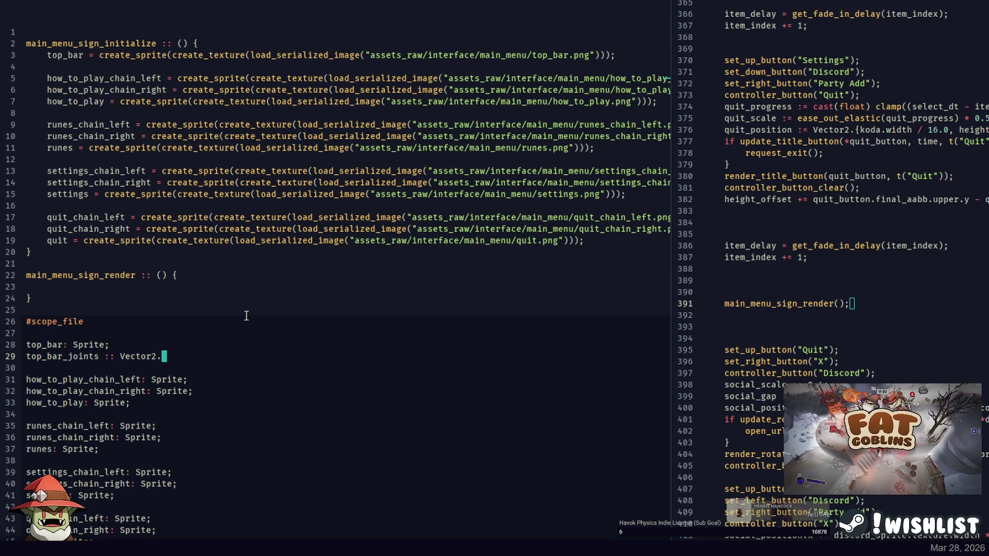
pyautogui.write('{}')
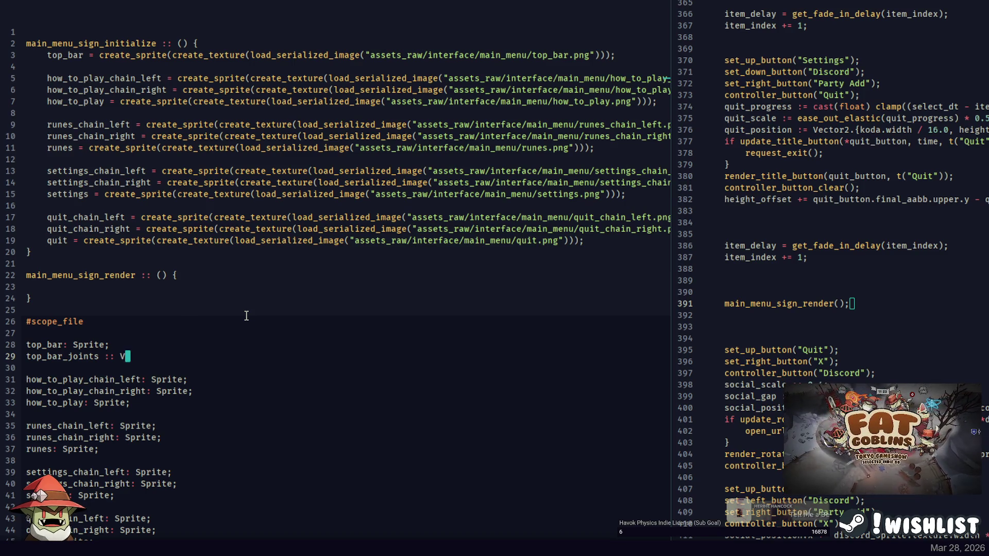
pyautogui.write('ectort2.')
pyautogui.press('BackSpace')
pyautogui.press('BackSpace')
pyautogui.write('2')
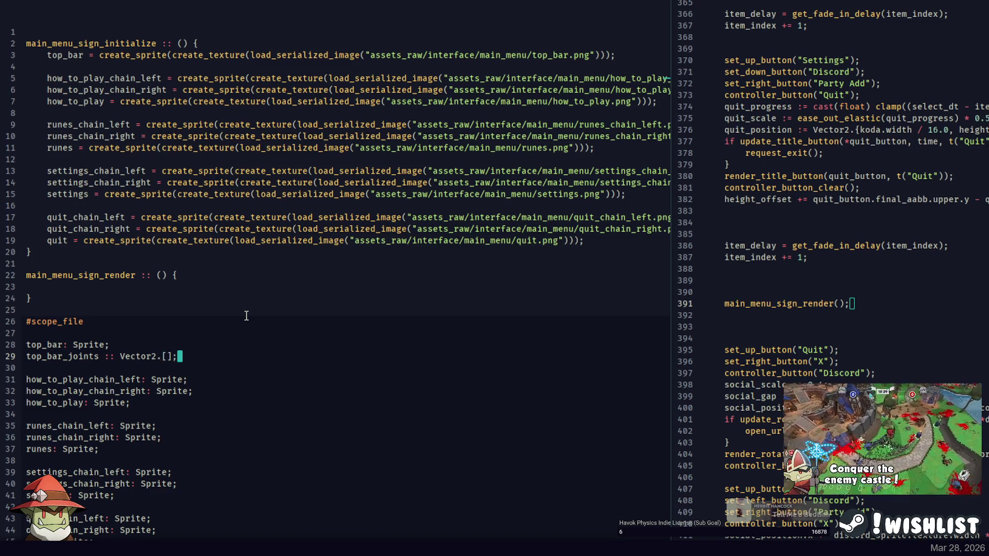
pyautogui.write('.[.{}, .{}')
pyautogui.press('Left')
pyautogui.press('Left')
pyautogui.press('Left')
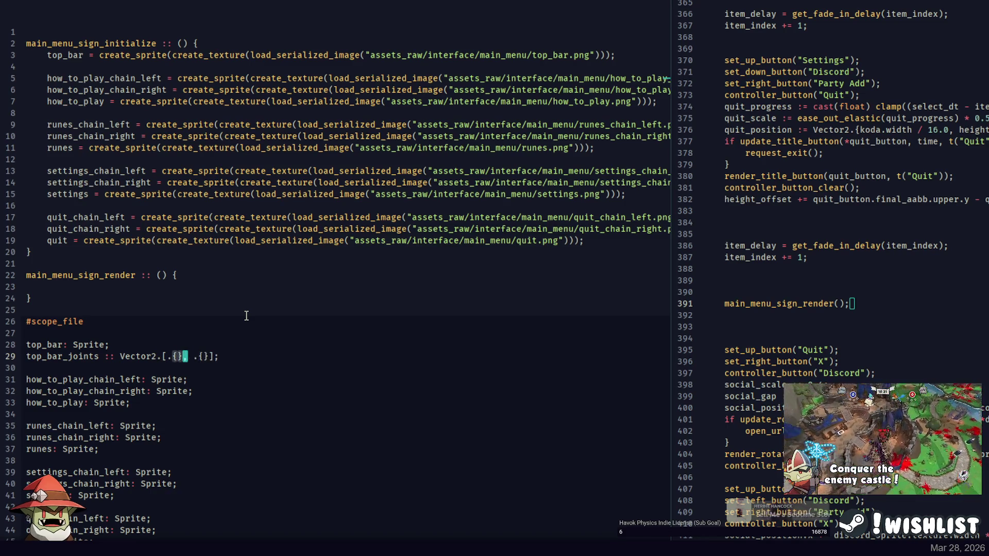
pyautogui.write('90, 108')
pyautogui.press('Right')
pyautogui.press('Right')
pyautogui.press('Right')
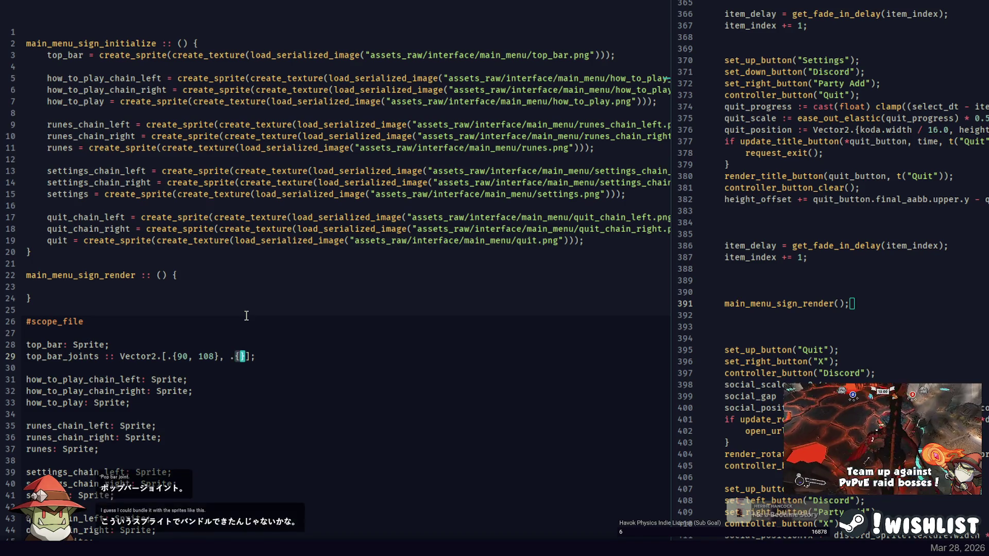
# Measure the top bar's right joint in Photoshop and enter it as {373, 110}.
pyautogui.hotkey('alt', 'Tab')
pyautogui.moveTo(381, 247); pyautogui.dragTo(469, 272)
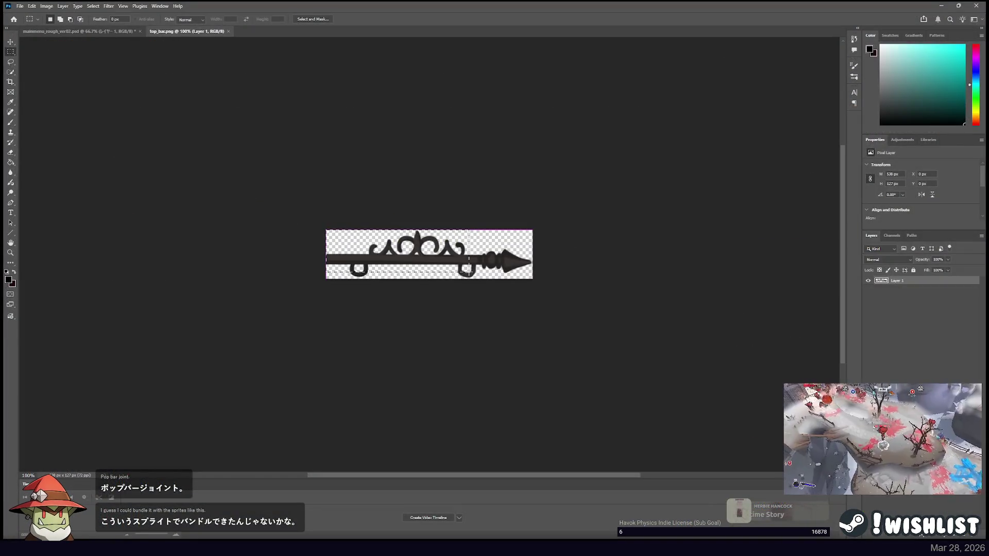
pyautogui.hotkey('alt', 'Tab')
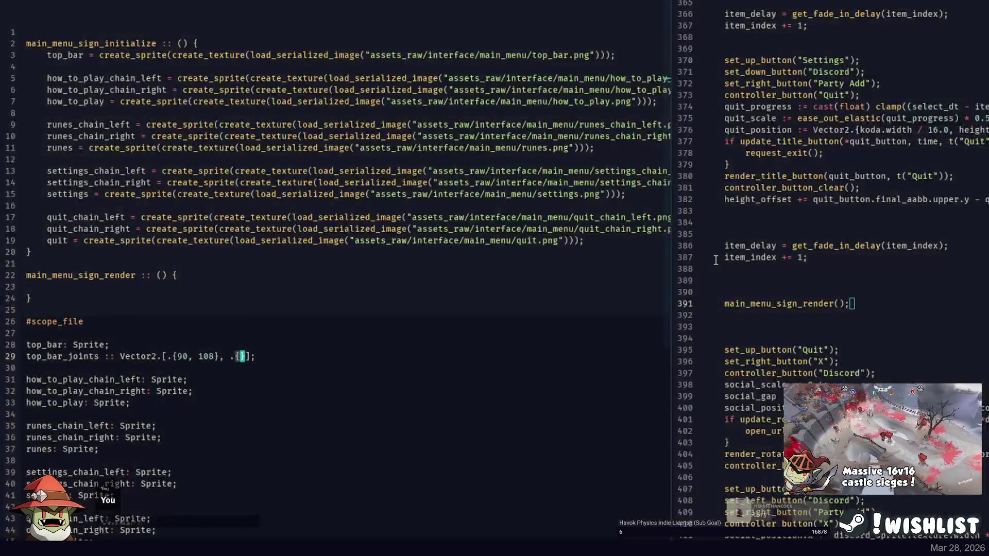
pyautogui.write('373, 110')
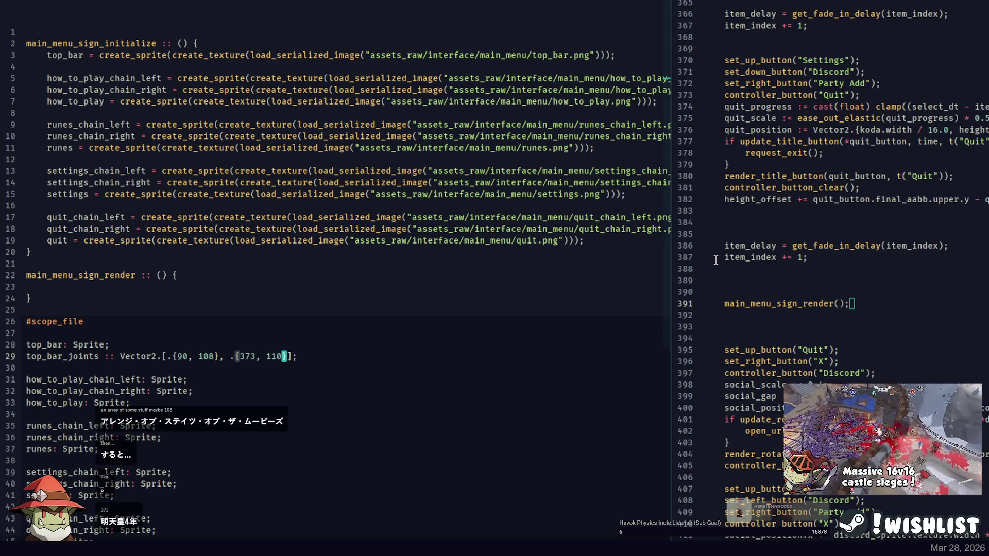
pyautogui.press('End')
pyautogui.press('Down')
# Rename the array to top_bar_bottom_joints.
pyautogui.press('Return')
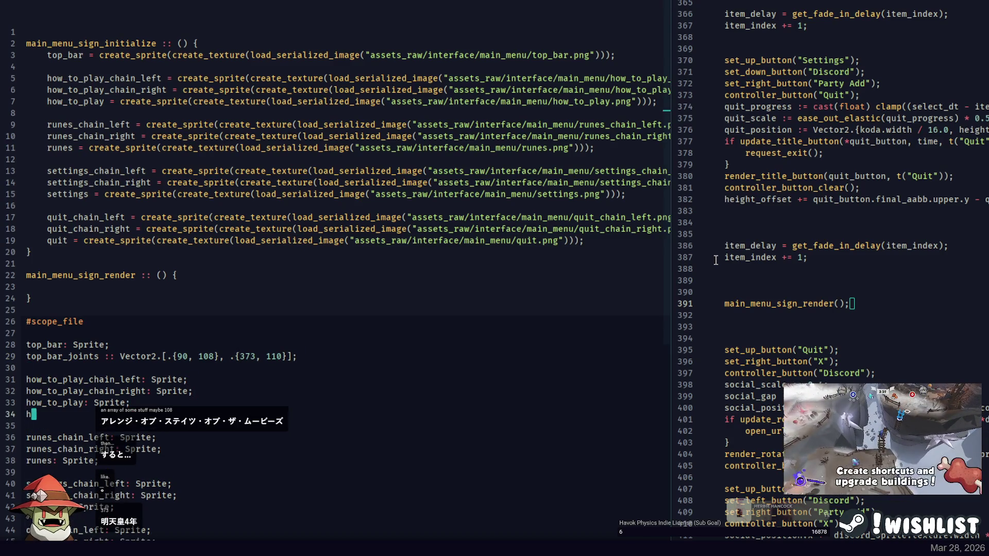
pyautogui.press('BackSpace')
pyautogui.press('BackSpace')
pyautogui.press('BackSpace')
pyautogui.press('Up')
pyautogui.press('Up')
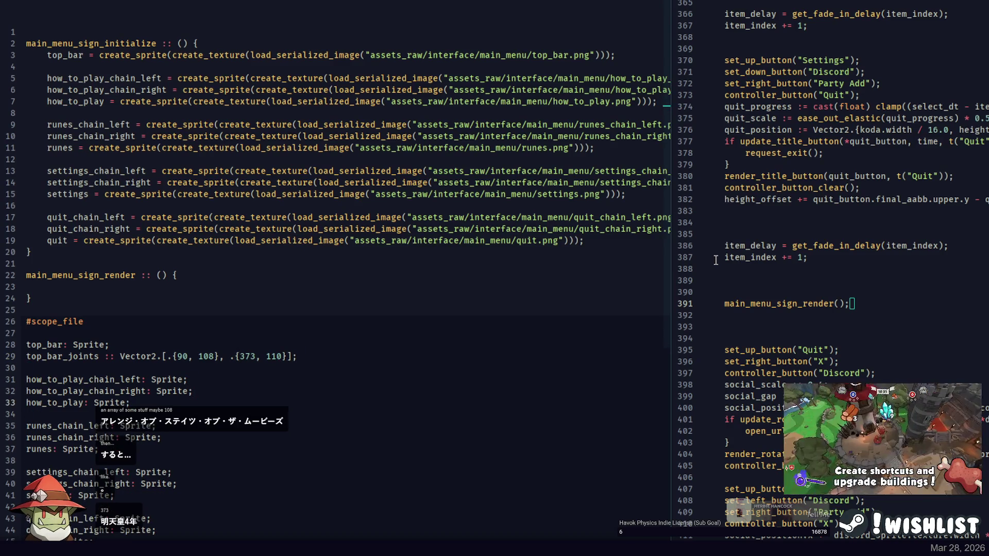
pyautogui.press('Up')
pyautogui.press('Up')
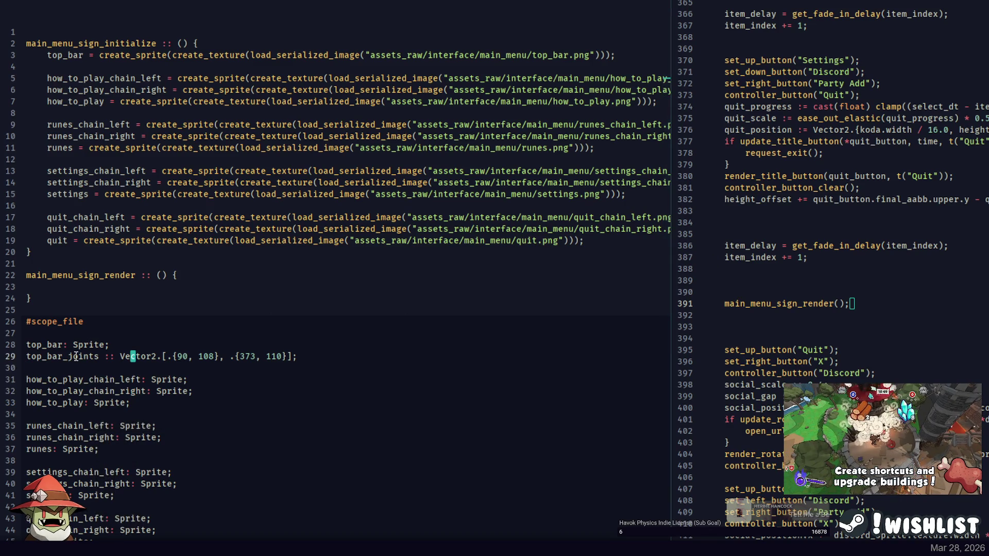
pyautogui.write('bottom_')
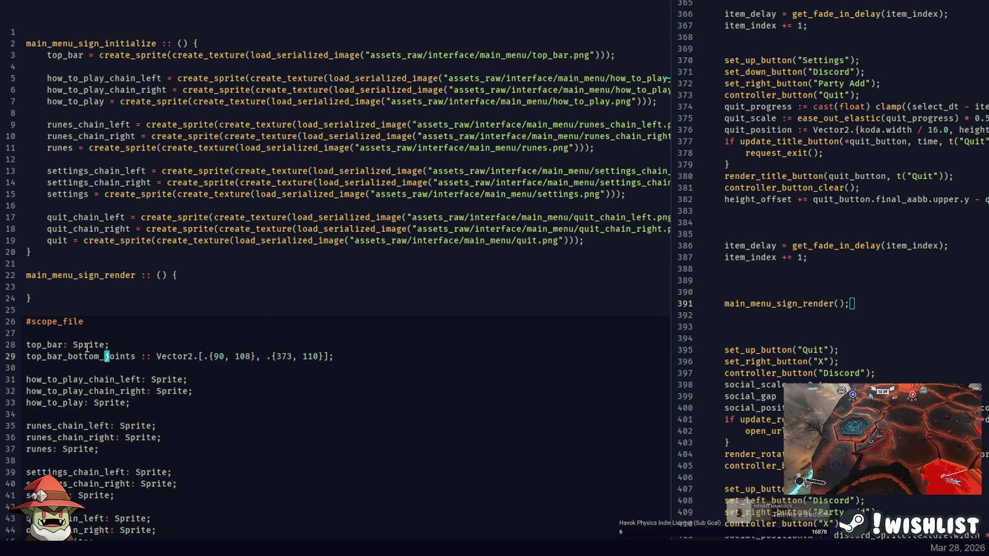
pyautogui.doubleClick(137, 356)
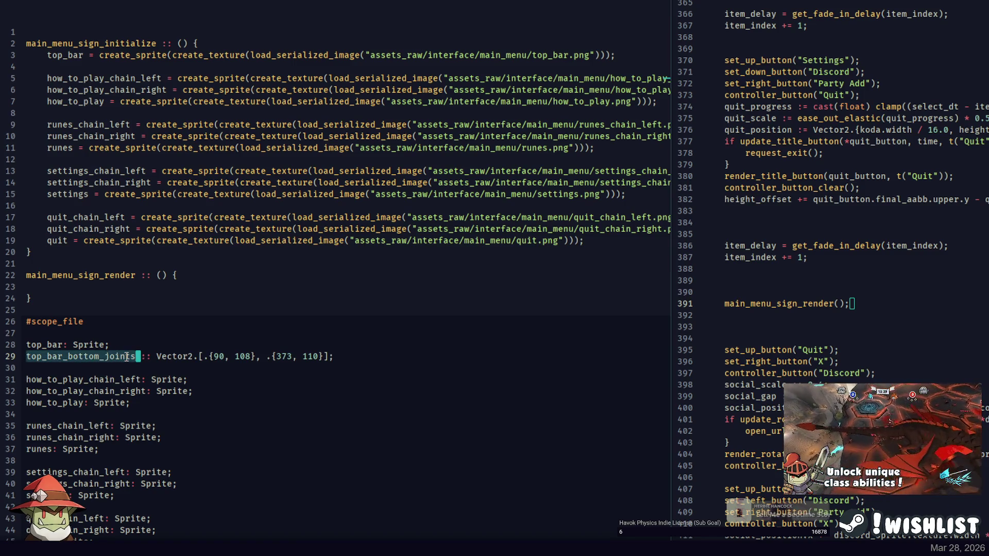
# Add a how_to_play_top_joints Vector2 array line below the how_to_play sprite.
pyautogui.click(189, 418)
pyautogui.click(186, 404)
pyautogui.press('Return')
pyautogui.write('how_to')
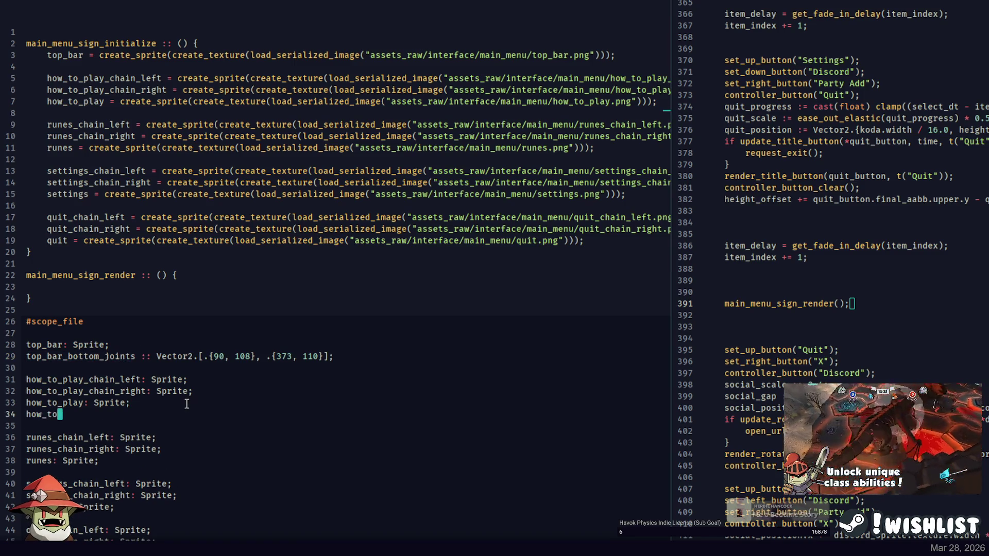
pyautogui.write('_play_top_joints :: ')
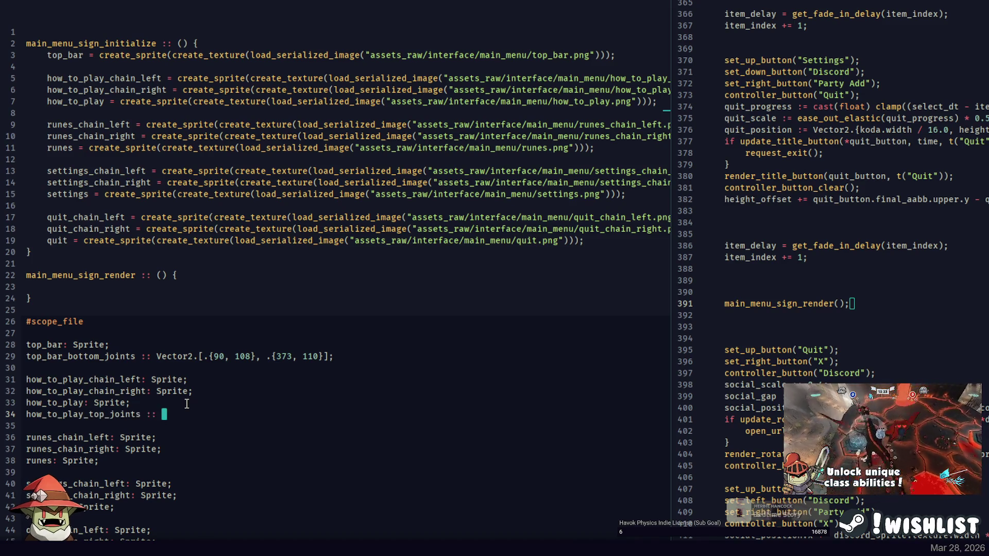
pyautogui.write('Vector2.[];')
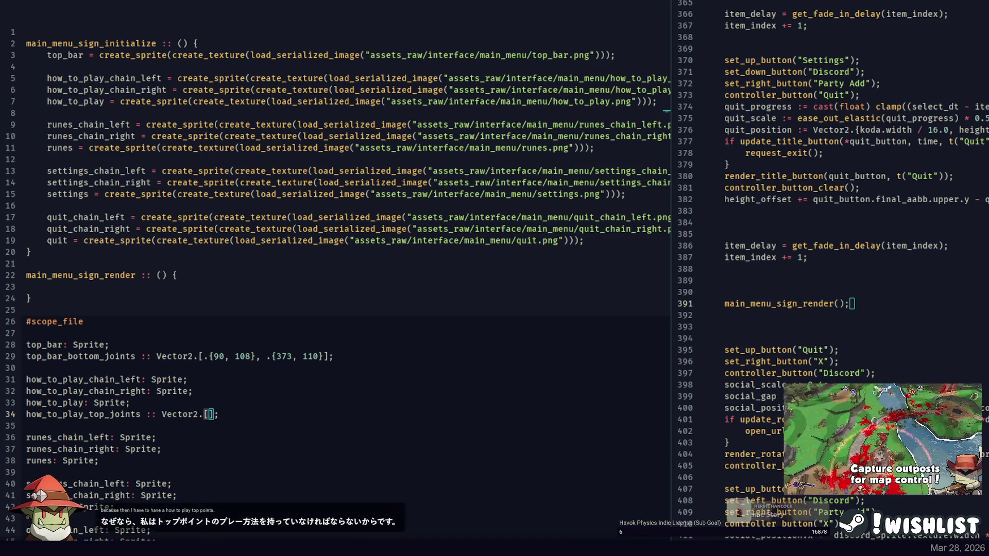
pyautogui.hotkey('alt', 'Tab')
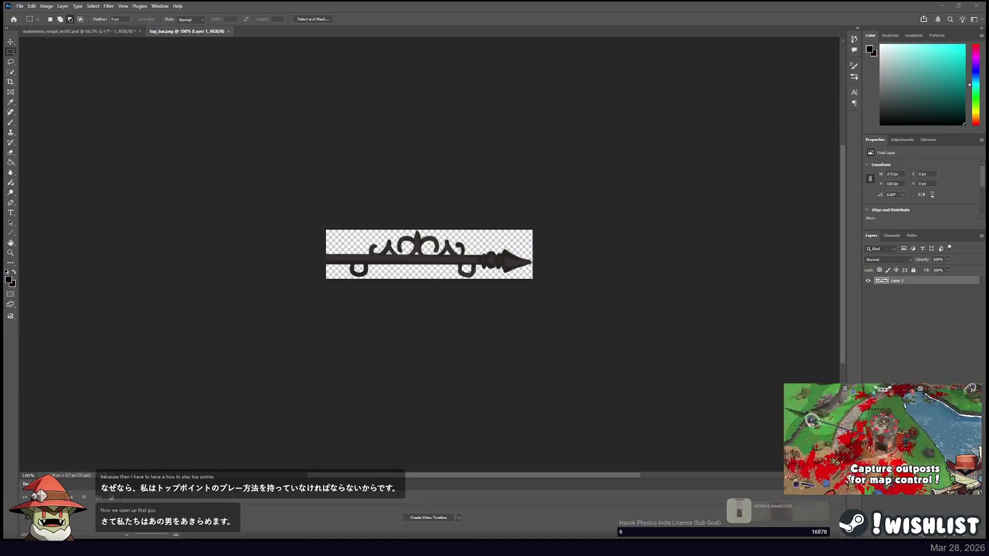
pyautogui.hotkey('alt', 'Tab')
# Open a blank line below the top_bar joints for a play_online declaration.
pyautogui.click(94, 363)
pyautogui.click(72, 378)
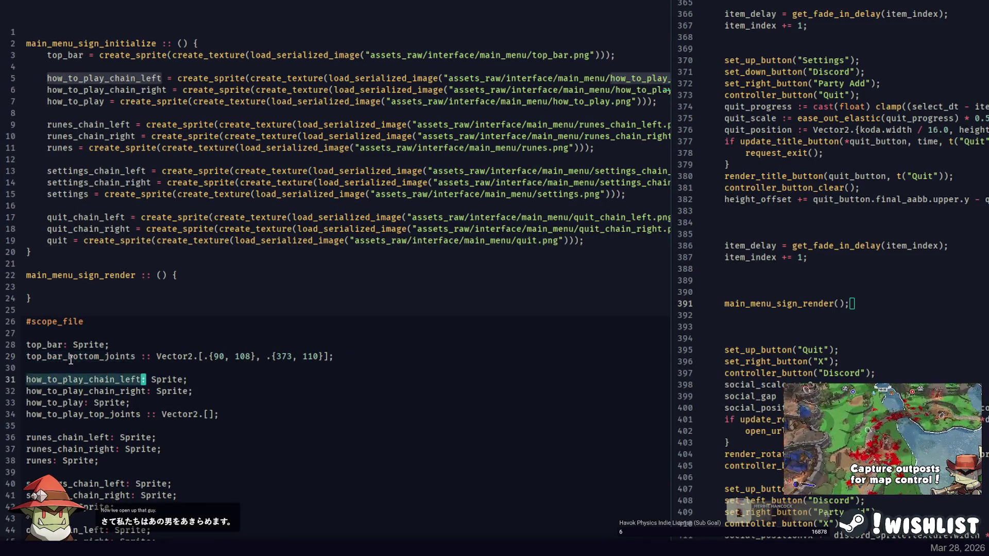
pyautogui.click(356, 352)
pyautogui.press('Return')
pyautogui.press('Return')
# Declare 'play_online : Sprite;' on the new line.
pyautogui.write('play_ob')
pyautogui.write('line')
pyautogui.press('BackSpace')
pyautogui.press('BackSpace')
pyautogui.press('BackSpace')
pyautogui.write('ne_chain_')
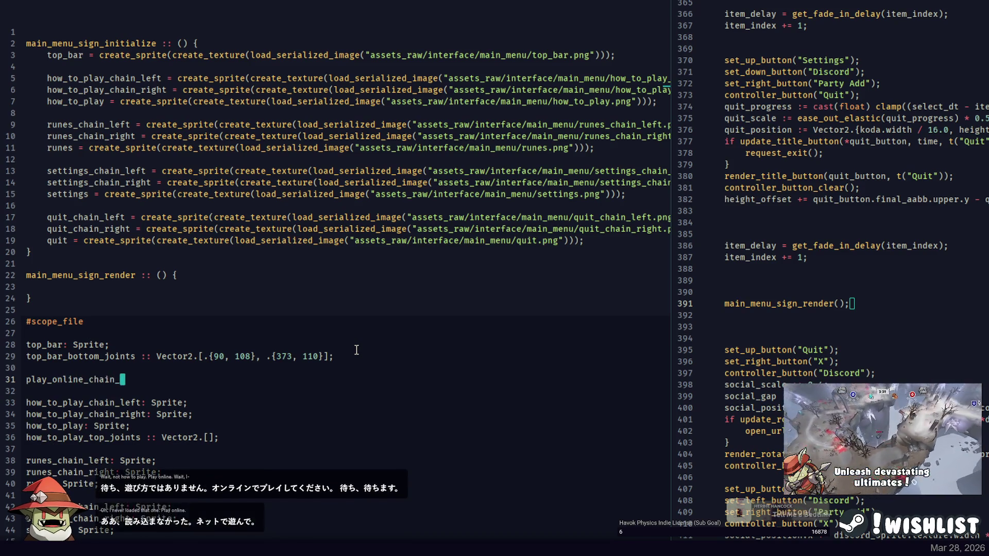
pyautogui.press('BackSpace')
pyautogui.press('BackSpace')
pyautogui.press('BackSpace')
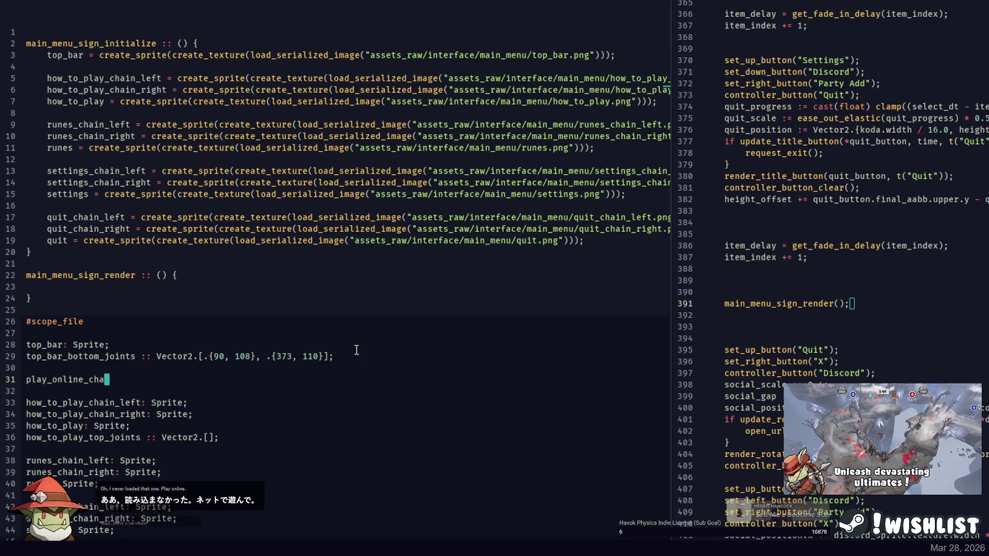
pyautogui.press('BackSpace')
pyautogui.write(': Sprite;')
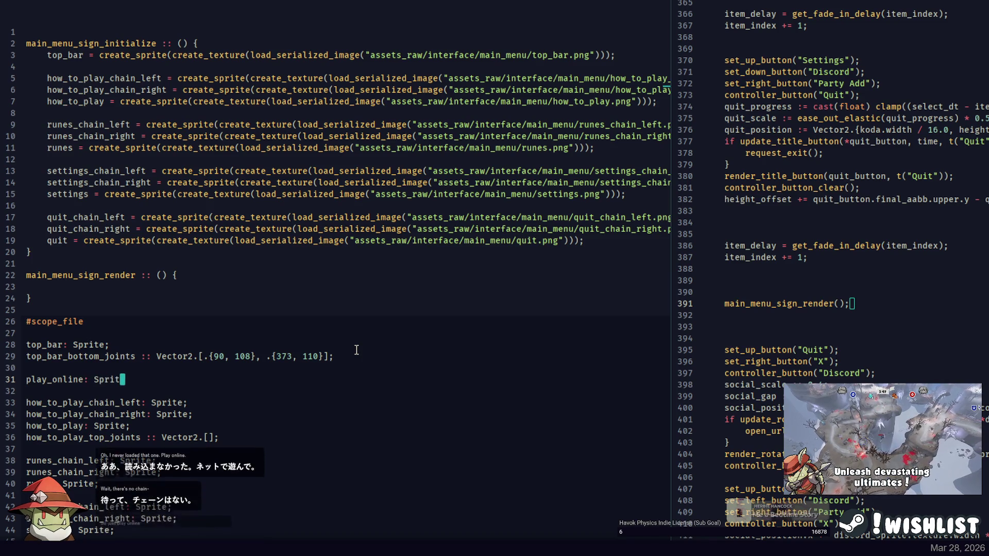
pyautogui.hotkey('ctrl', 'Left')
pyautogui.hotkey('ctrl', 'Left')
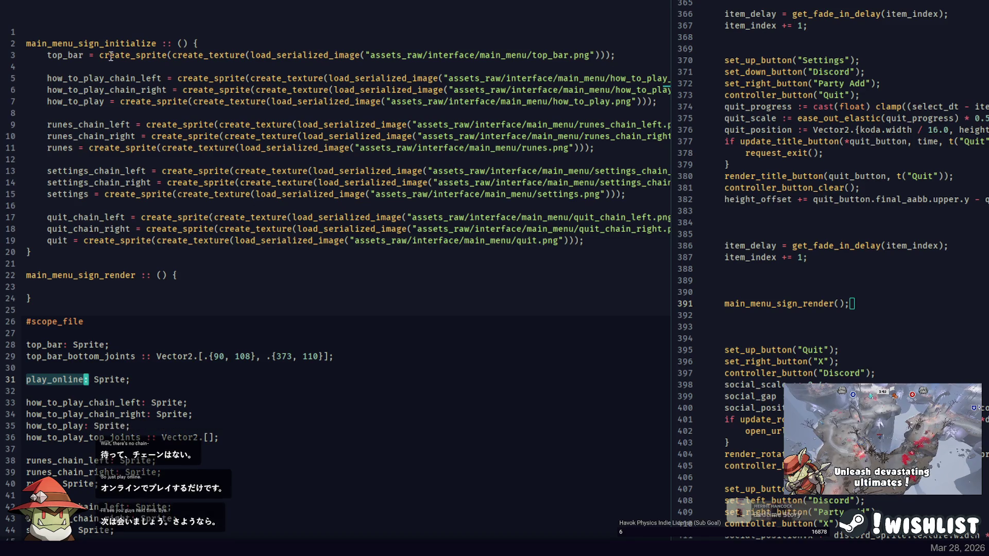
# Give play_online an initializer by copying the top_bar sprite-loading expression.
pyautogui.click(125, 57)
pyautogui.write('play_online')
pyautogui.write('= create_sprit')
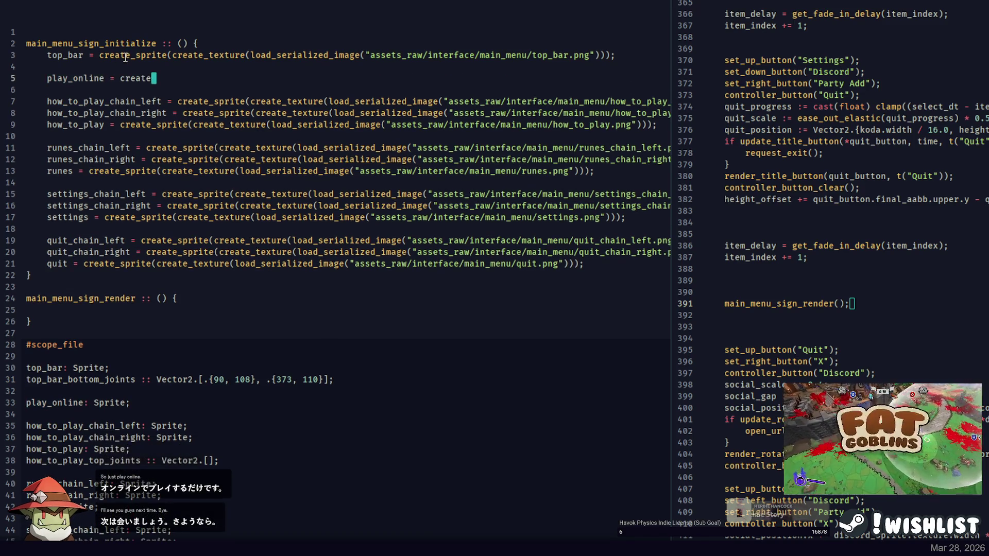
pyautogui.hotkey('alt', 'Tab')
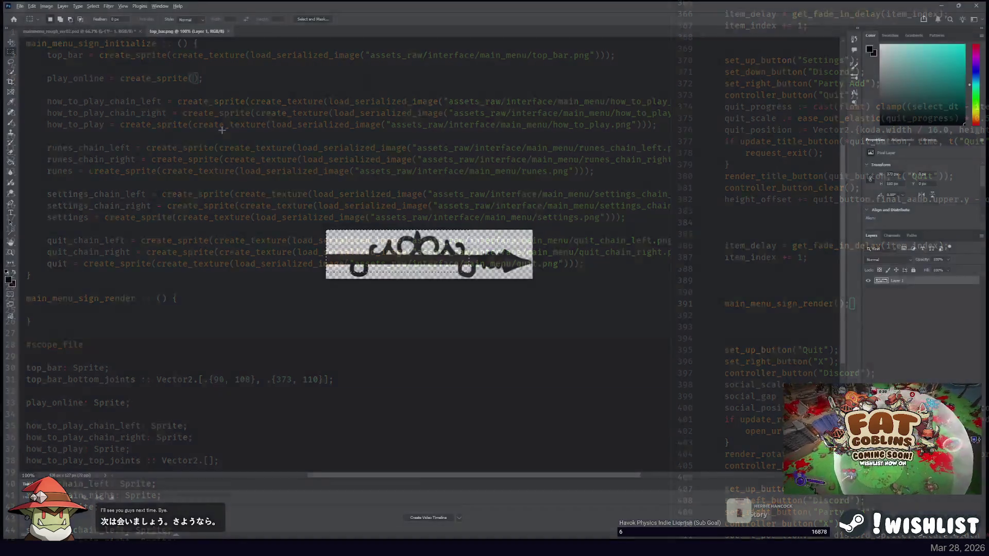
pyautogui.hotkey('ctrl', 'Tab')
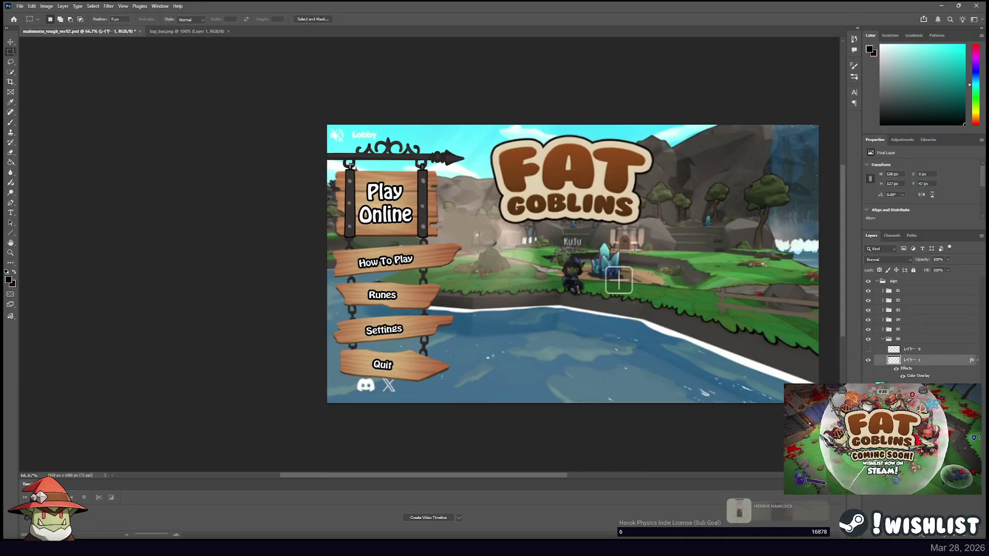
pyautogui.hotkey('alt', 'Tab')
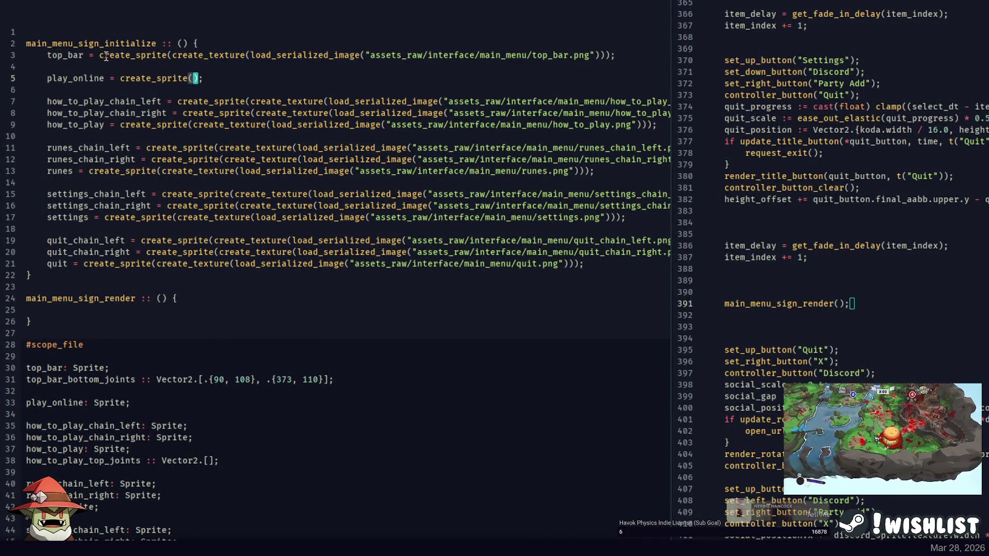
pyautogui.moveTo(100, 55); pyautogui.dragTo(450, 64)
pyautogui.hotkey('ctrl', 'c')
pyautogui.moveTo(209, 81); pyautogui.dragTo(120, 81)
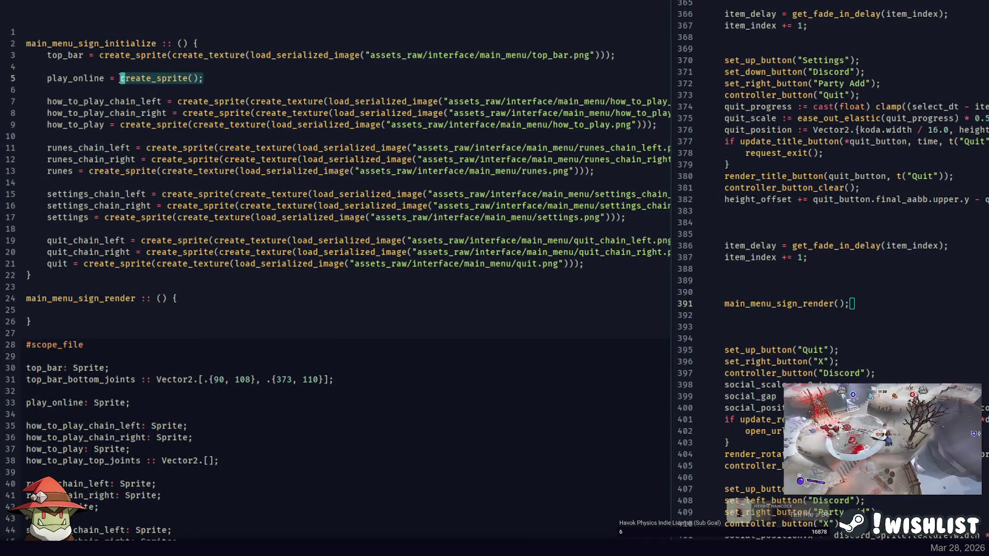
pyautogui.hotkey('ctrl', 'v')
# Change the pasted texture path to load play_online.png.
pyautogui.doubleClick(78, 81)
pyautogui.doubleClick(574, 78)
pyautogui.hotkey('ctrl', 'v')
pyautogui.press('End')
pyautogui.doubleClick(102, 81)
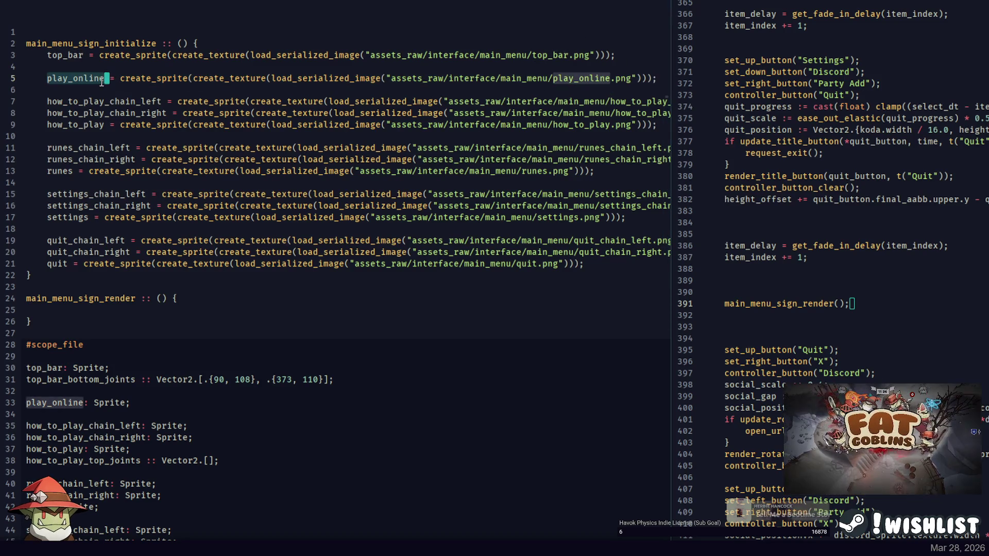
# Add 'play_online_top_joints :: Vector2.[.{}, .{}];' below the play_online declaration.
pyautogui.scroll(-2, 144, 324)
pyautogui.click(142, 333)
pyautogui.press('Return')
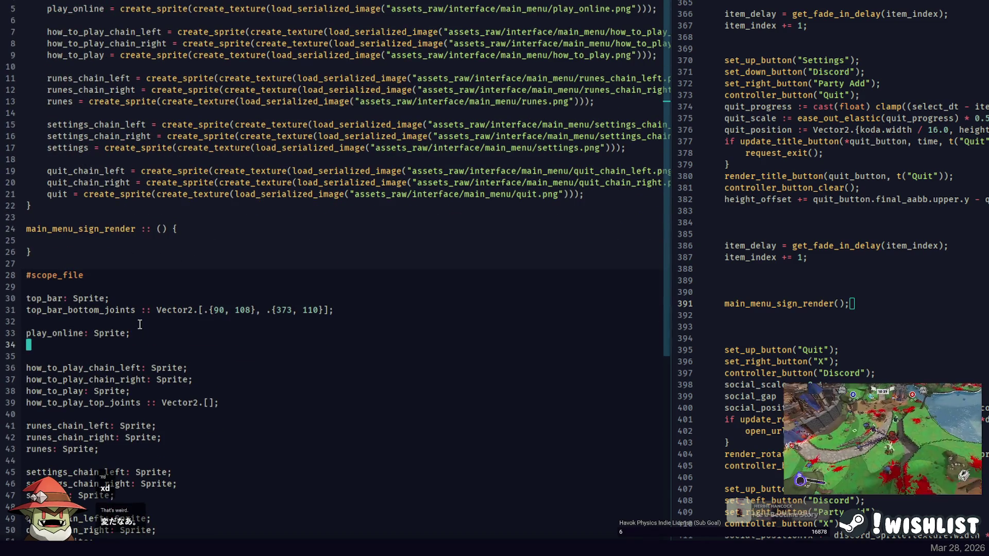
pyautogui.write('play_online_bottom_joints')
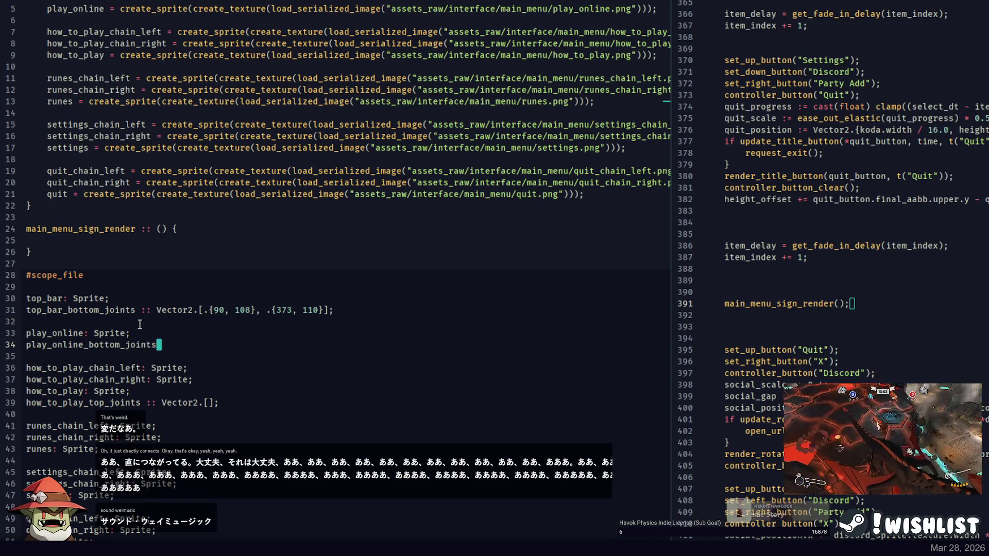
pyautogui.press('Escape')
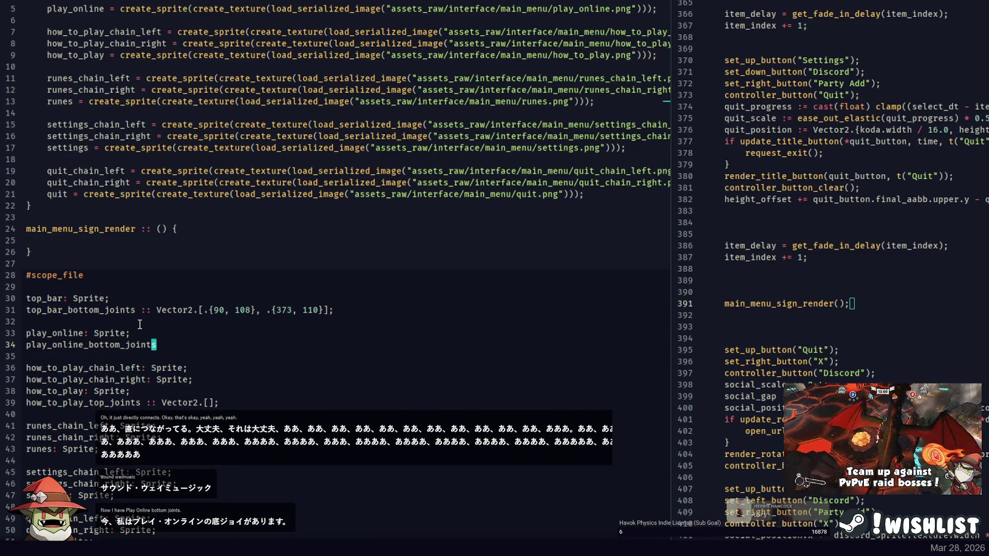
pyautogui.press('h')
pyautogui.press('h')
pyautogui.press('h')
pyautogui.write('cbti')
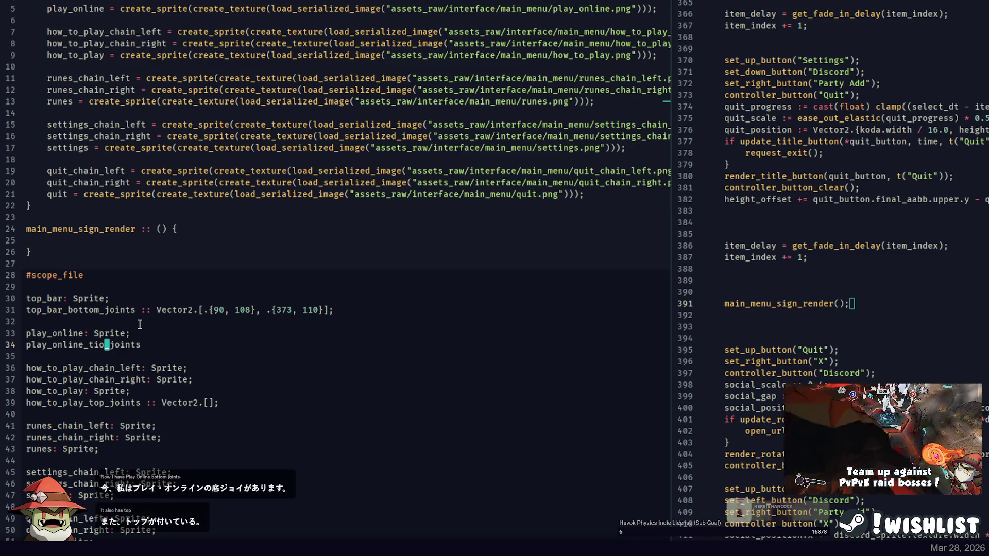
pyautogui.press('BackSpace')
pyautogui.press('BackSpace')
pyautogui.write('op')
pyautogui.press('End')
pyautogui.write(':: Vector2.[];')
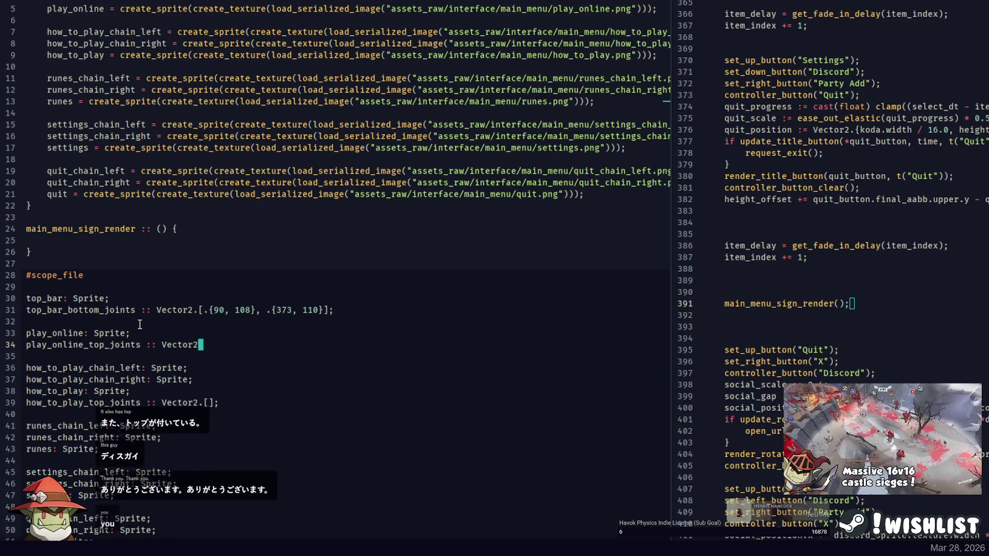
pyautogui.press('Left')
pyautogui.press('Left')
pyautogui.write('.{}, .')
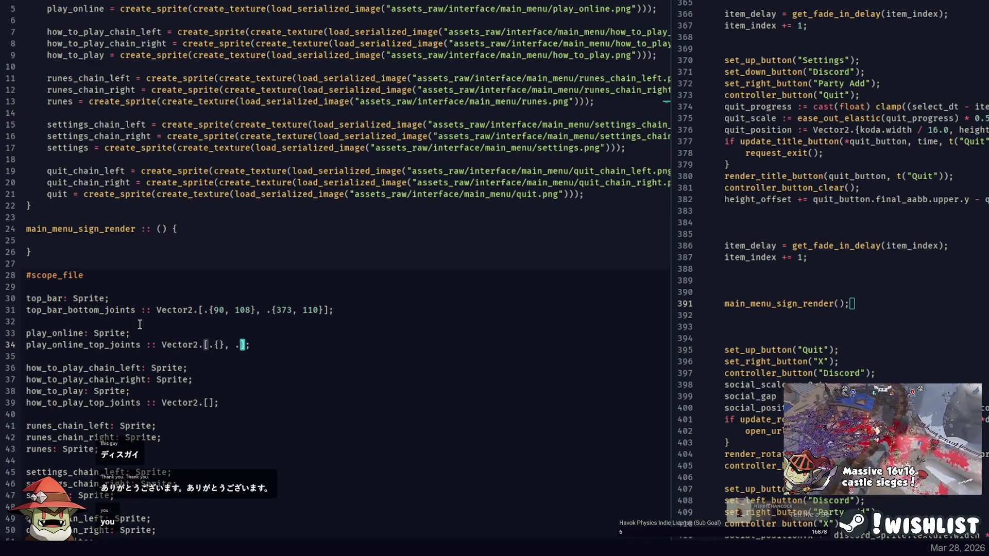
pyautogui.hotkey('alt', 'Tab')
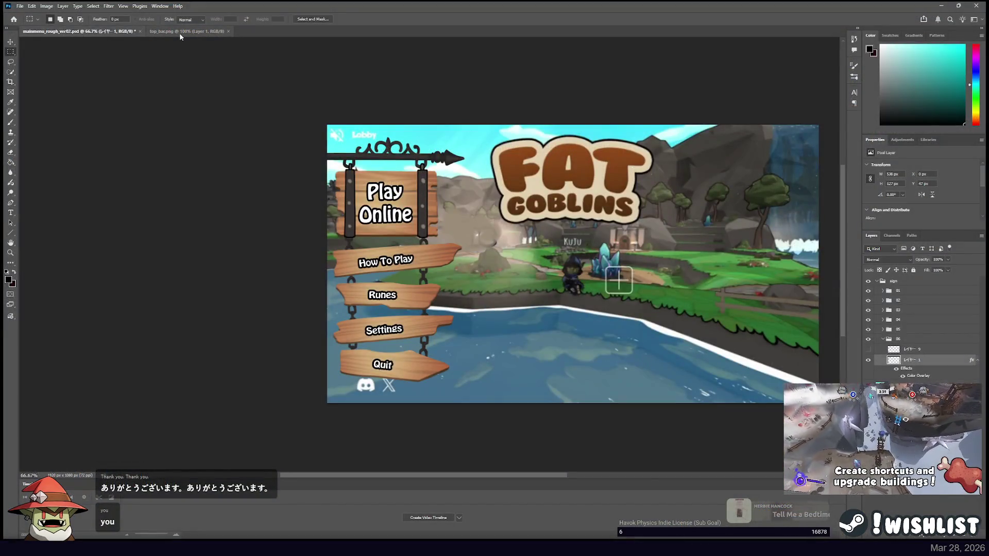
# Open play_online.png as its own document to check the sign's joint positions.
pyautogui.press('F2')
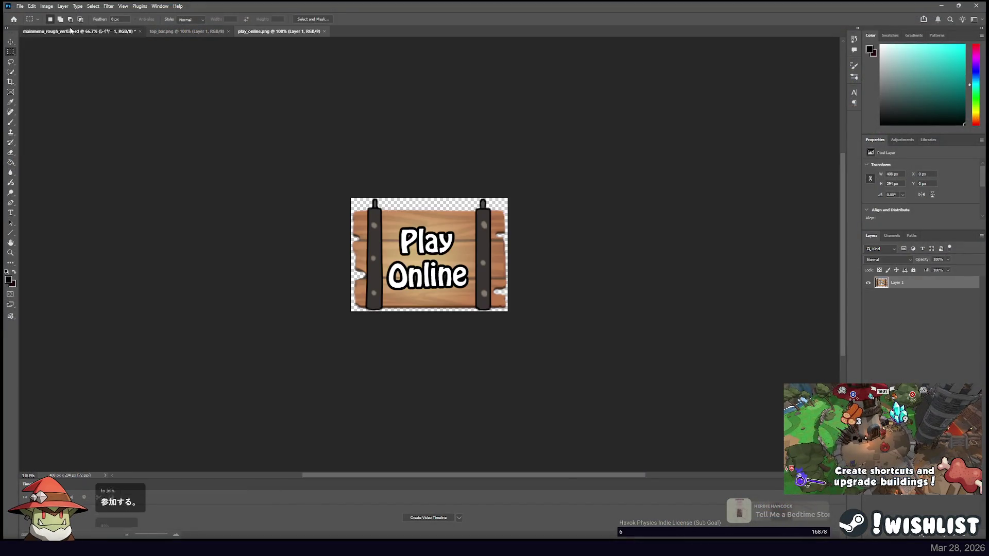
pyautogui.click(275, 31)
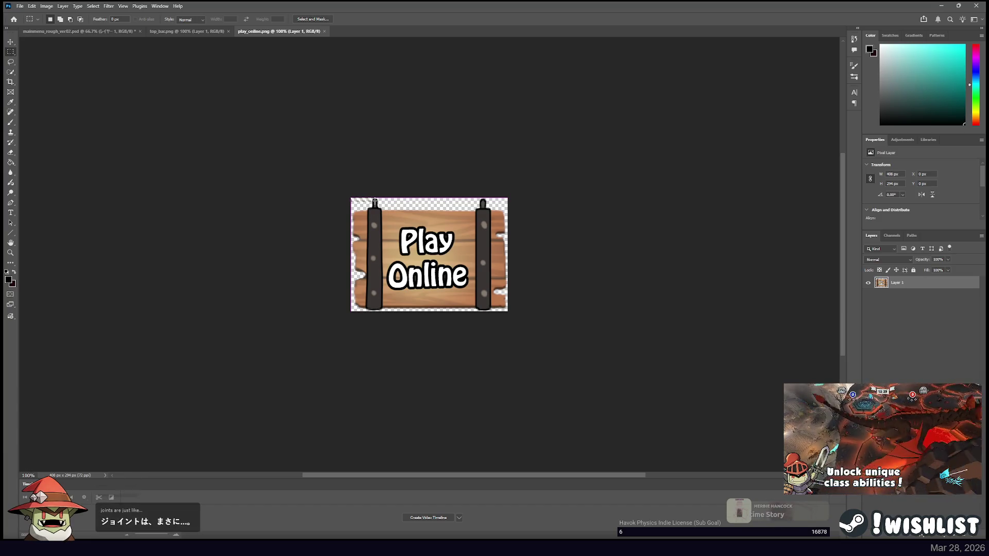
pyautogui.hotkey('alt', 'Tab')
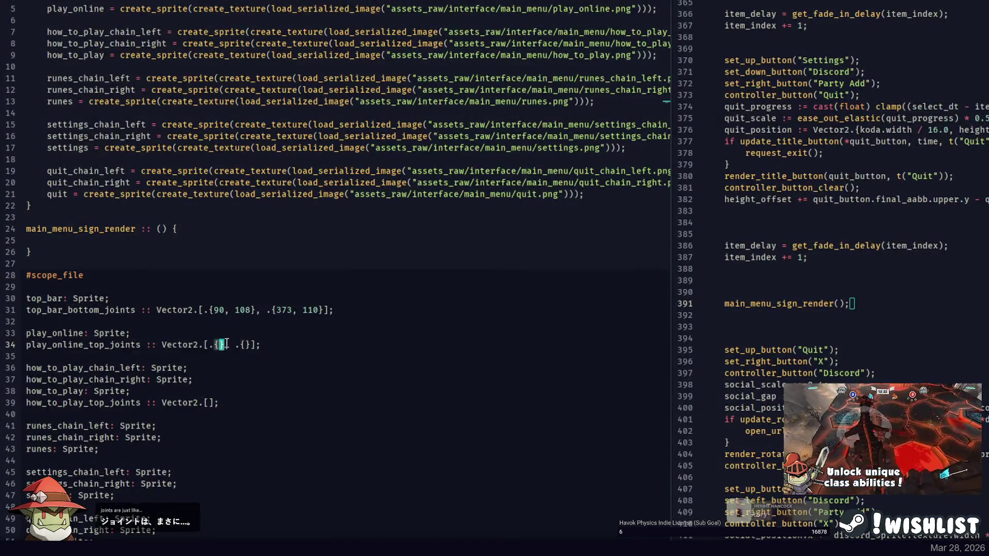
# Fill play_online_top_joints with {63, 9} and {344, 9}.
pyautogui.write('9')
pyautogui.press('Down')
pyautogui.press('Down')
pyautogui.press('Home')
pyautogui.press('Left')
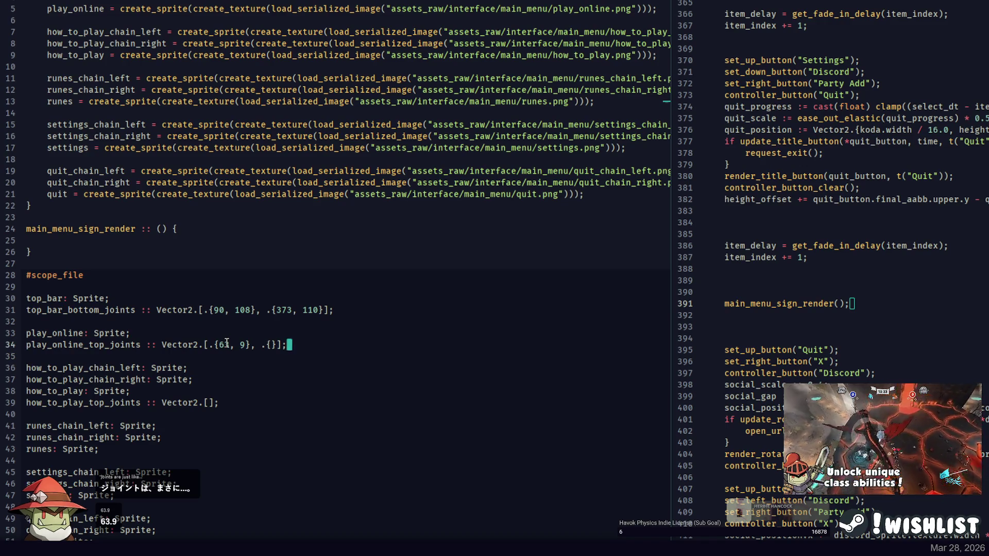
pyautogui.hotkey('alt', 'Tab')
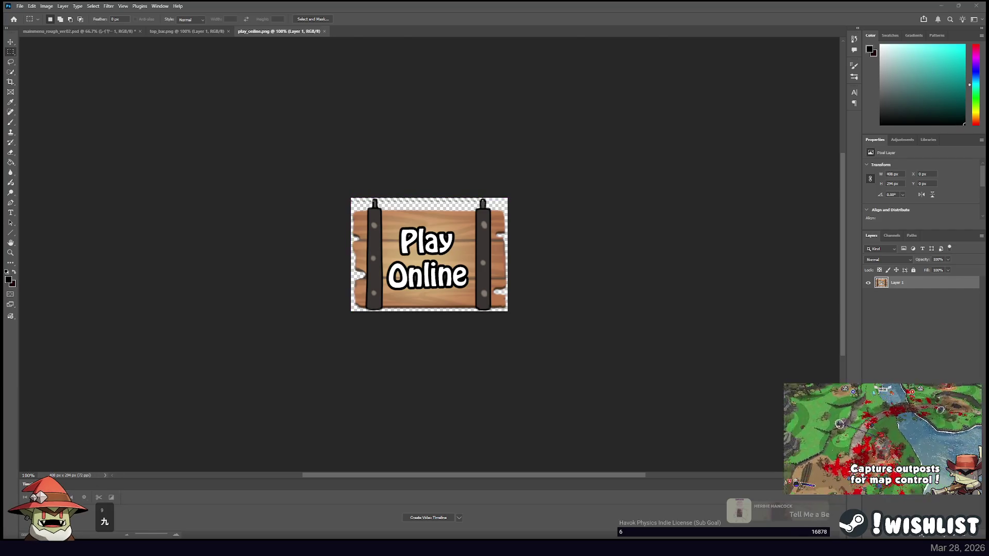
pyautogui.hotkey('alt', 'Tab')
pyautogui.write('344,')
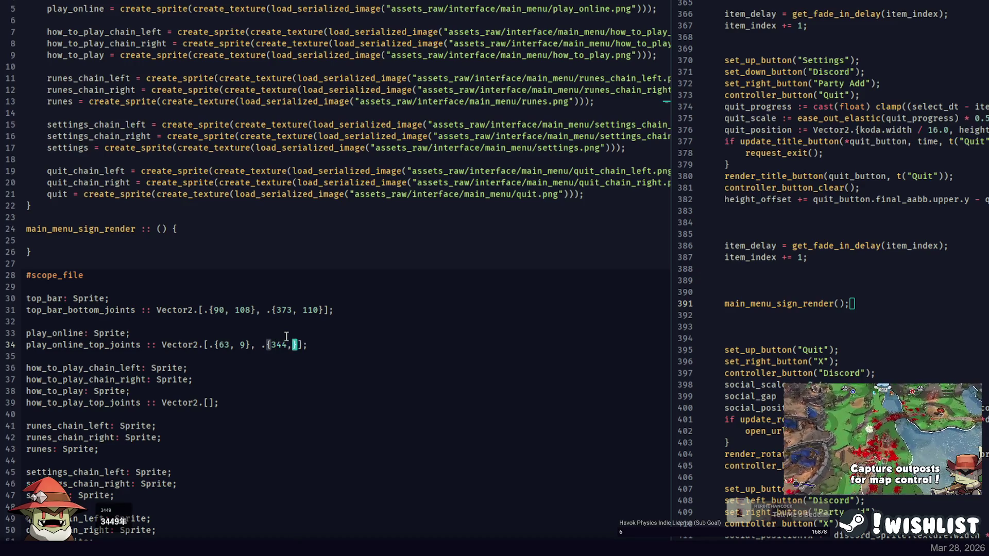
pyautogui.press('Right')
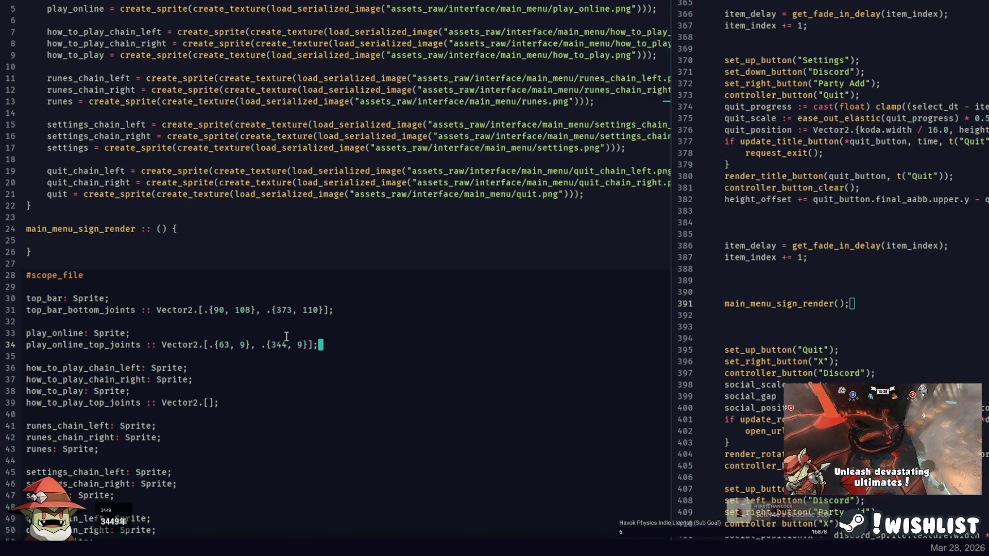
pyautogui.press('Left')
# Duplicate that line as play_online_bottom_joints.
pyautogui.hotkey('ctrl', 'd')
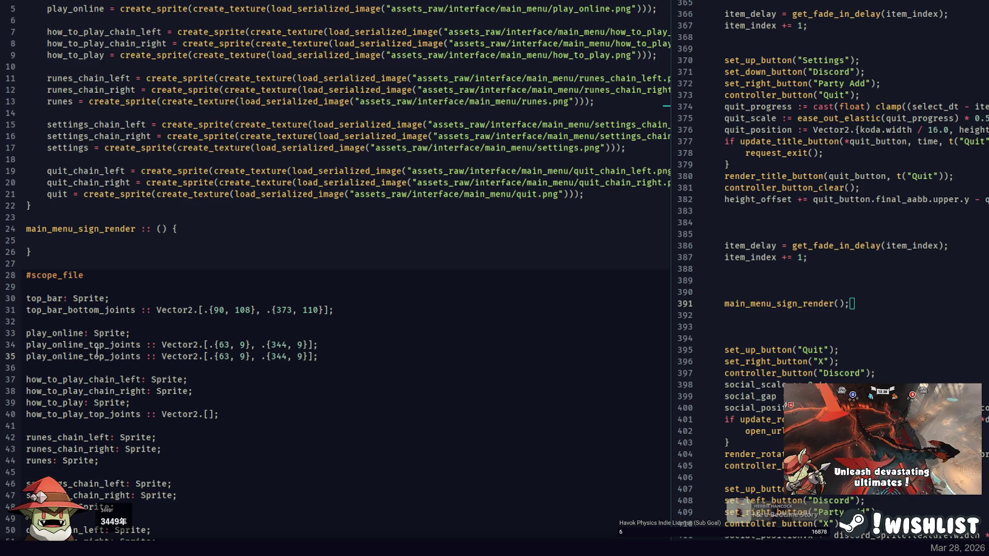
pyautogui.press('BackSpace')
pyautogui.press('BackSpace')
pyautogui.press('BackSpace')
pyautogui.write('bottom')
pyautogui.hotkey('alt', 'Tab')
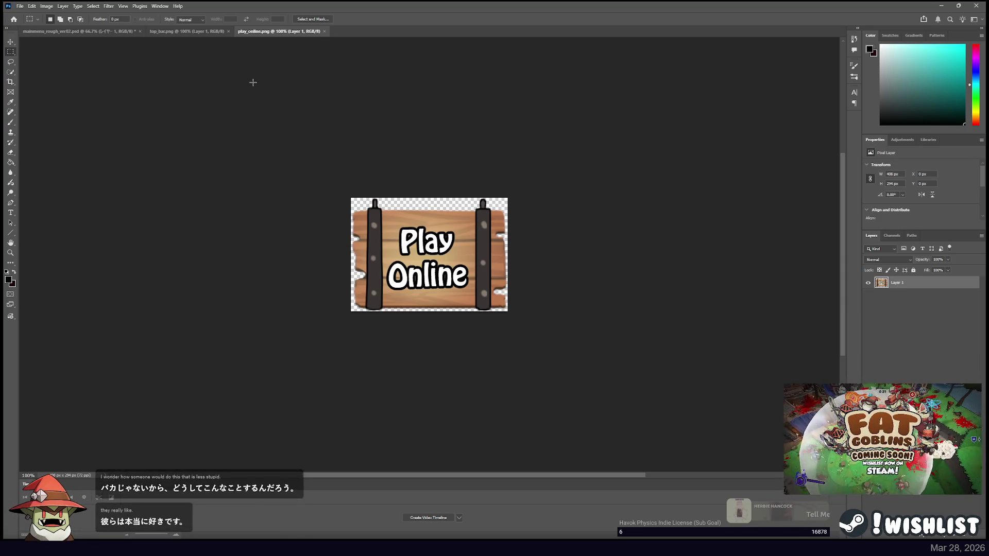
# Compare top_bar.png with the mockup, then marquee-select a strip down the Play Online sign's left post.
pyautogui.click(185, 32)
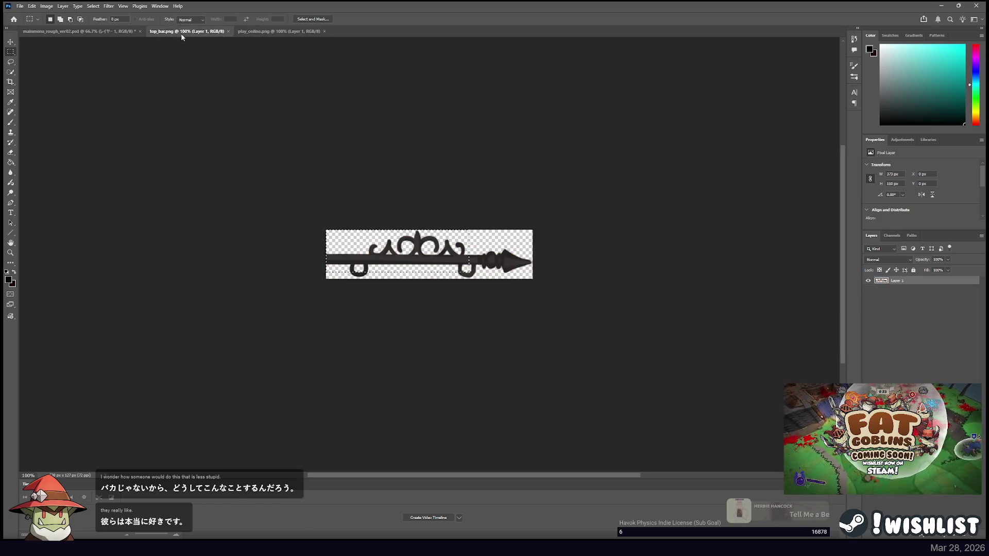
pyautogui.click(77, 31)
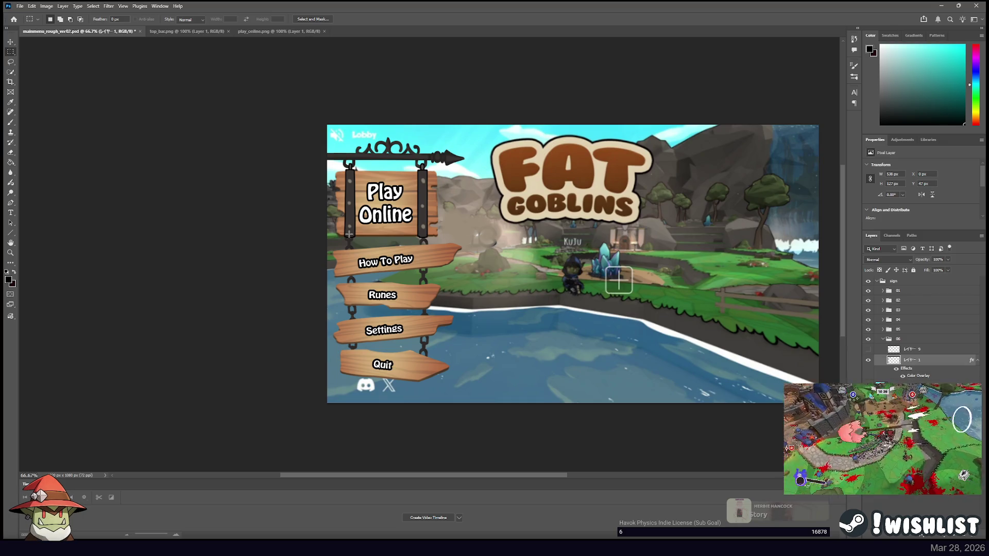
pyautogui.click(276, 31)
pyautogui.moveTo(348, 154)
pyautogui.mouseDown()
pyautogui.moveTo(370, 304)
pyautogui.moveTo(363, 306)
pyautogui.moveTo(373, 306)
pyautogui.mouseUp()
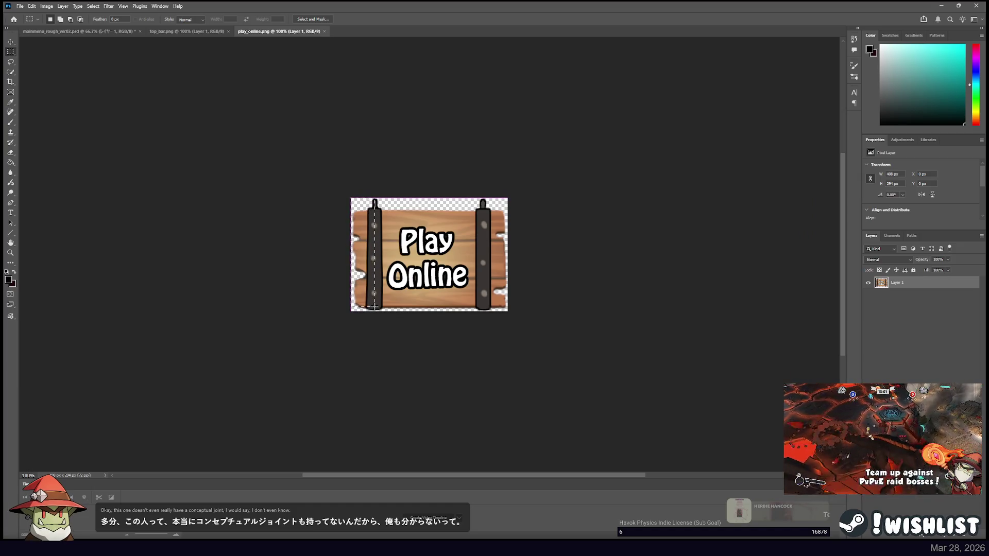
pyautogui.hotkey('alt', 'Tab')
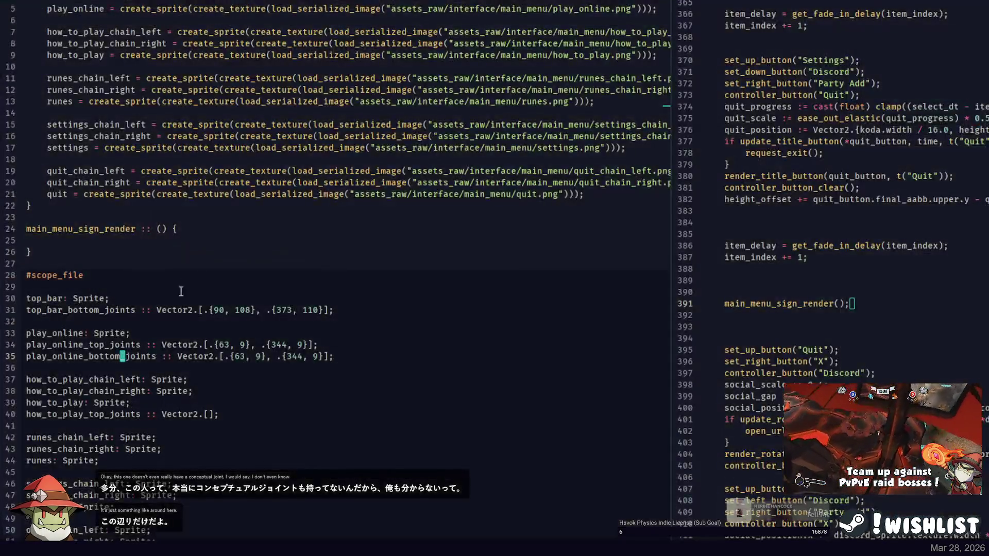
# Begin revising the first play_online_bottom_joints vector's y value on line 35.
pyautogui.doubleClick(242, 356)
pyautogui.press('Right')
pyautogui.press('BackSpace')
pyautogui.write('182')
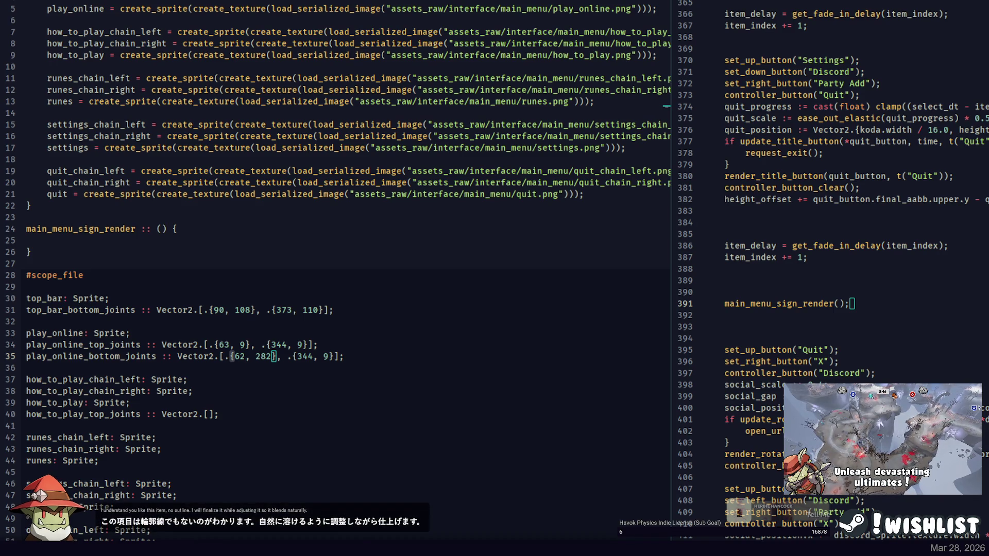
pyautogui.click(143, 240)
pyautogui.click(195, 357)
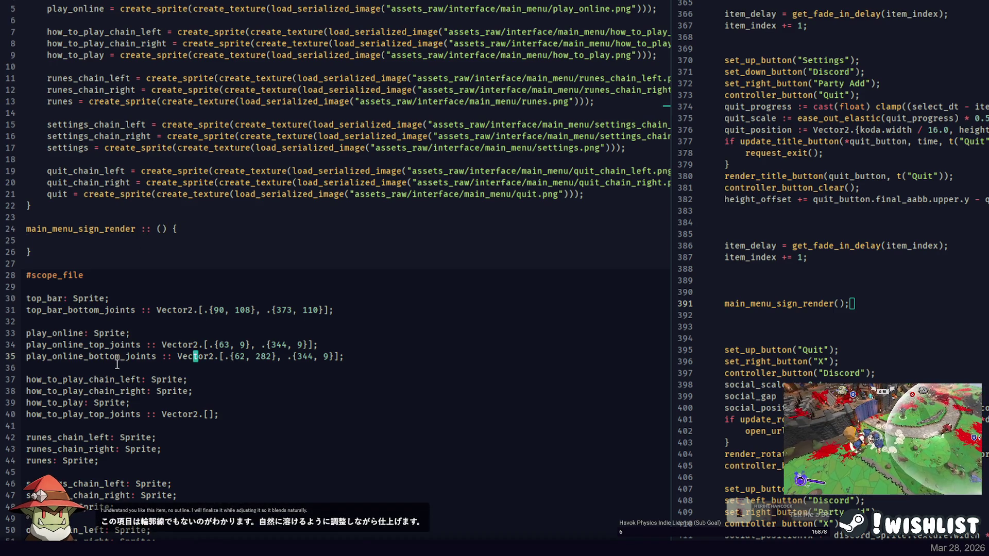
pyautogui.click(206, 414)
pyautogui.doubleClick(127, 356)
# Measure the Play Online sign's bottom joints with Marquee rectangles from its top-left corner.
pyautogui.hotkey('alt', 'Tab')
pyautogui.moveTo(351, 199); pyautogui.dragTo(417, 227)
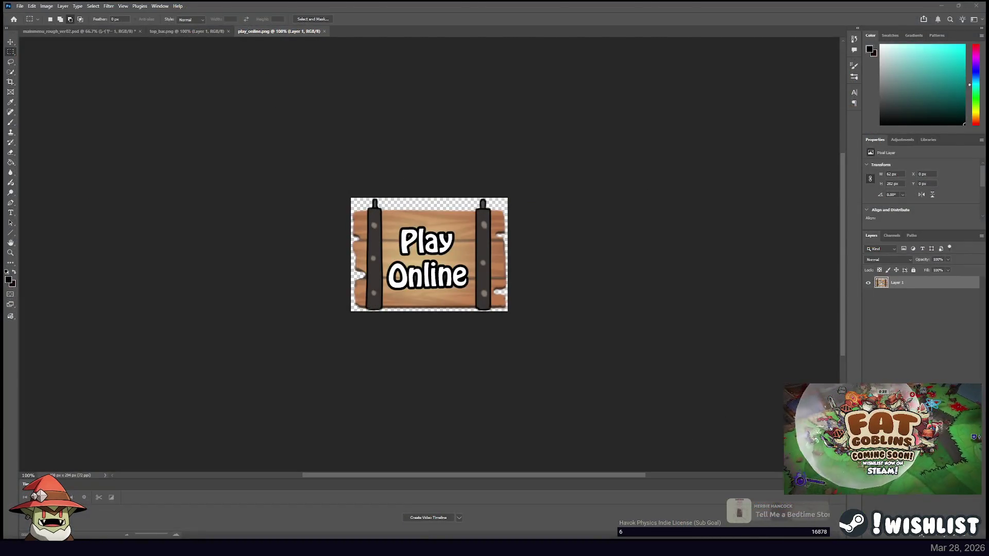
pyautogui.hotkey('alt', 'Tab')
pyautogui.hotkey('alt', 'Tab')
pyautogui.moveTo(351, 199)
pyautogui.mouseDown()
pyautogui.moveTo(484, 287)
pyautogui.moveTo(483, 308)
pyautogui.mouseUp()
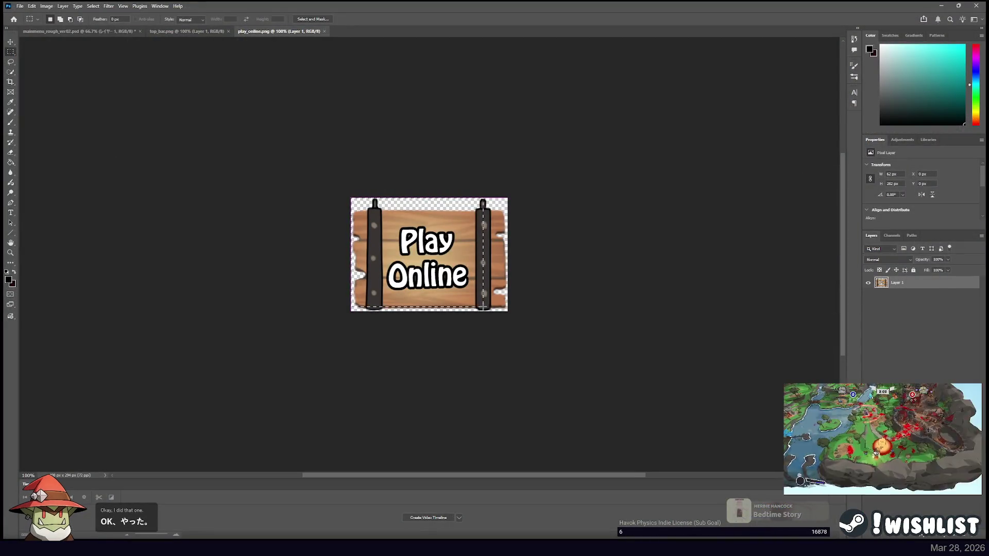
pyautogui.moveTo(352, 198); pyautogui.dragTo(484, 308)
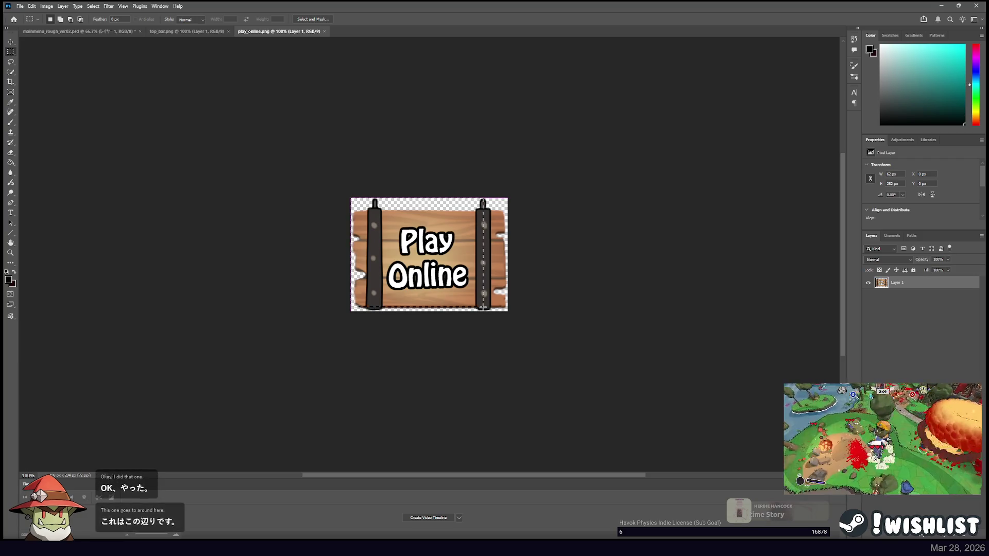
pyautogui.hotkey('alt', 'Tab')
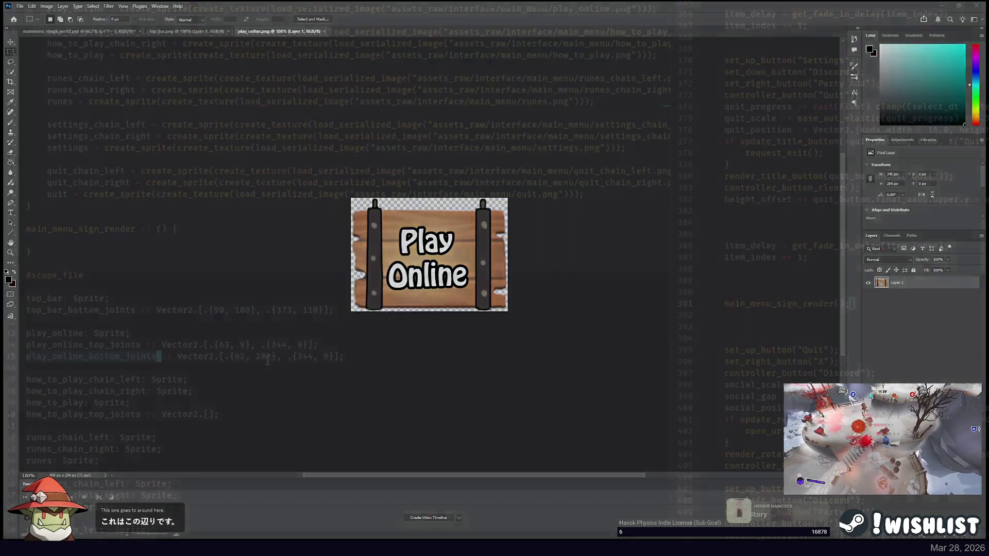
# Enter the second bottom joint so line 35 reads .{62, 282}, .{345, 284}.
pyautogui.doubleClick(305, 356)
pyautogui.write('245')
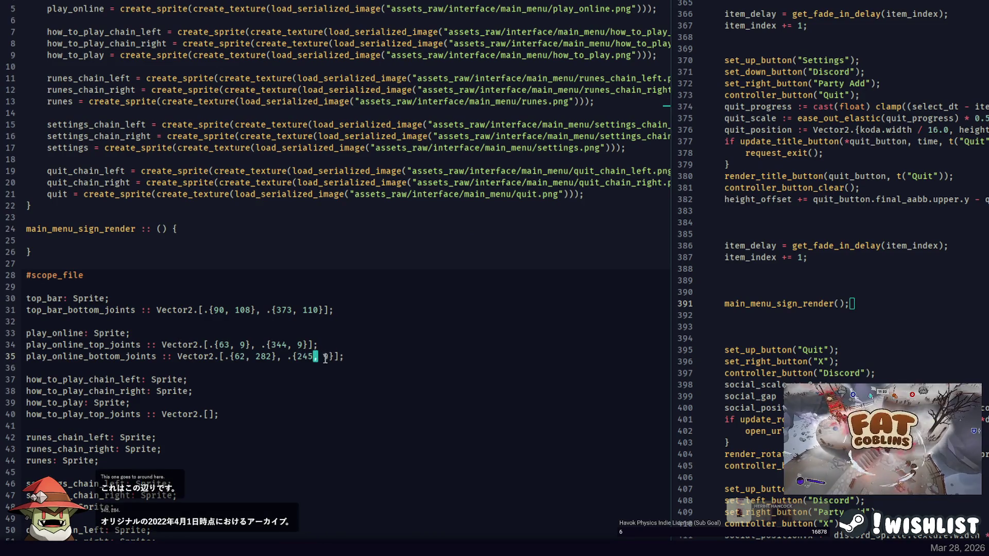
pyautogui.press('BackSpace')
pyautogui.press('BackSpace')
pyautogui.press('BackSpace')
pyautogui.write('345')
pyautogui.press('Right')
pyautogui.press('Right')
pyautogui.press('Delete')
pyautogui.press('Right')
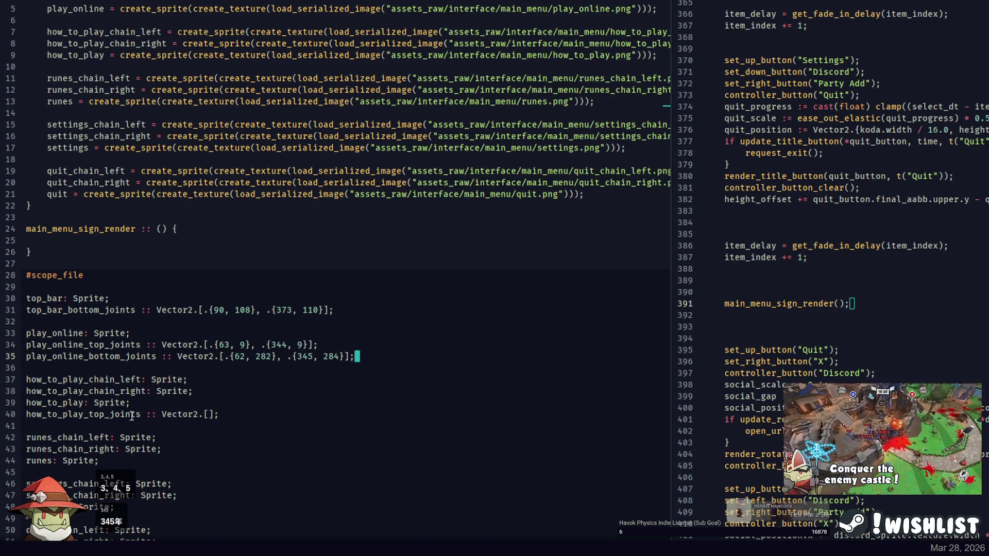
pyautogui.hotkey('alt', 'Tab')
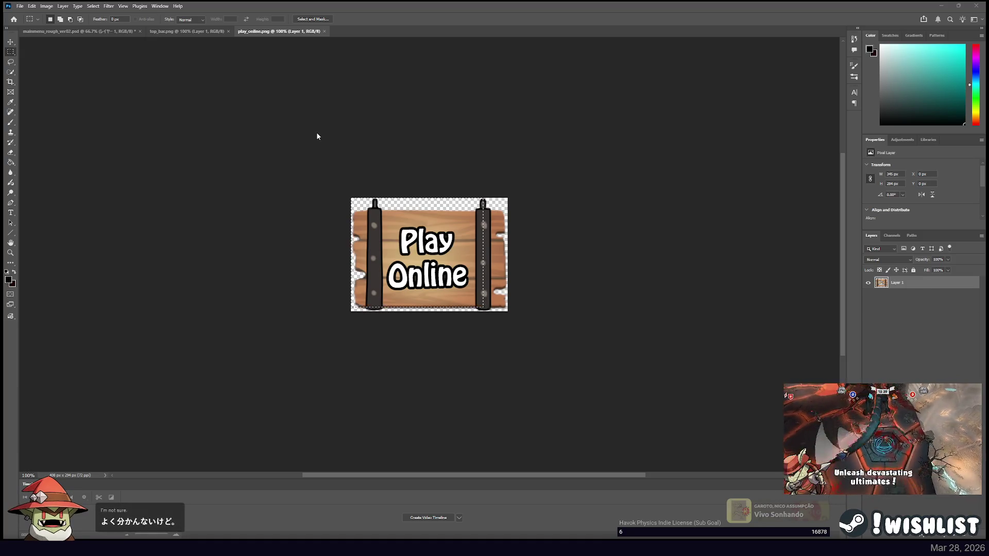
pyautogui.hotkey('ctrl', 'd')
pyautogui.hotkey('alt', 'Tab')
pyautogui.doubleClick(329, 199)
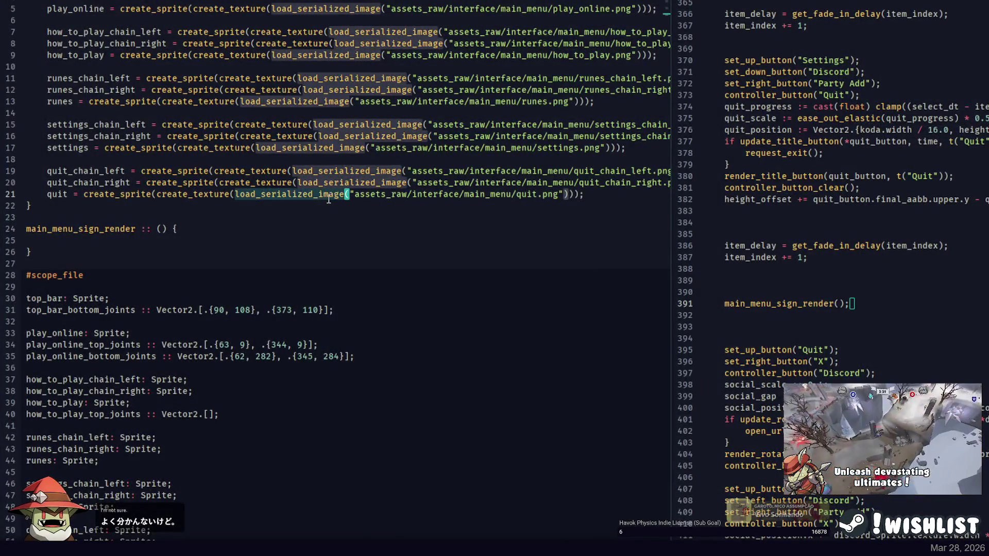
pyautogui.click(287, 298)
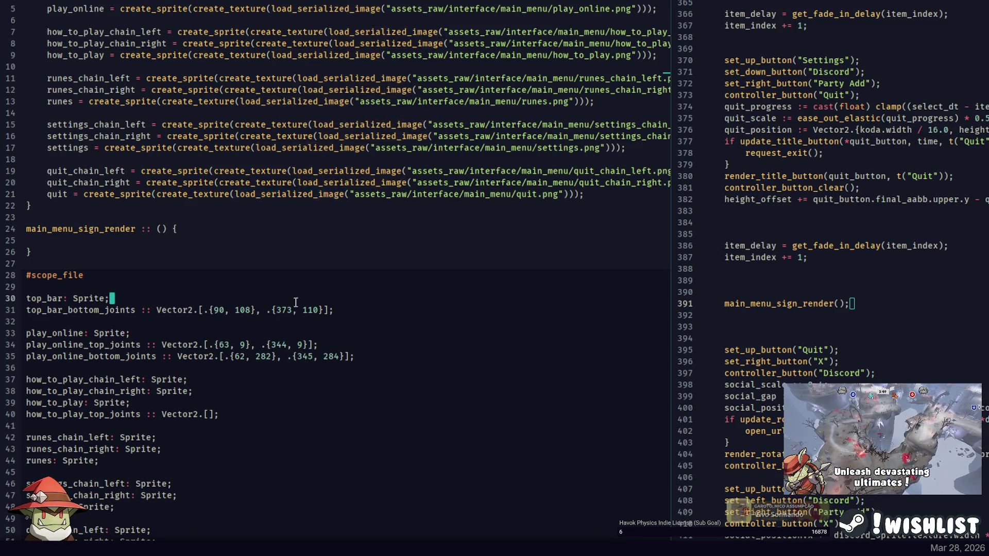
pyautogui.click(331, 301)
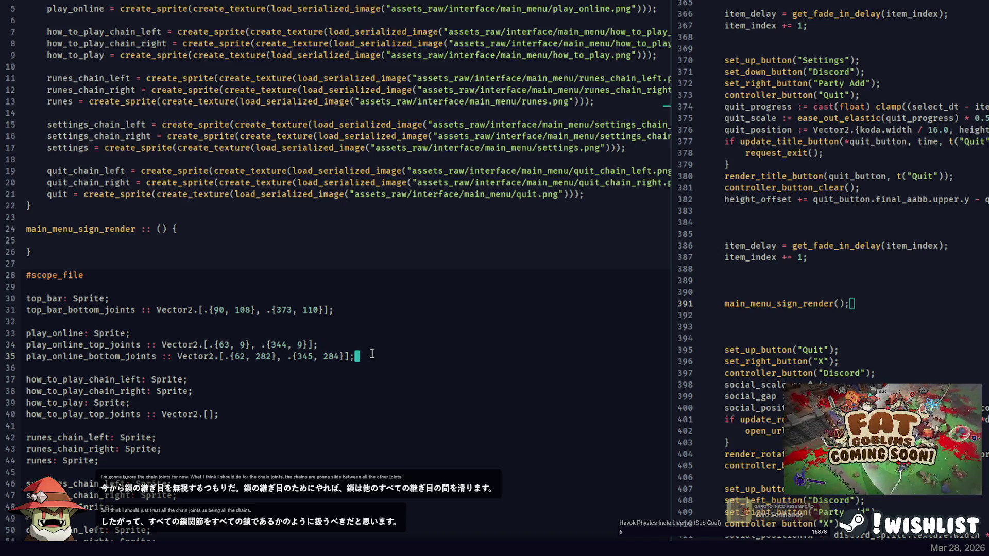
pyautogui.hotkey('alt', 'Tab')
# Clear the Play Online selection, check the How To Play sign, and enter the first top joint {59, 39}.
pyautogui.click(382, 186)
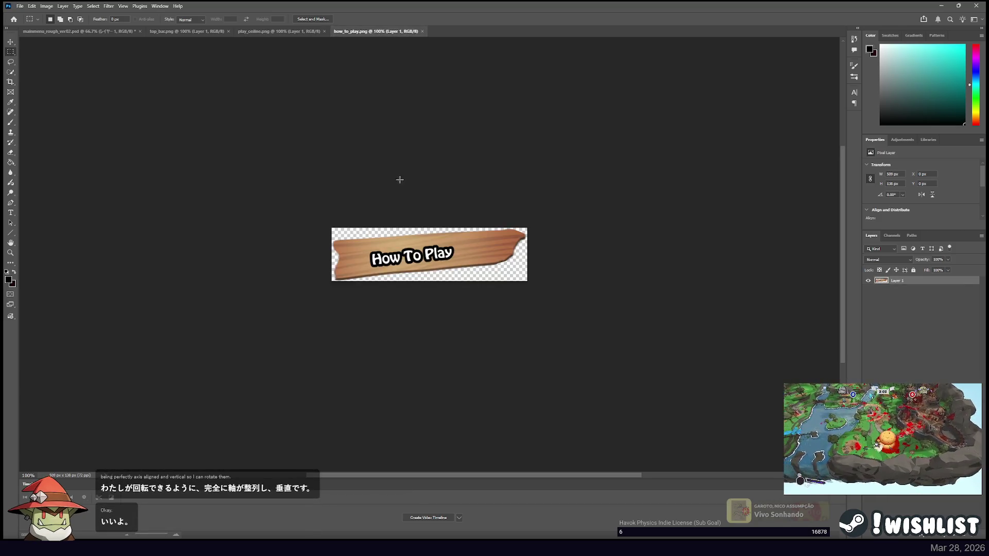
pyautogui.click(101, 33)
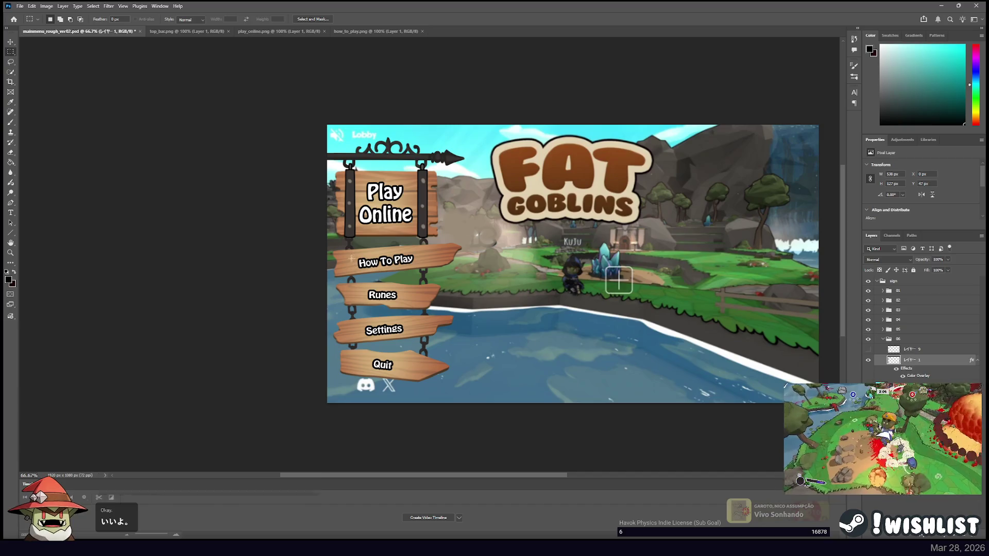
pyautogui.click(373, 32)
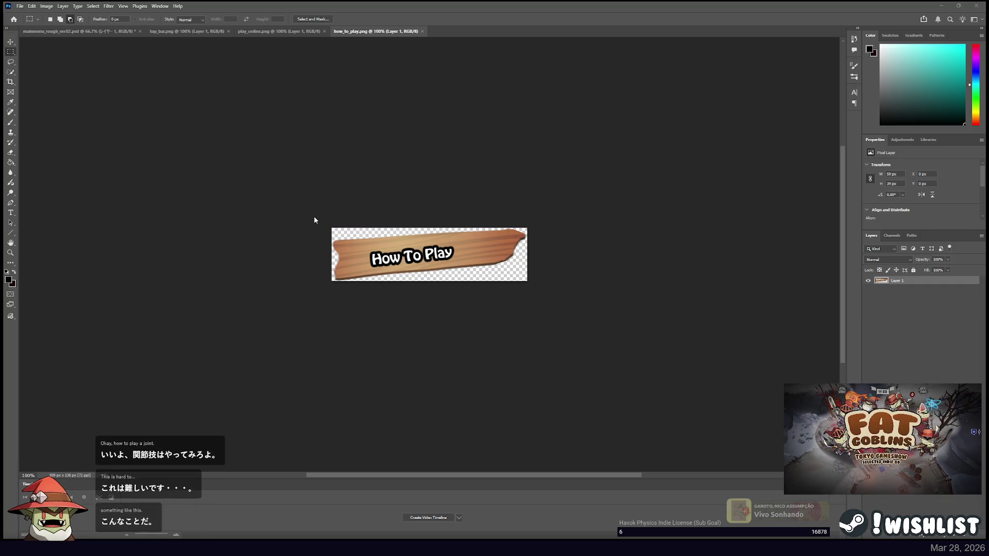
pyautogui.hotkey('alt', 'Tab')
pyautogui.click(209, 412)
pyautogui.write('.{5')
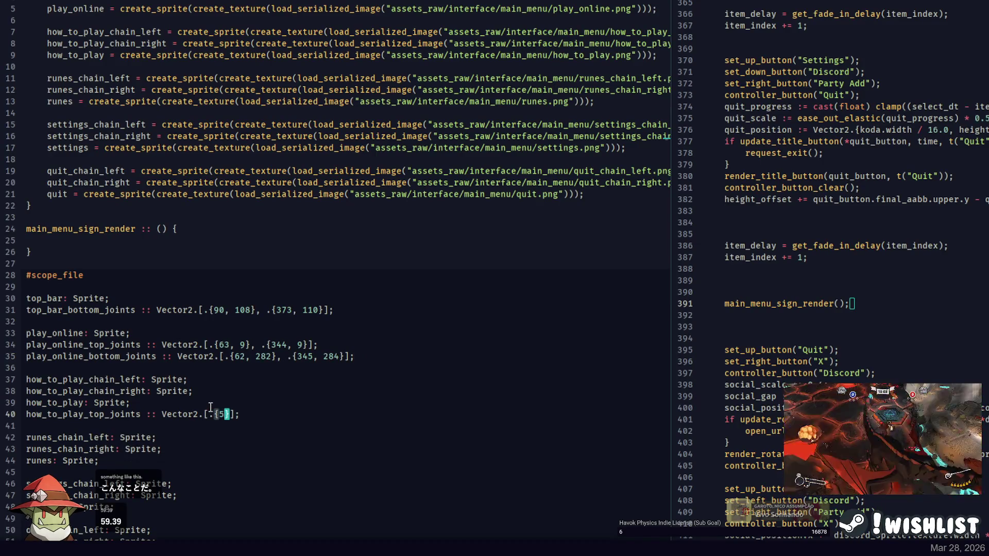
pyautogui.write('9, 30},')
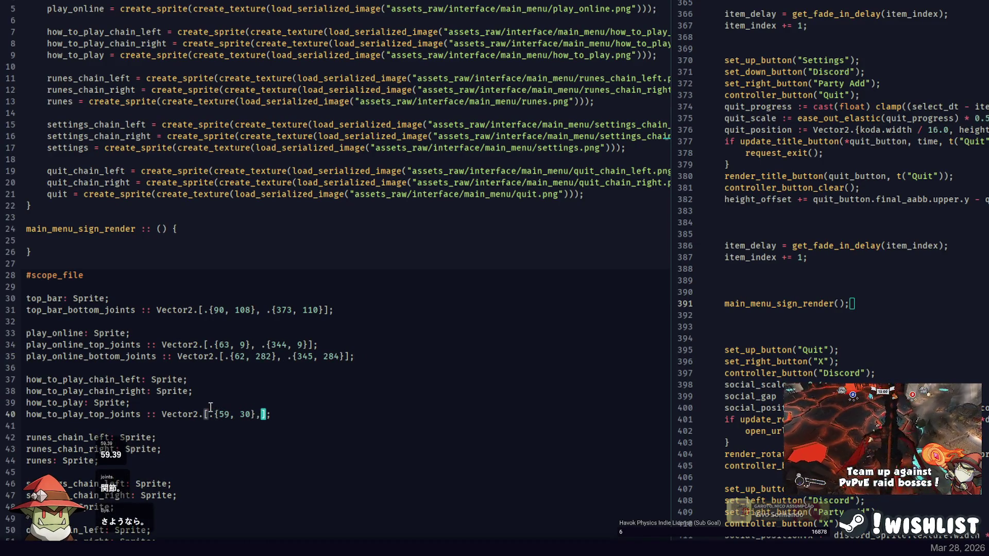
pyautogui.press('BackSpace')
pyautogui.press('BackSpace')
pyautogui.write('}, .{')
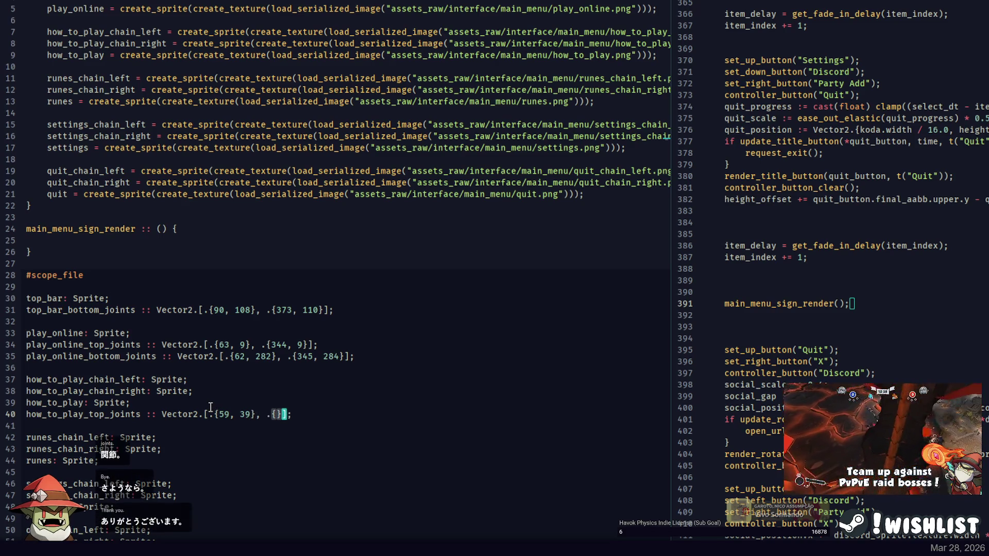
# Close the top bar and Play Online images and measure the How To Play sign's right joint.
pyautogui.hotkey('alt', 'Tab')
pyautogui.click(83, 31)
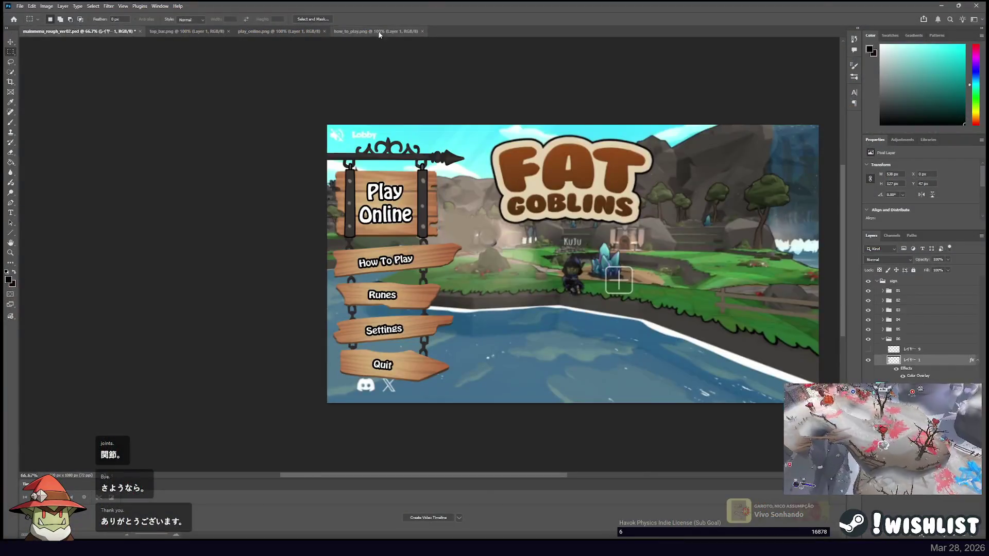
pyautogui.click(228, 31)
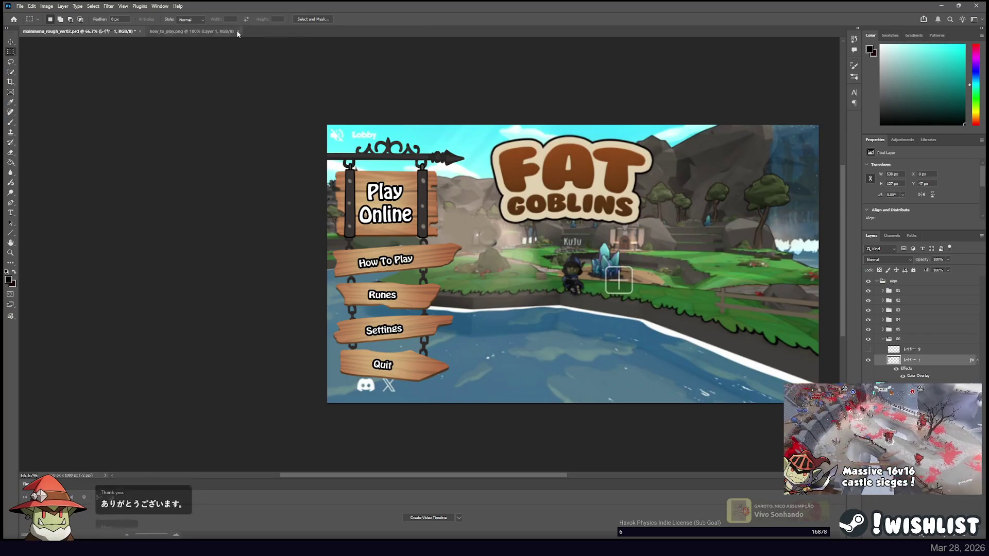
pyautogui.click(235, 31)
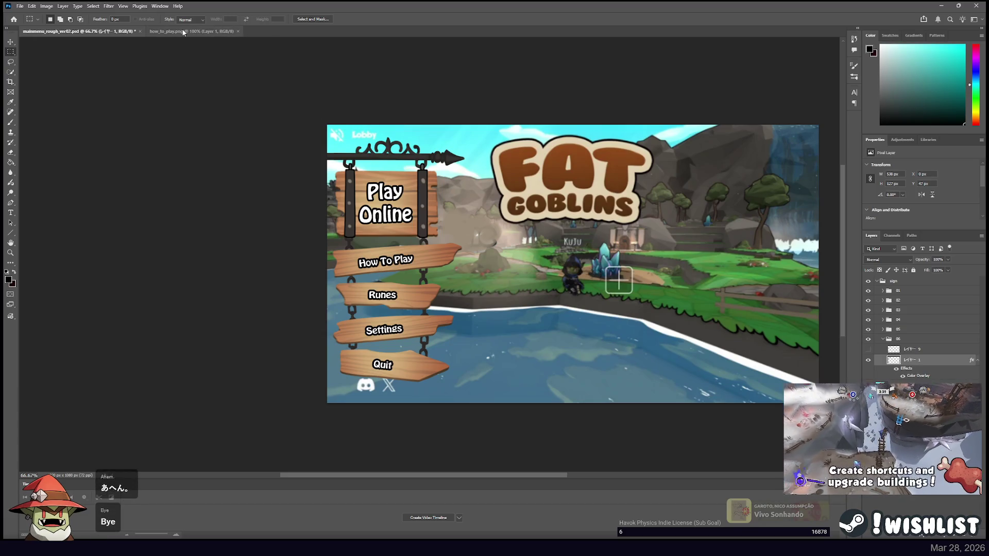
pyautogui.click(209, 32)
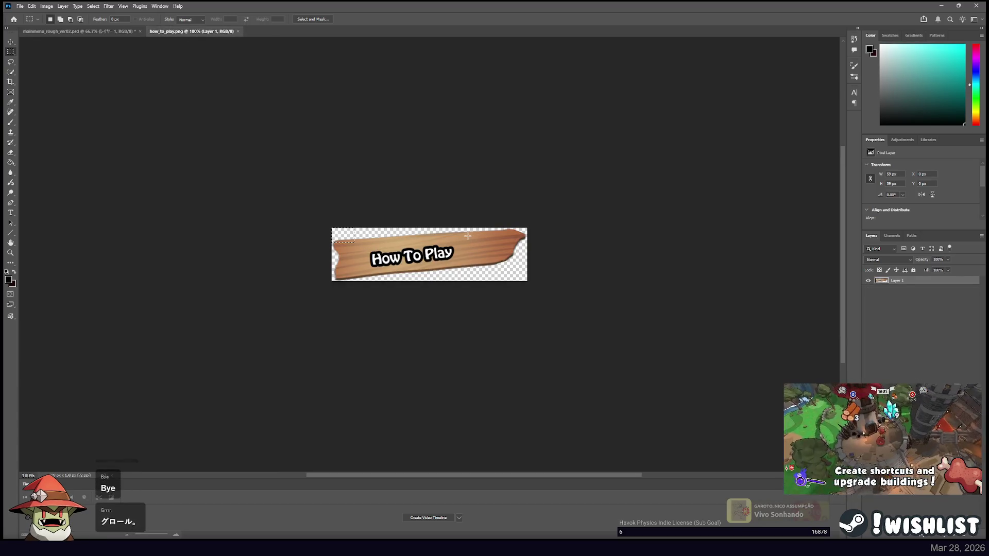
pyautogui.moveTo(468, 236); pyautogui.dragTo(272, 210)
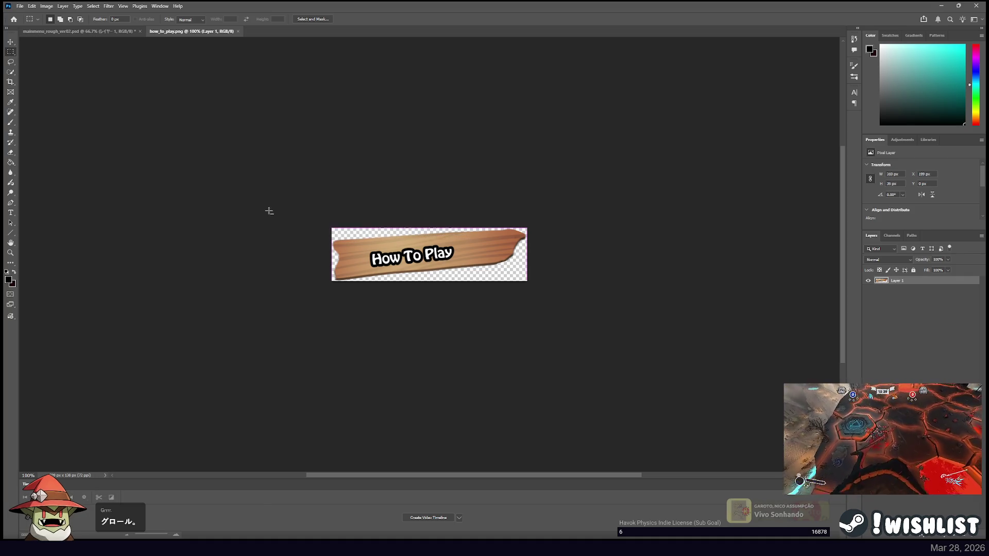
# Enter the right joint {355, 19}, then duplicate the line as how_to_play_bottom_joints.
pyautogui.hotkey('alt', 'Tab')
pyautogui.write('355, 19')
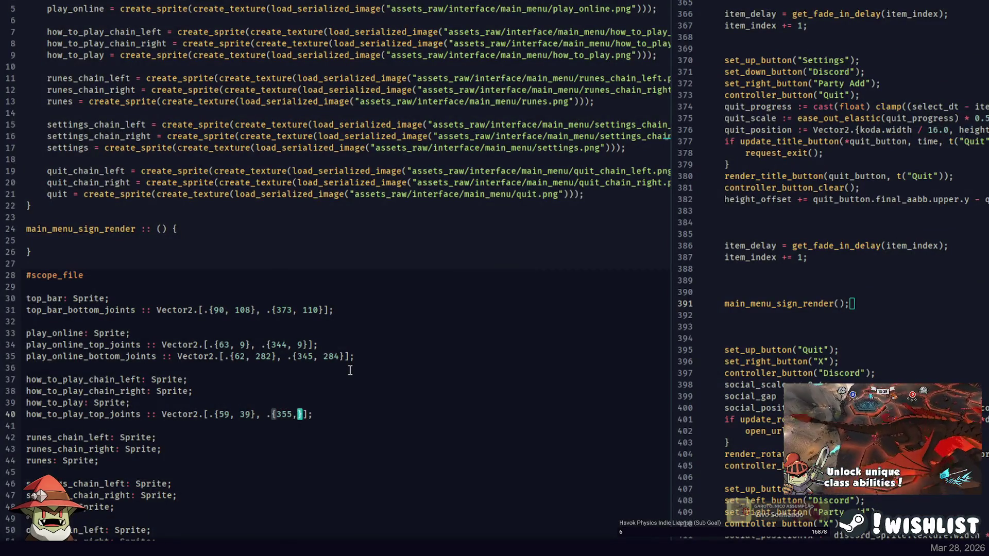
pyautogui.hotkey('ctrl', 'd')
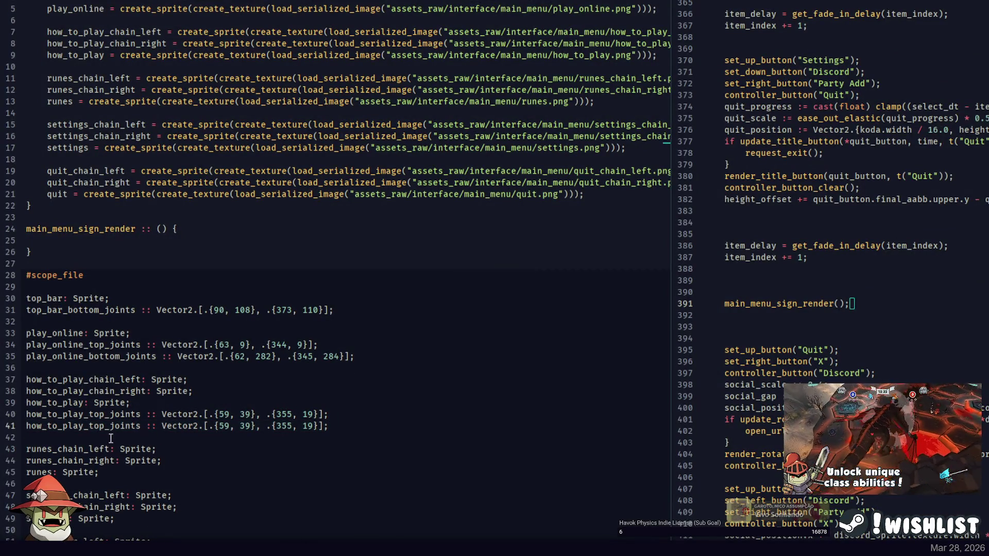
pyautogui.doubleClick(98, 425)
pyautogui.write('bottom')
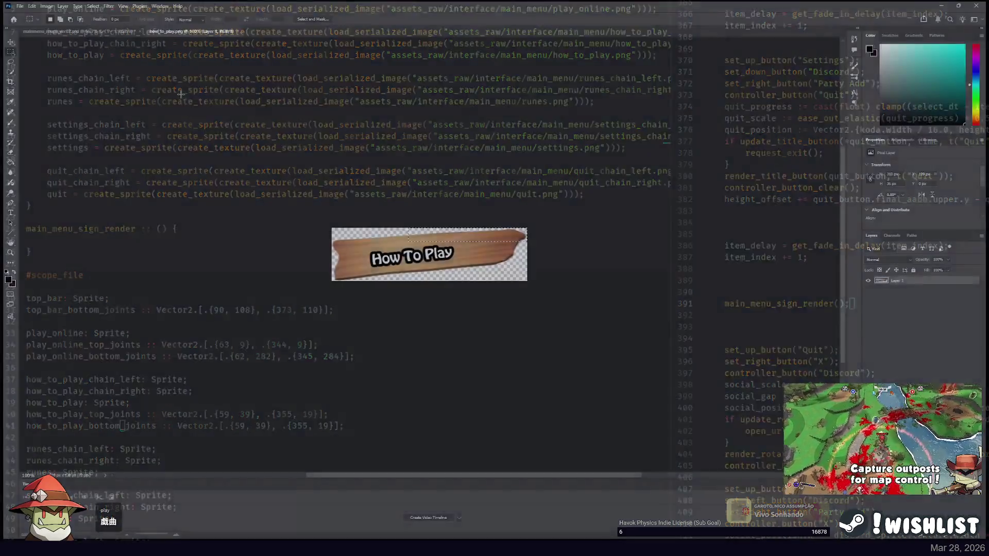
# Check the How To Play sign against the mockup and set the first bottom joint to {70, 119}.
pyautogui.click(89, 31)
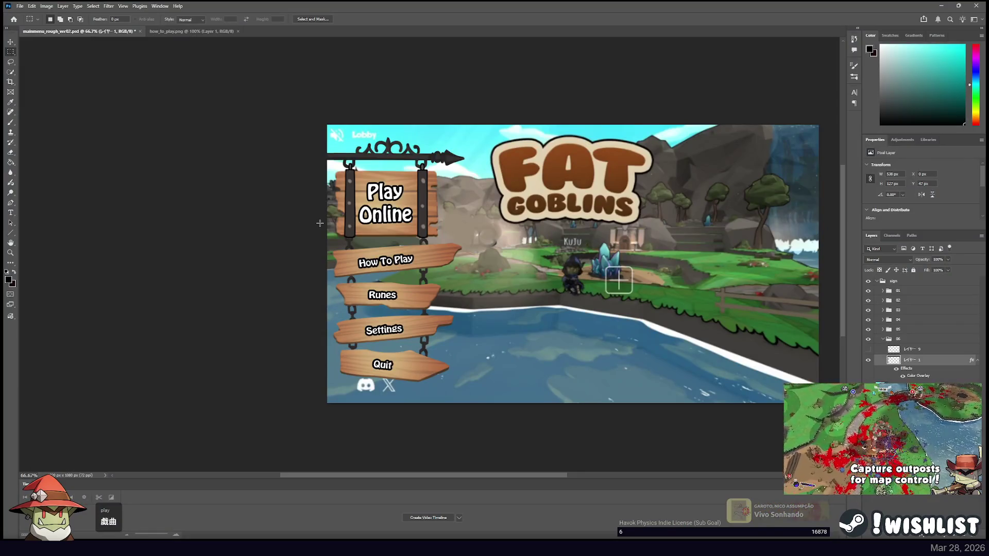
pyautogui.click(204, 32)
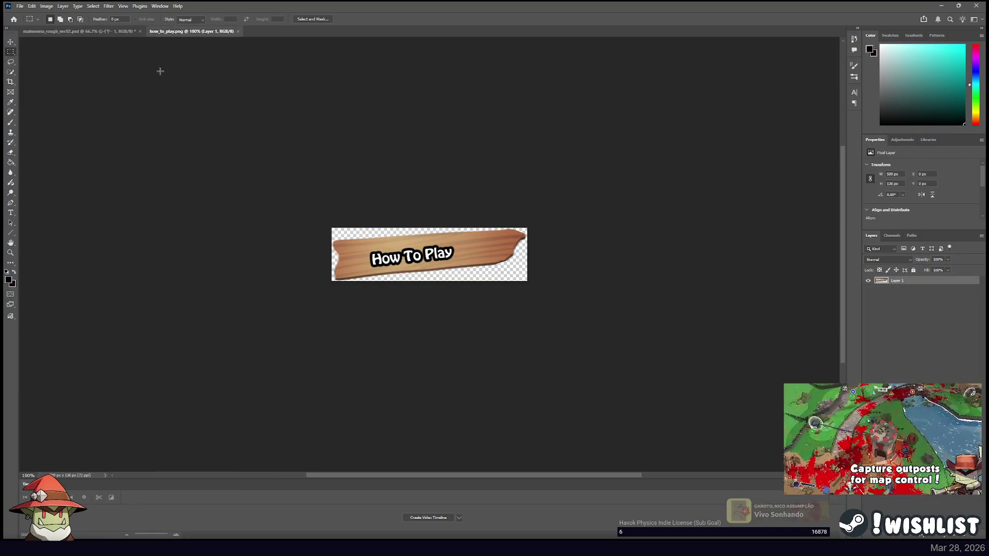
pyautogui.click(79, 32)
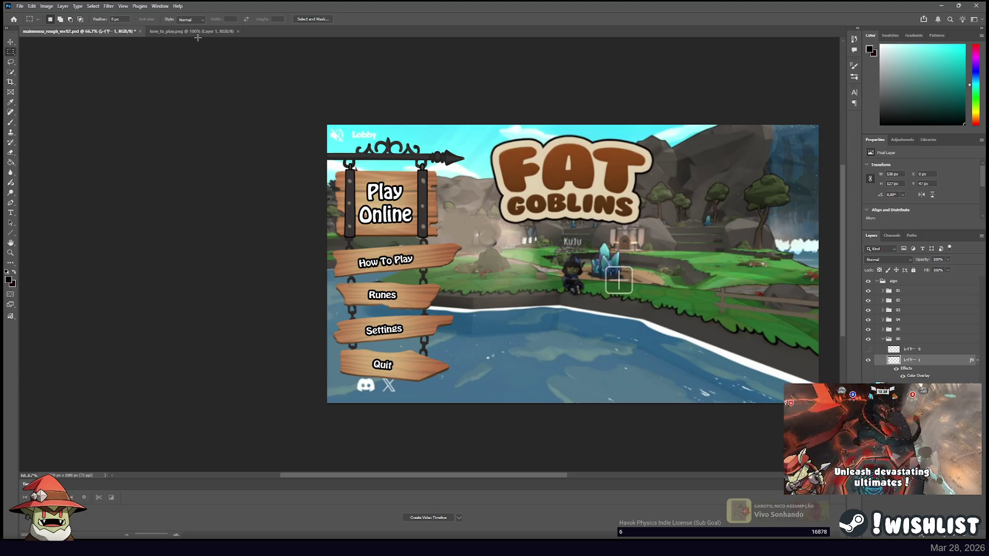
pyautogui.click(192, 32)
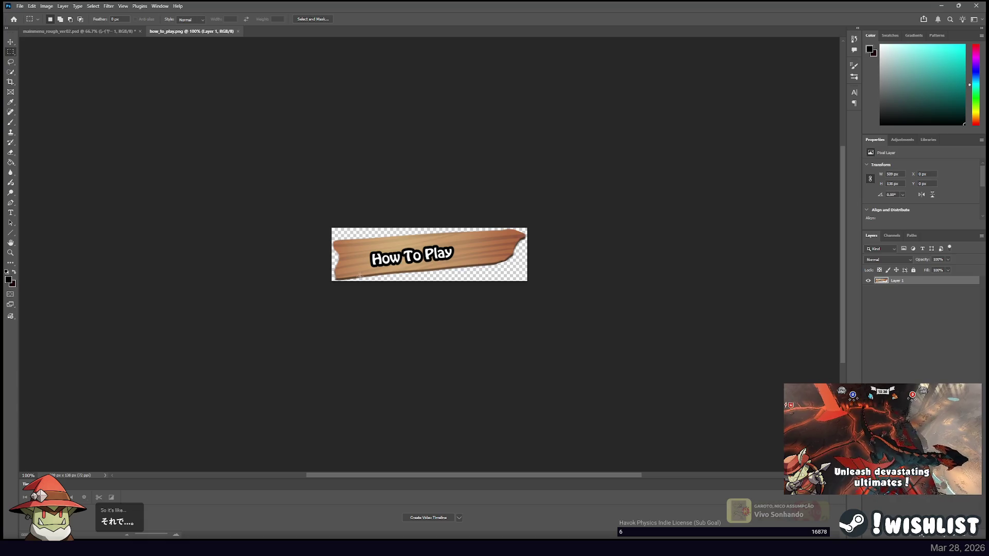
pyautogui.click(311, 204)
pyautogui.hotkey('alt', 'Tab')
pyautogui.doubleClick(239, 427)
pyautogui.write('70')
pyautogui.doubleClick(261, 426)
pyautogui.write('119')
# Recheck the sign and correct the second bottom joint to {354, 92}.
pyautogui.hotkey('alt', 'Tab')
pyautogui.hotkey('ctrl', 'Tab')
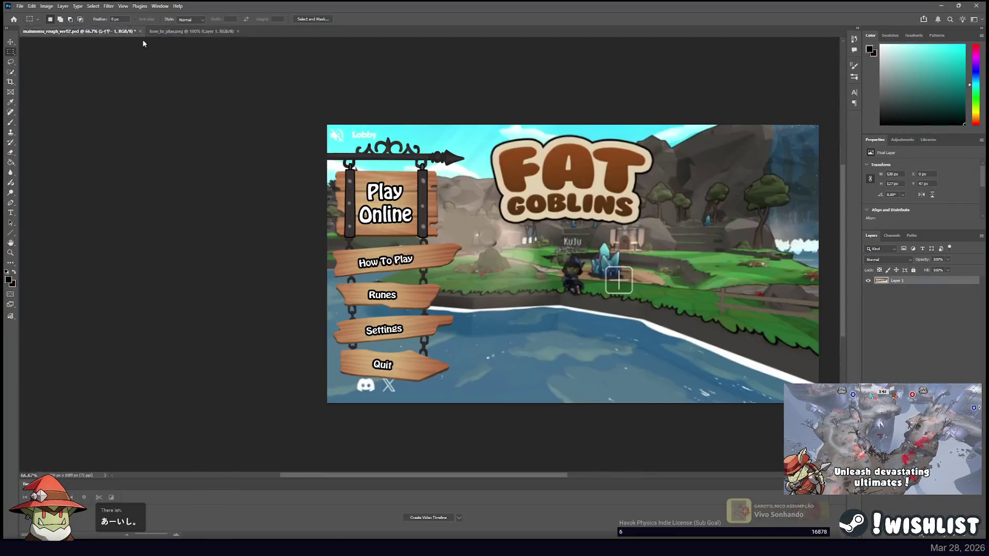
pyautogui.click(187, 34)
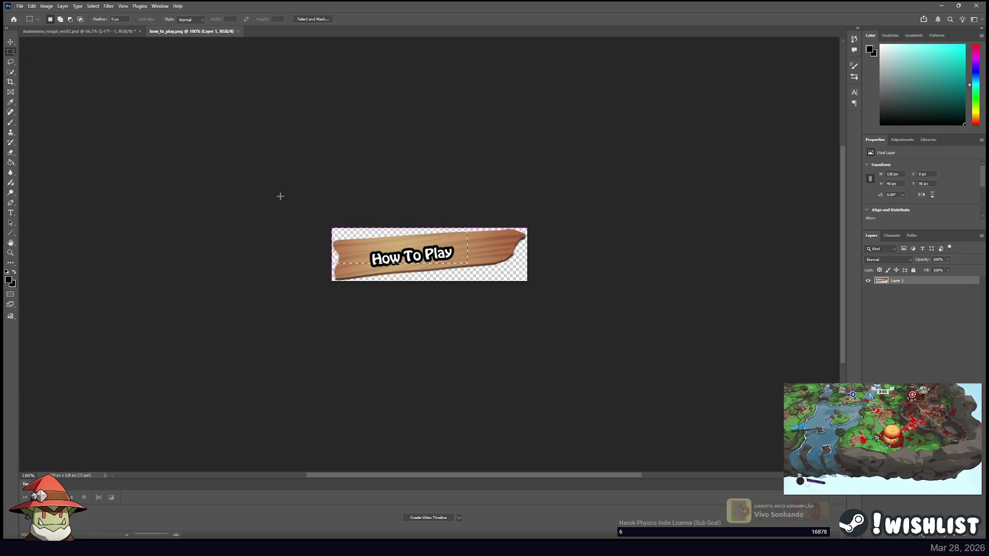
pyautogui.hotkey('alt', 'Tab')
pyautogui.press('BackSpace')
pyautogui.press('BackSpace')
pyautogui.write('4')
pyautogui.press('Right')
pyautogui.press('Right')
pyautogui.press('Right')
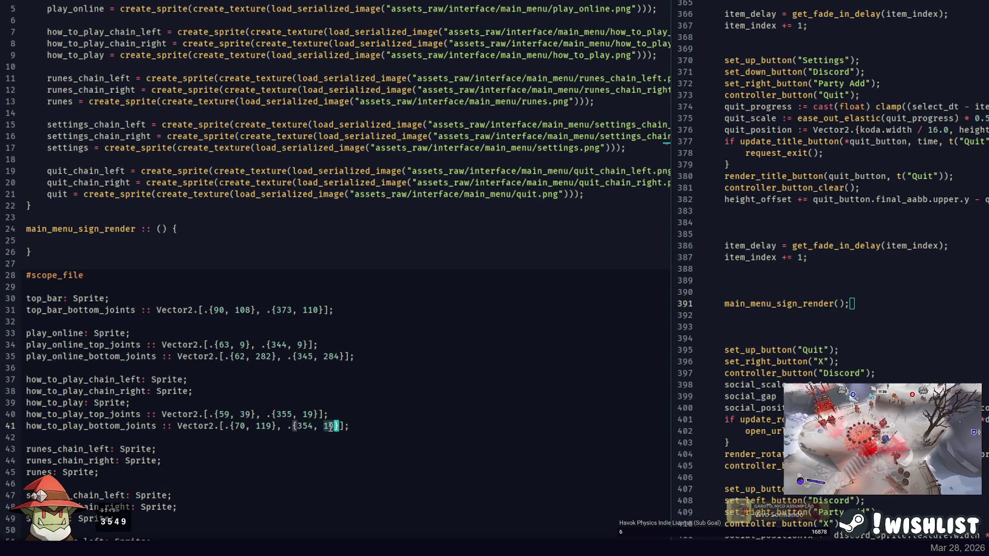
pyautogui.write('2')
pyautogui.press('End')
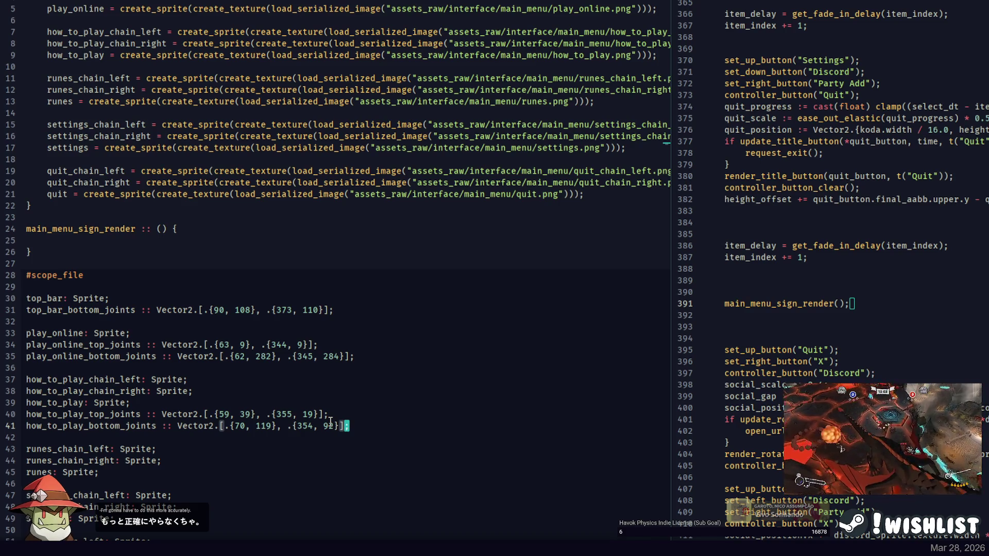
pyautogui.click(227, 448)
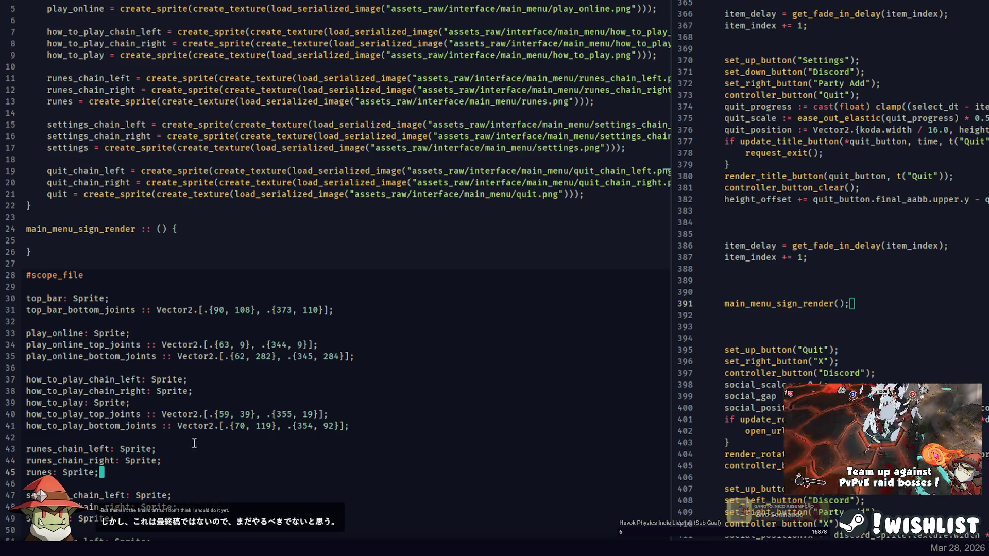
# Start a runes top_joints Vector2 array and measure the Runes sign's top-left joint.
pyautogui.press('Return')
pyautogui.write('top_joints :: Vector2.[];')
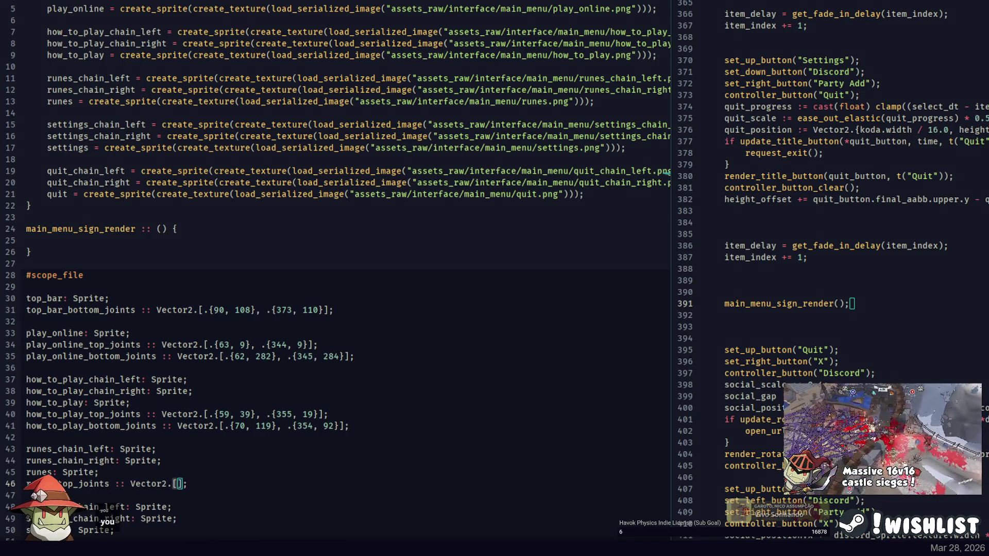
pyautogui.hotkey('alt', 'Tab')
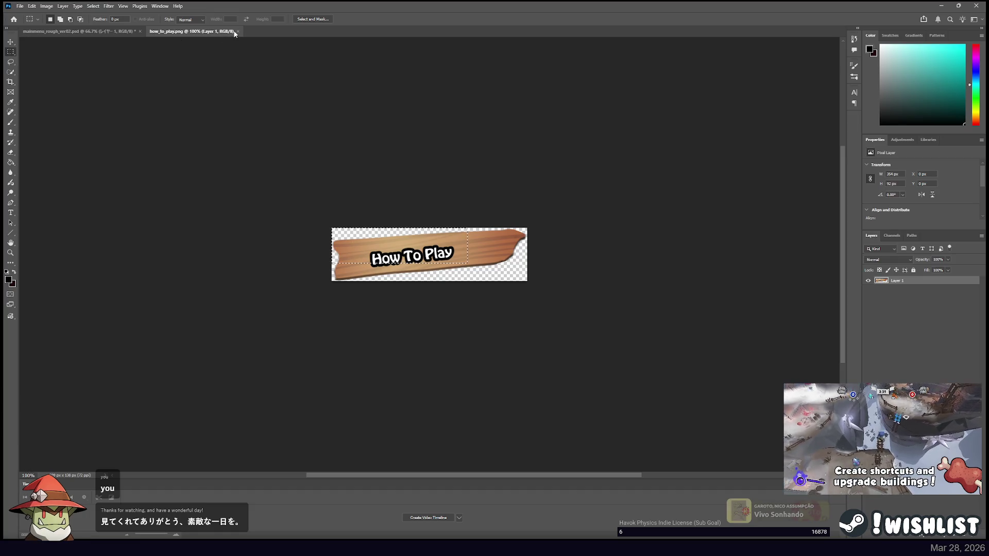
pyautogui.click(238, 31)
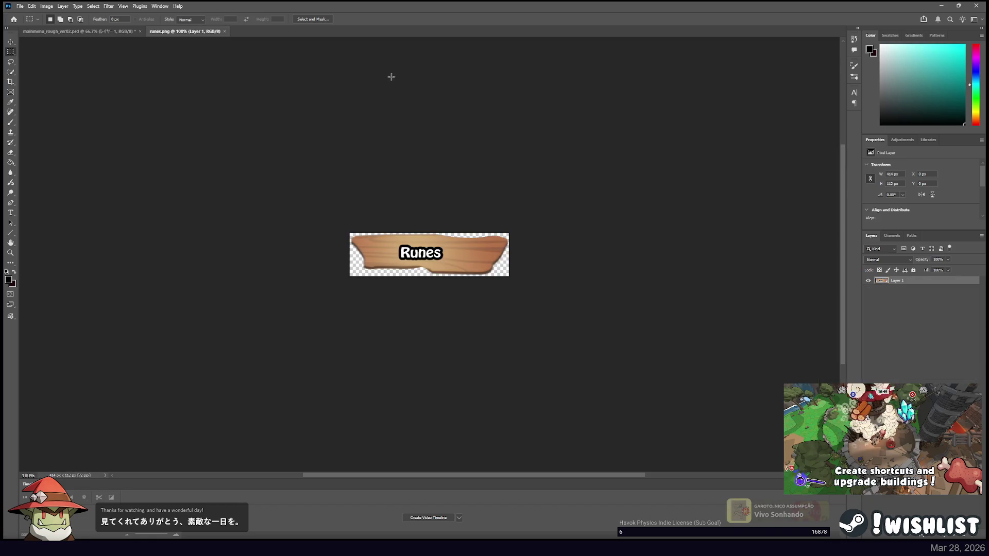
pyautogui.click(11, 42)
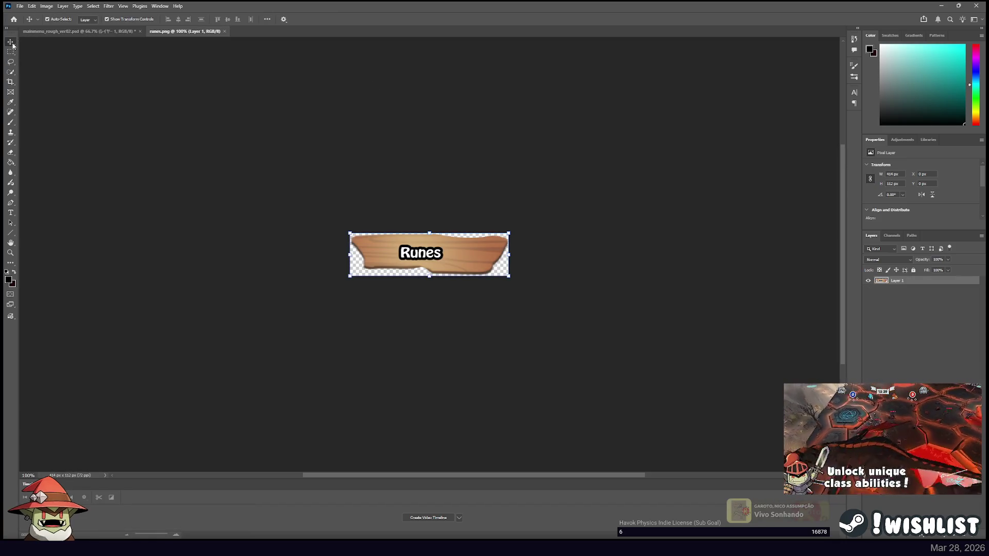
pyautogui.click(11, 52)
pyautogui.click(92, 32)
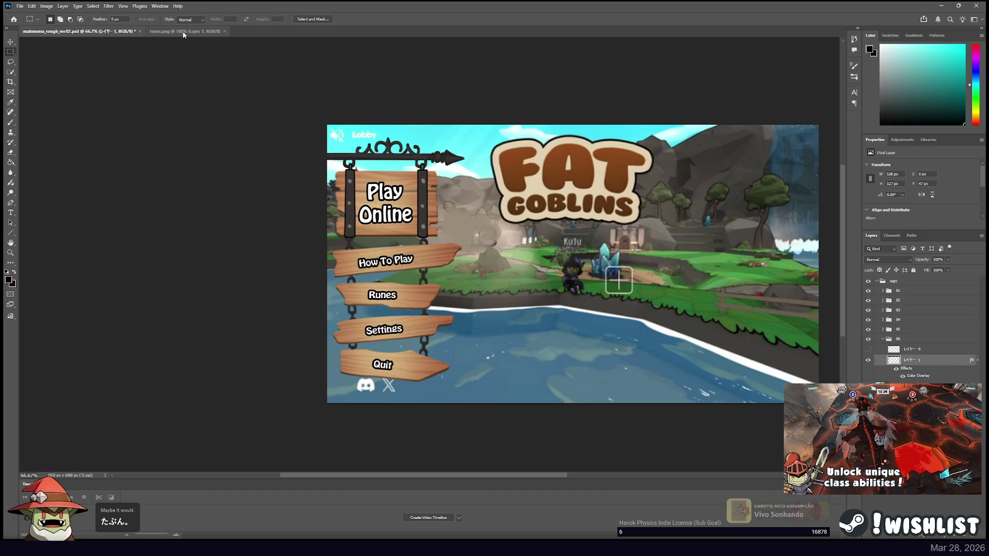
pyautogui.click(182, 33)
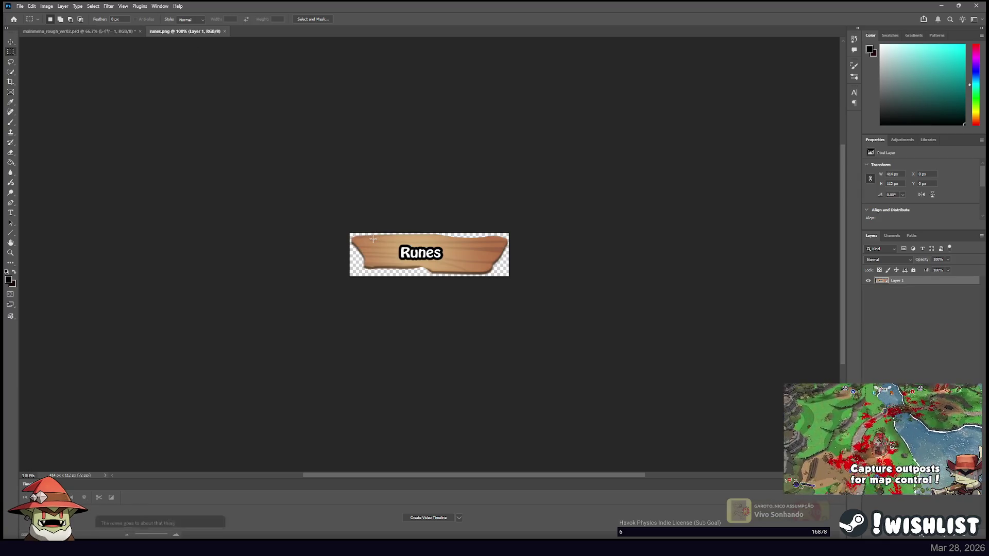
pyautogui.moveTo(374, 239); pyautogui.dragTo(293, 217)
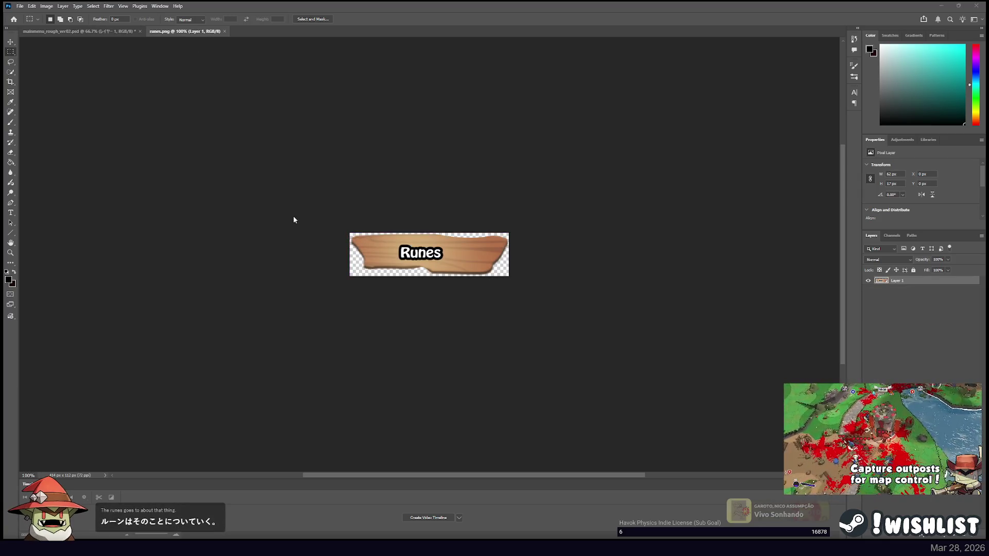
# Fill in the first runes top joint as {62, 17}.
pyautogui.hotkey('alt', 'Tab')
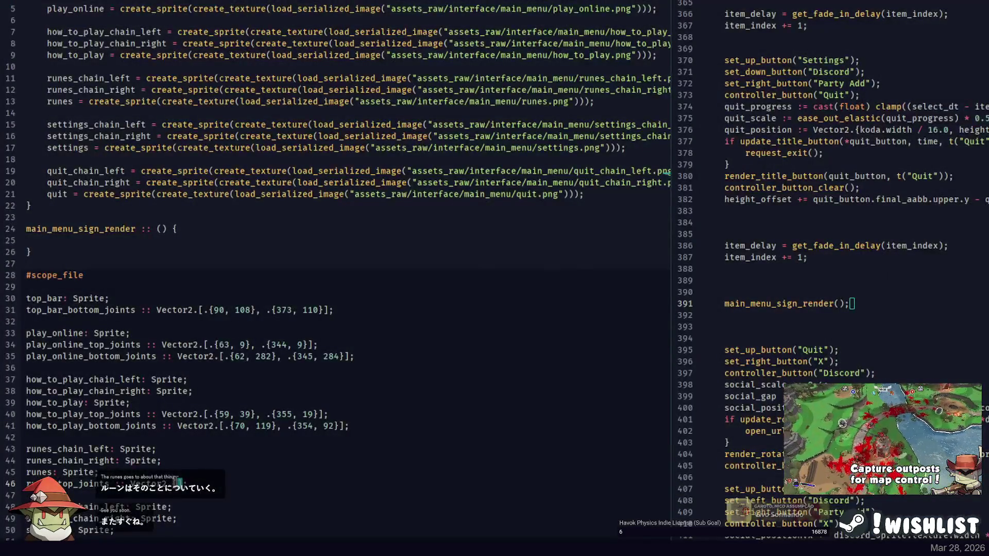
pyautogui.write('.{}, .{}];')
pyautogui.press('Left')
pyautogui.press('Left')
pyautogui.press('Left')
pyautogui.write('2, 17')
pyautogui.press('Left')
pyautogui.press('Left')
pyautogui.press('Left')
# Enter the second top joint {346, 19} and duplicate the line as the runes bottom joints.
pyautogui.hotkey('alt', 'Tab')
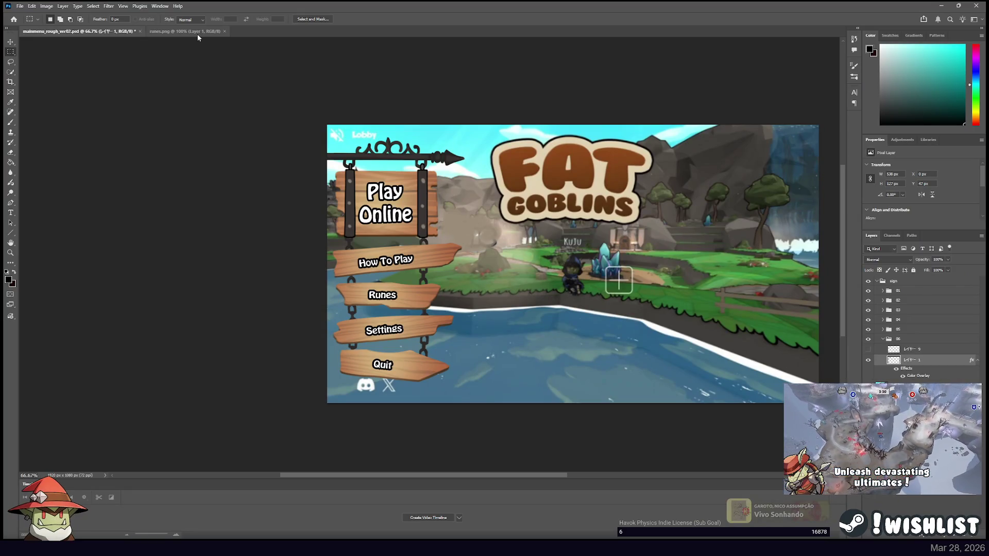
pyautogui.click(192, 31)
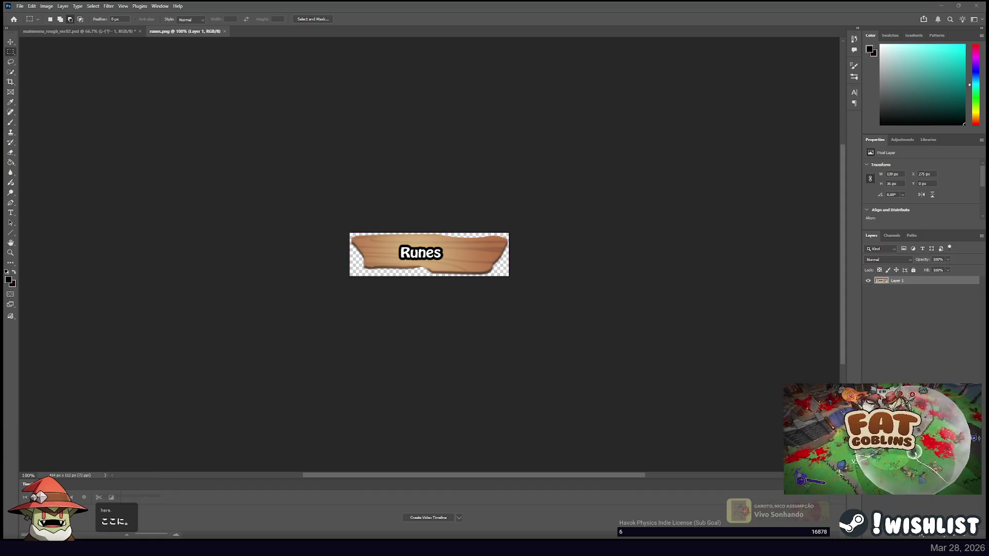
pyautogui.hotkey('alt', 'Tab')
pyautogui.write('46')
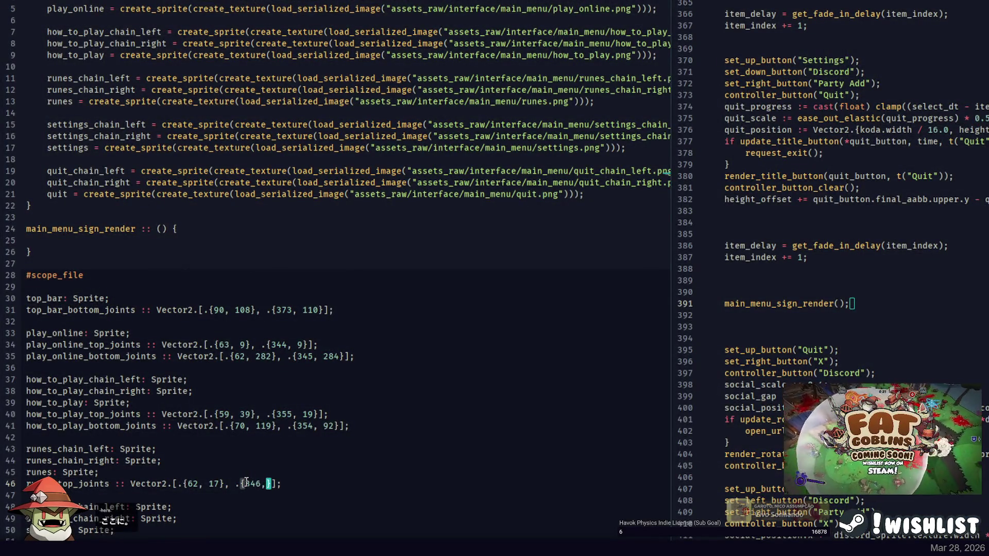
pyautogui.hotkey('ctrl', 'd')
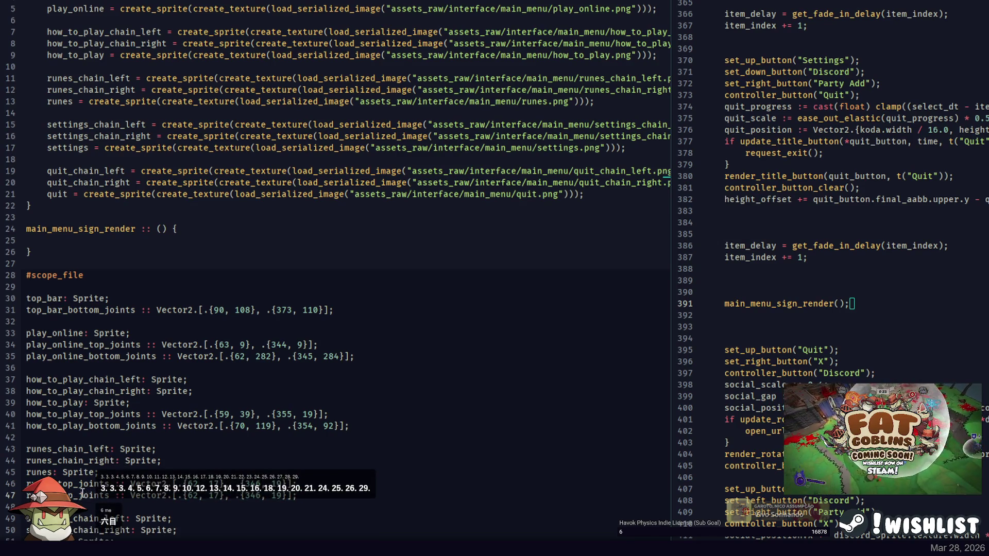
pyautogui.press('BackSpace')
pyautogui.press('BackSpace')
pyautogui.press('BackSpace')
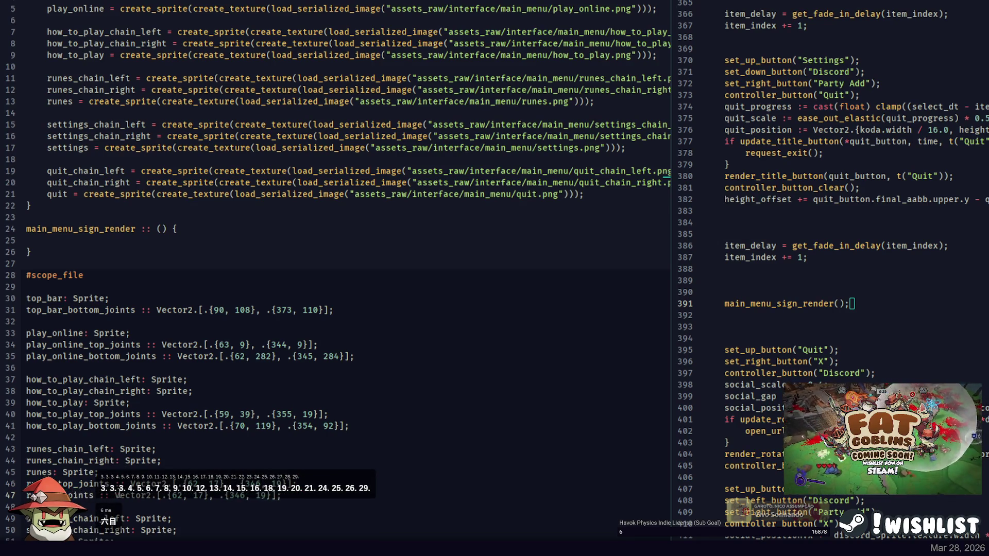
# Set the first runes bottom joint to {64, 80}.
pyautogui.hotkey('alt', 'Tab')
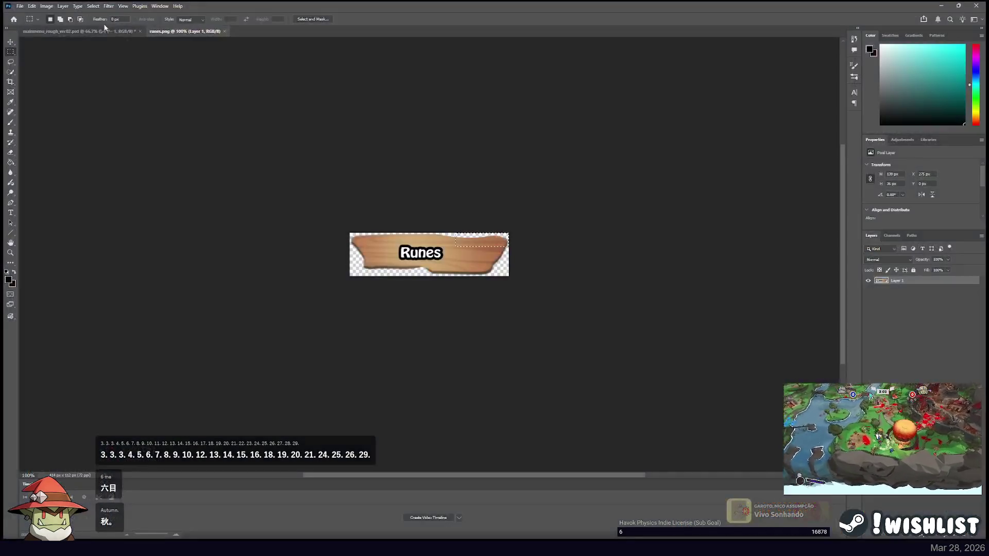
pyautogui.click(104, 31)
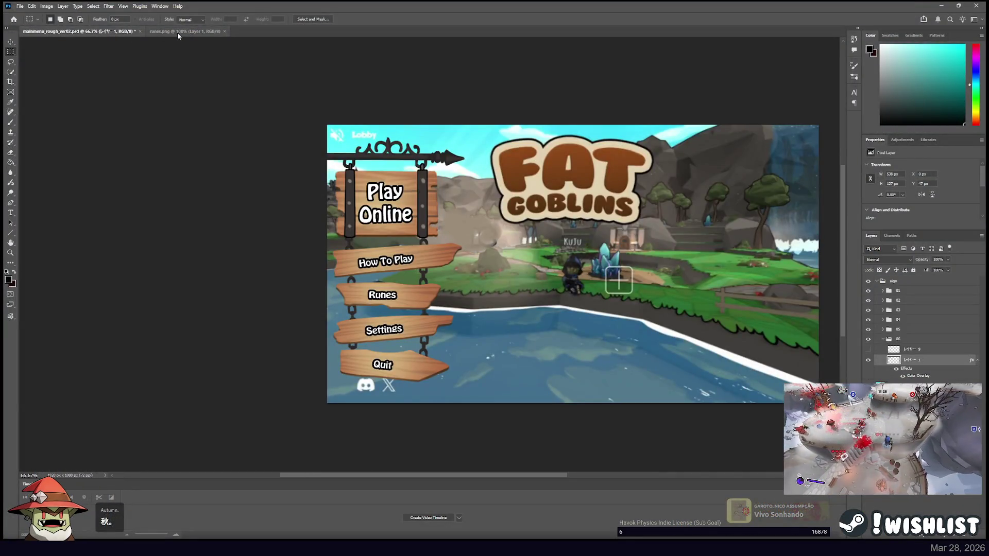
pyautogui.click(177, 33)
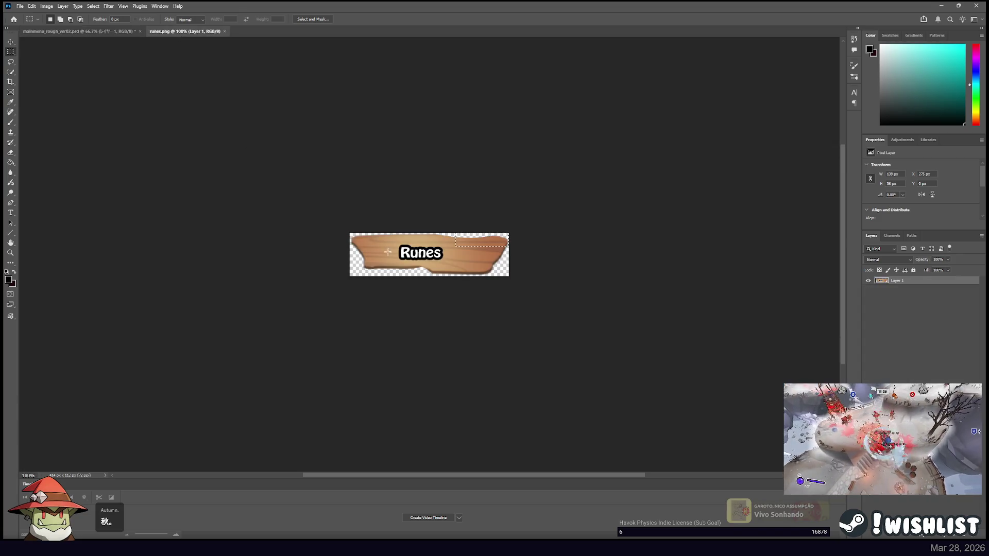
pyautogui.click(372, 264)
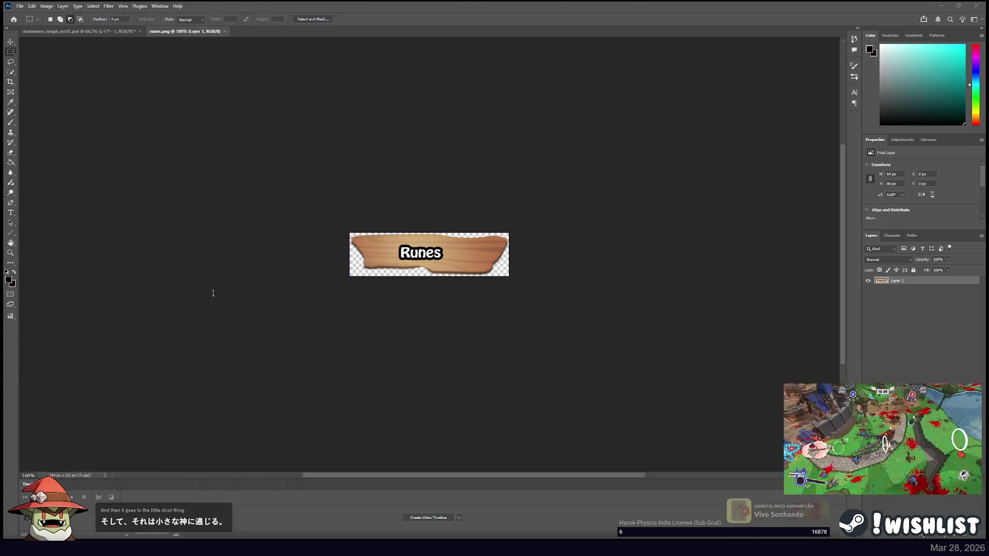
pyautogui.hotkey('alt', 'Tab')
pyautogui.doubleClick(210, 495)
pyautogui.write('64')
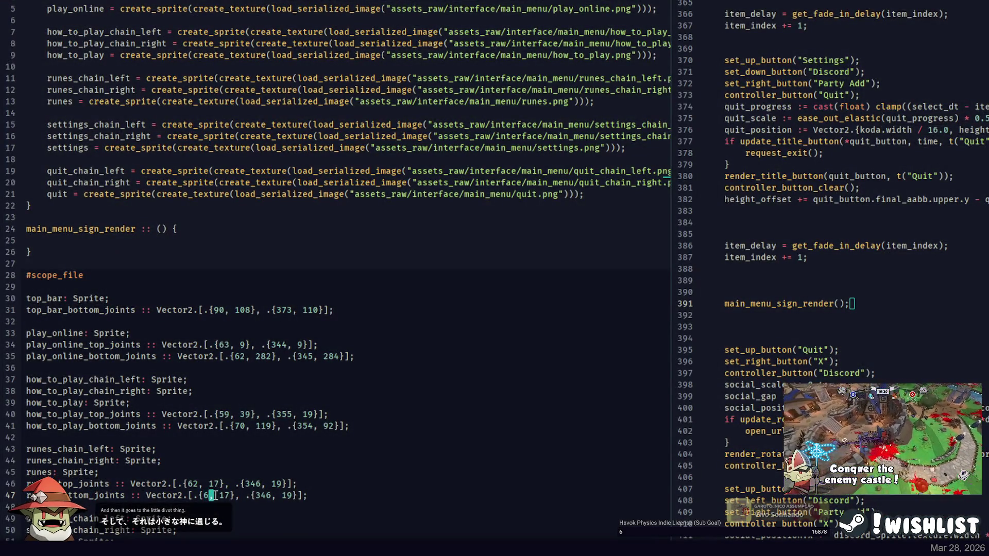
pyautogui.press('Right')
pyautogui.press('Right')
pyautogui.press('Delete')
pyautogui.press('Delete')
pyautogui.write('90-')
pyautogui.press('BackSpace')
pyautogui.press('BackSpace')
pyautogui.press('BackSpace')
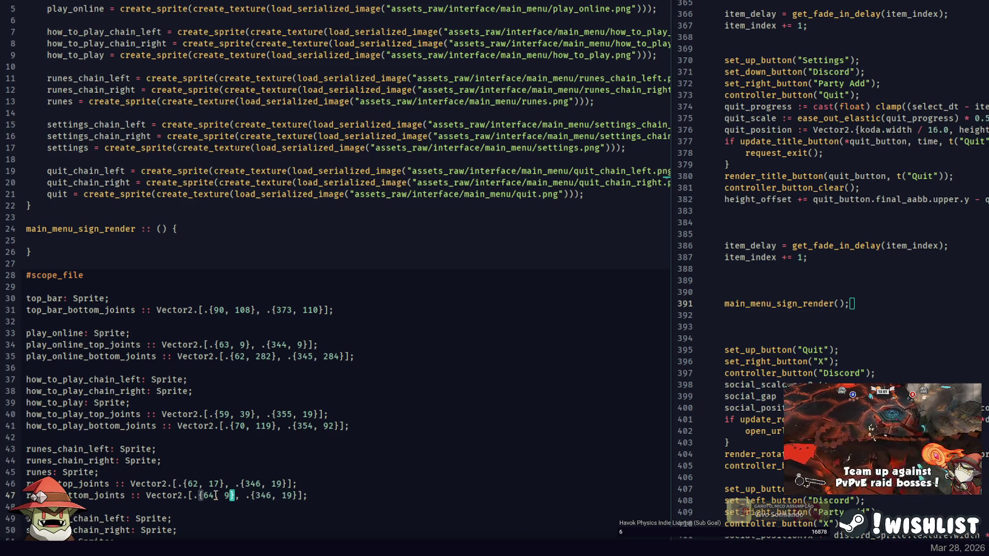
pyautogui.write('80')
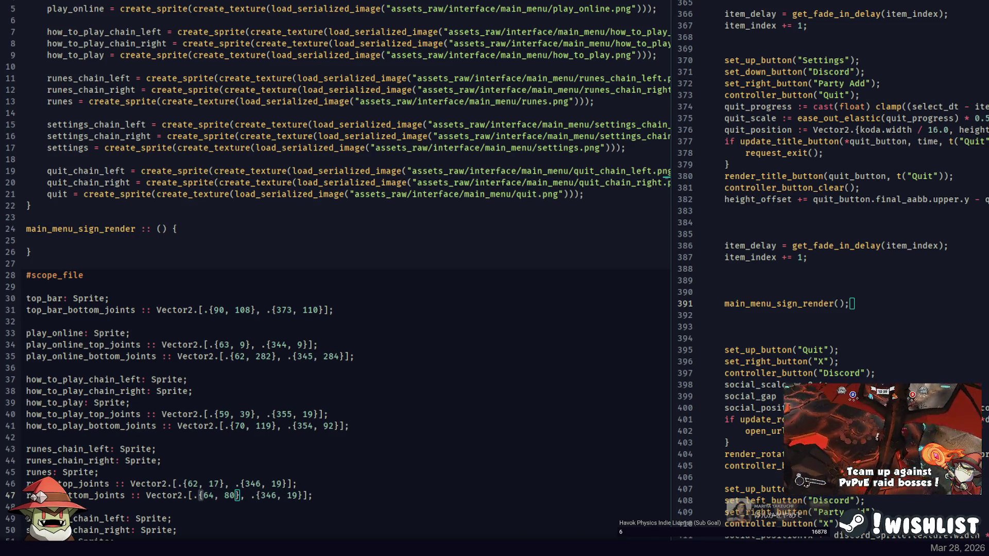
# Compare the Runes sign with the mockup and measure its bottom-right joint.
pyautogui.hotkey('alt', 'Tab')
pyautogui.hotkey('ctrl', 'Tab')
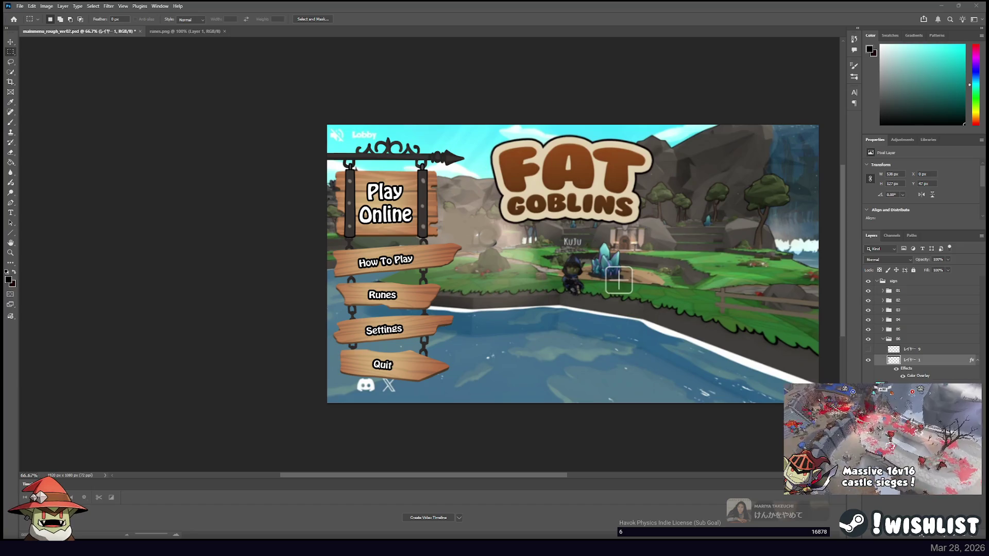
pyautogui.click(186, 31)
pyautogui.click(106, 33)
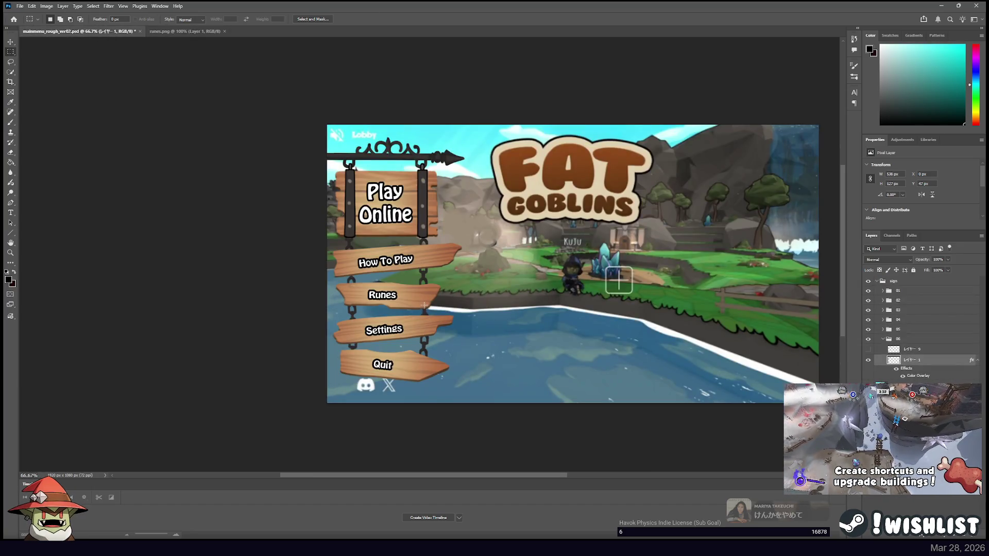
pyautogui.click(189, 33)
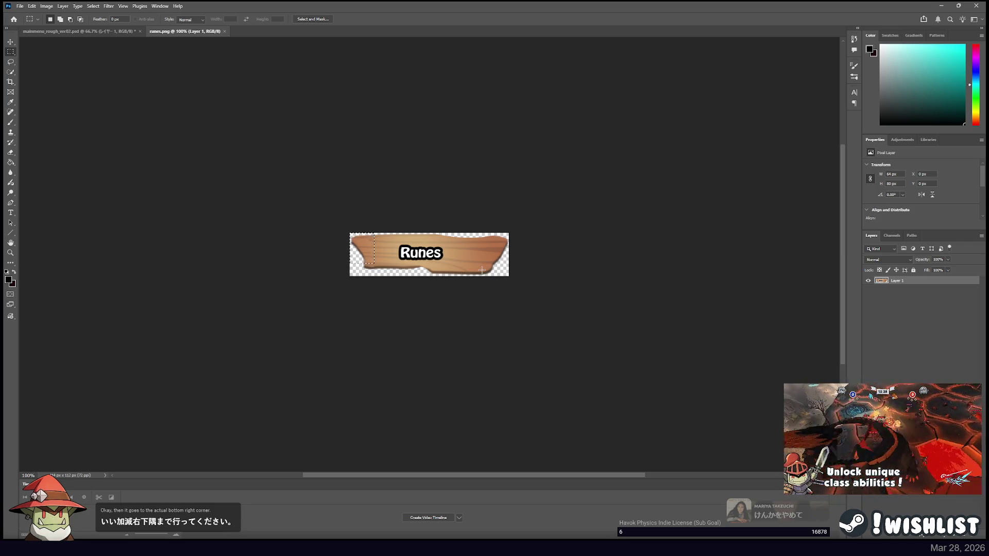
pyautogui.moveTo(481, 269); pyautogui.dragTo(282, 203)
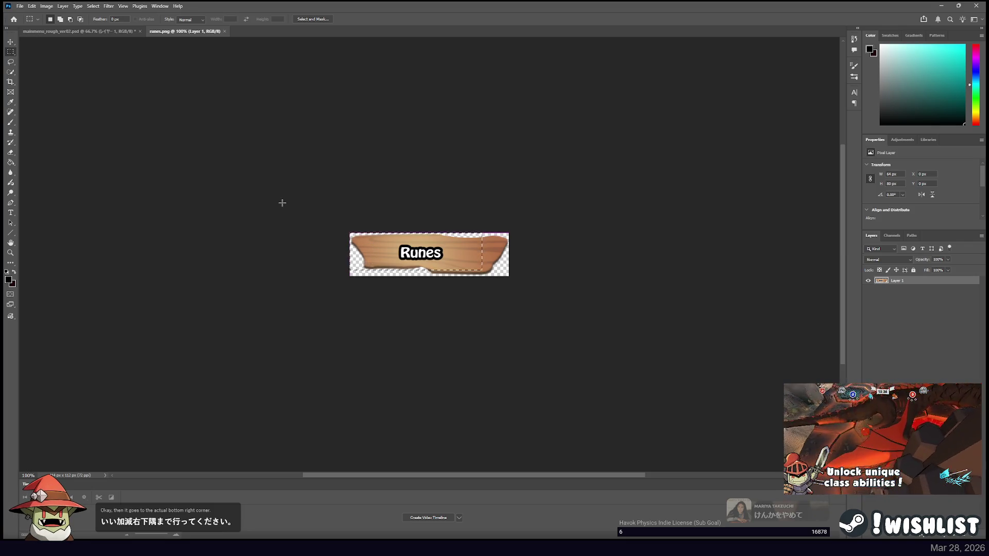
# Set the second runes bottom joint to {345, 97}, then open settings.png.
pyautogui.hotkey('alt', 'Tab')
pyautogui.click(283, 495)
pyautogui.write('5')
pyautogui.doubleClick(292, 495)
pyautogui.write('97')
pyautogui.press('Down')
pyautogui.press('Down')
pyautogui.press('Down')
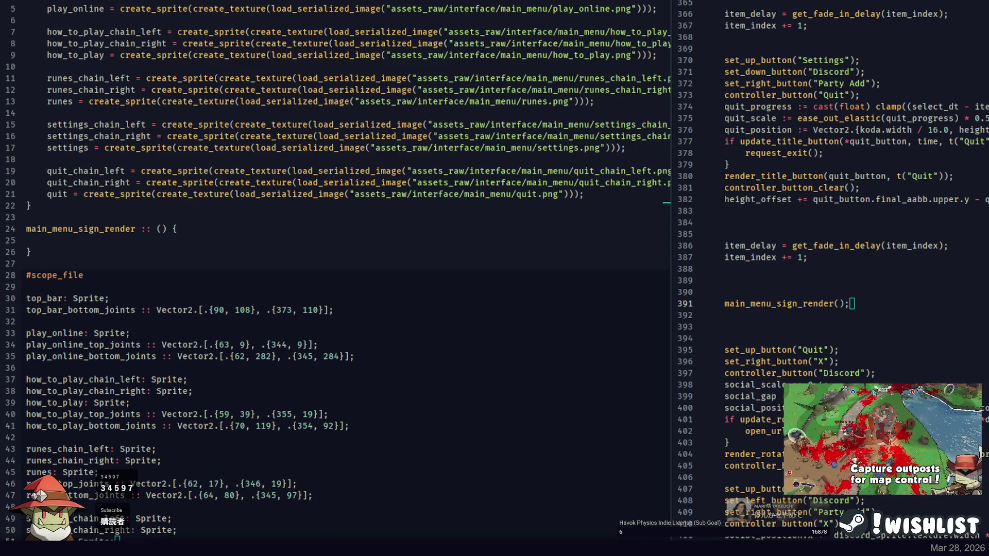
pyautogui.hotkey('alt', 'Tab')
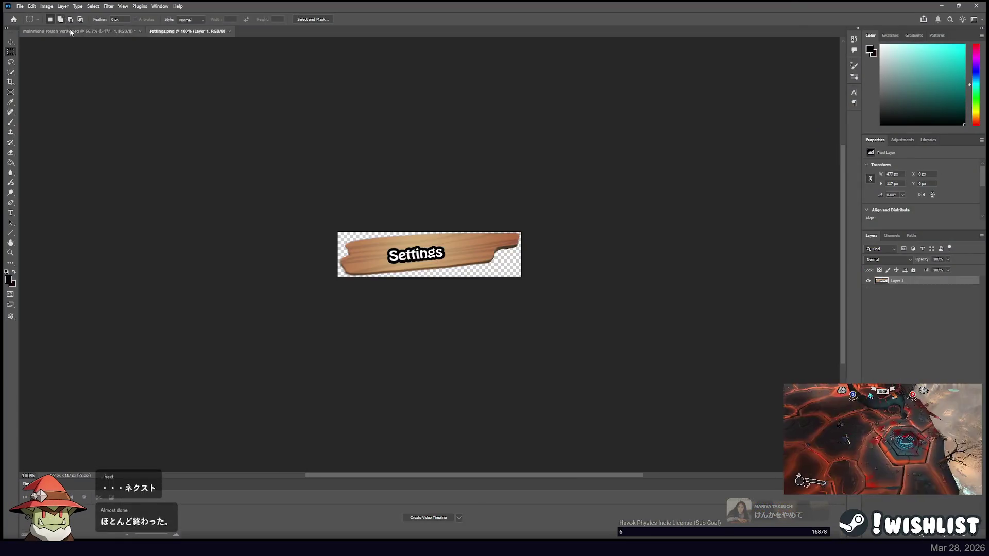
pyautogui.click(64, 31)
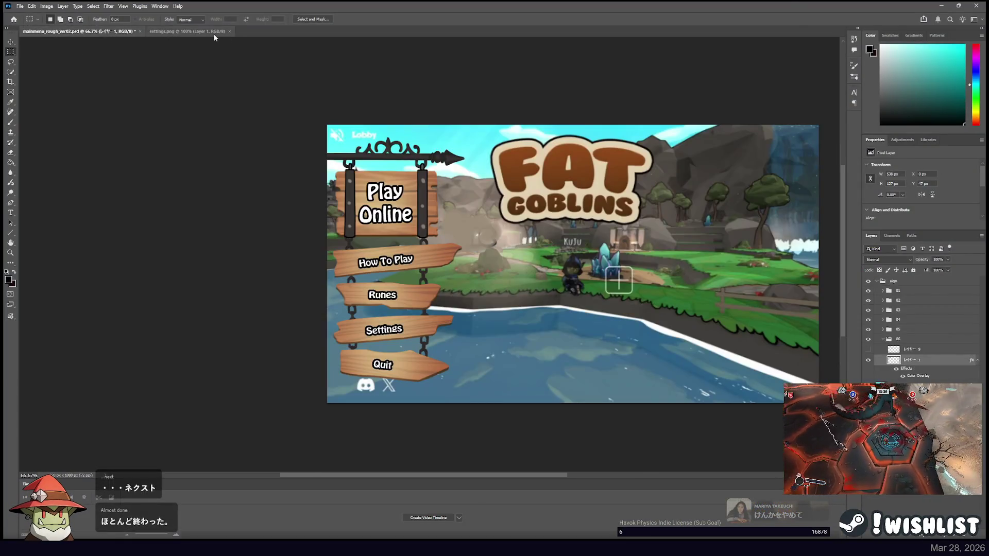
# Compare the Settings sign with the mockup and measure its top-left joint.
pyautogui.hotkey('alt', 'Tab')
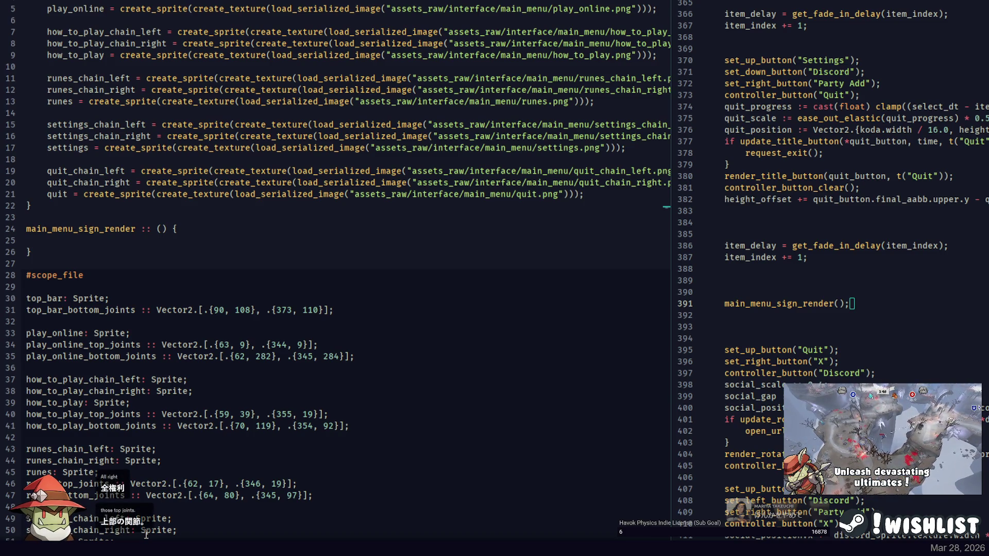
pyautogui.hotkey('alt', 'Tab')
pyautogui.click(170, 31)
pyautogui.click(77, 31)
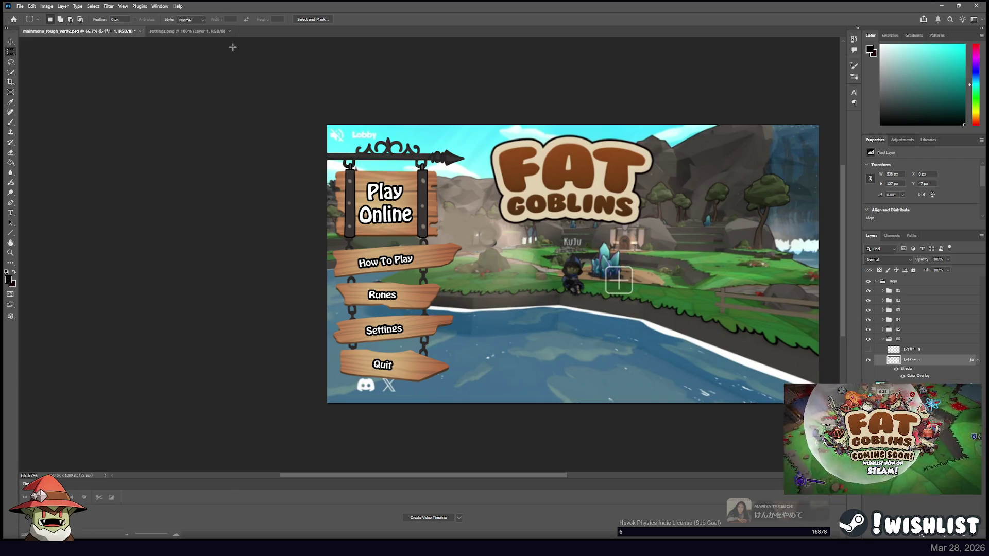
pyautogui.click(185, 32)
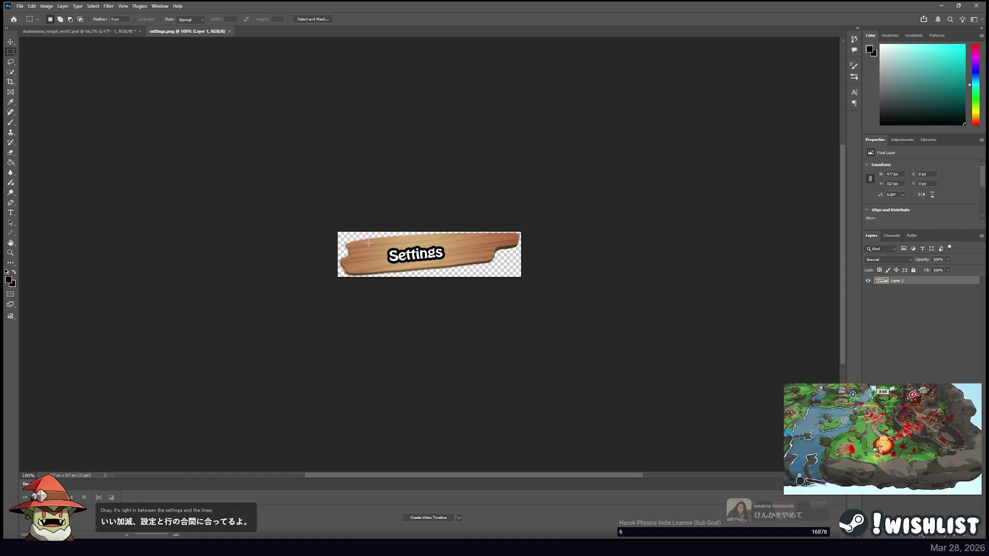
pyautogui.moveTo(368, 242); pyautogui.dragTo(285, 204)
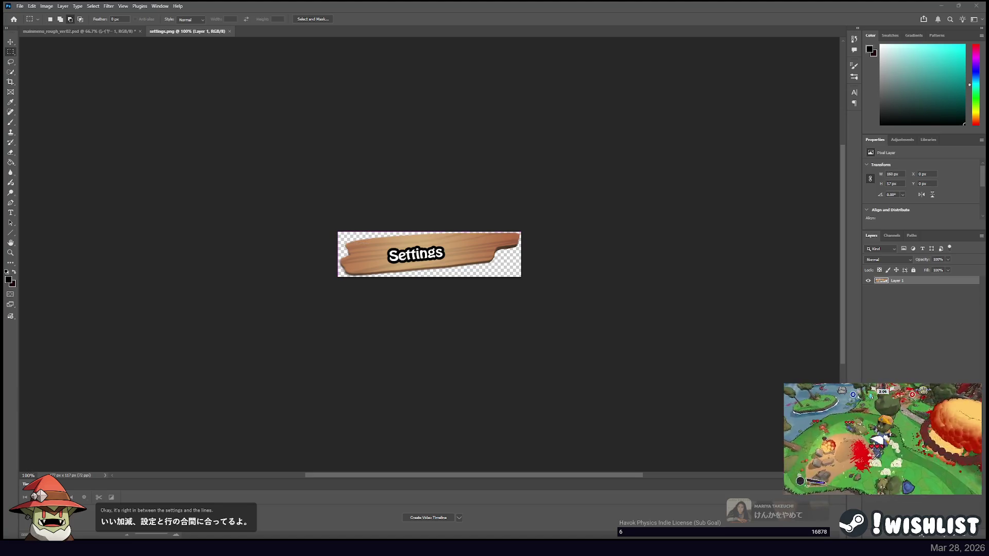
# Cross-check the code and measure the Settings sign's bottom-left joint.
pyautogui.hotkey('alt', 'Tab')
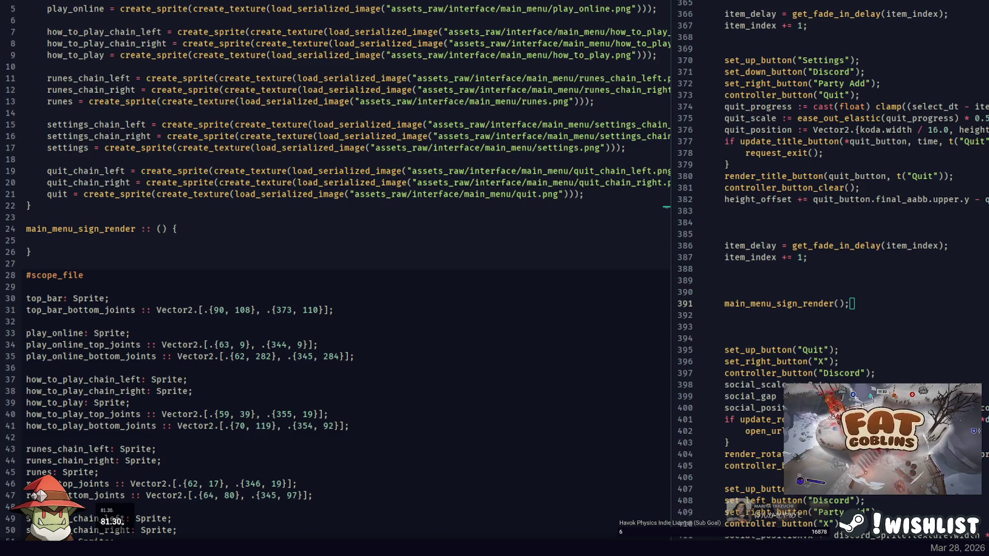
pyautogui.hotkey('alt', 'Tab')
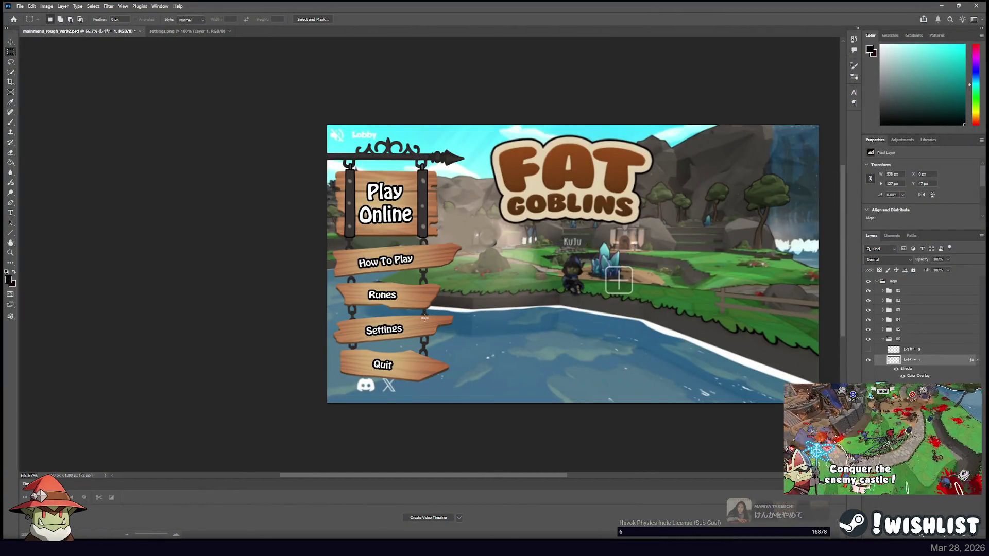
pyautogui.click(188, 32)
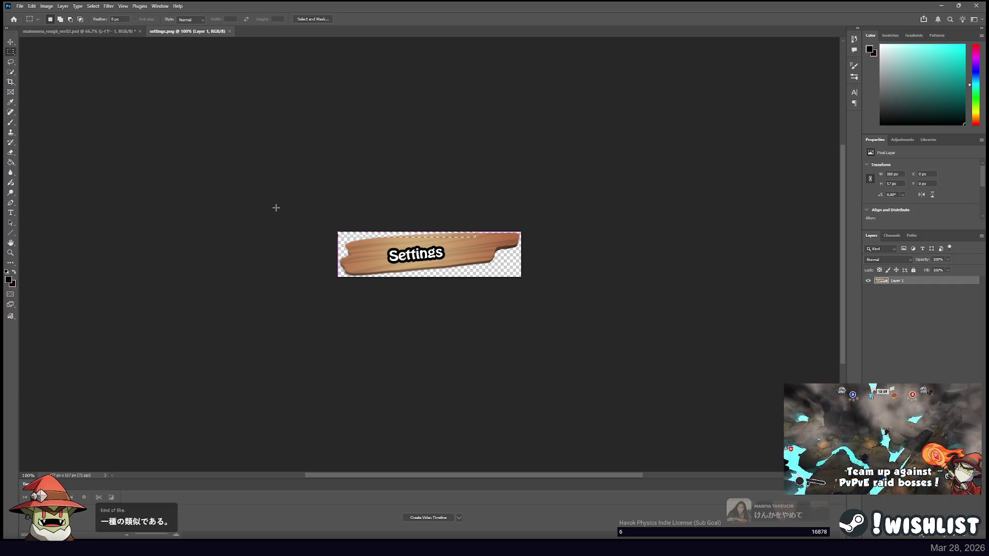
pyautogui.hotkey('alt', 'Tab')
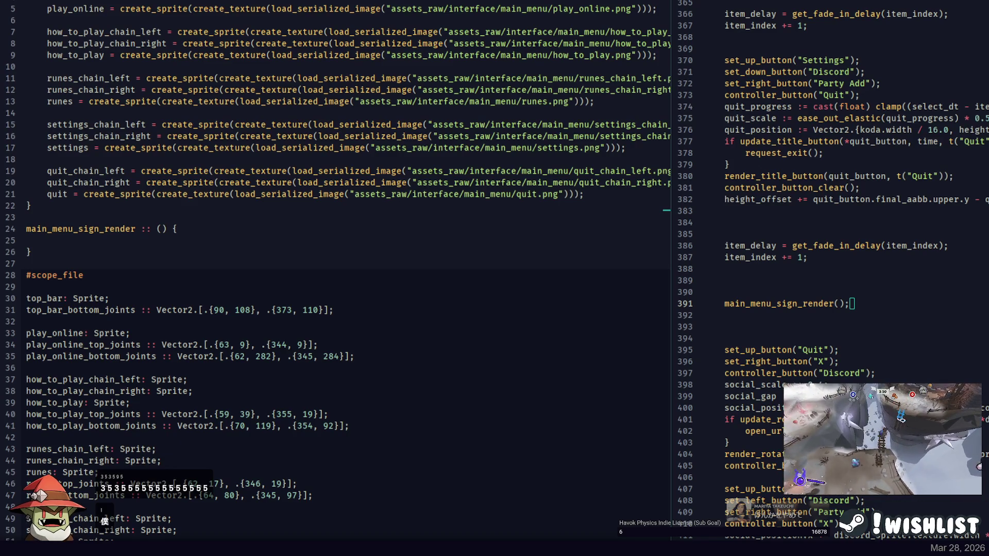
pyautogui.hotkey('alt', 'Tab')
pyautogui.click(77, 31)
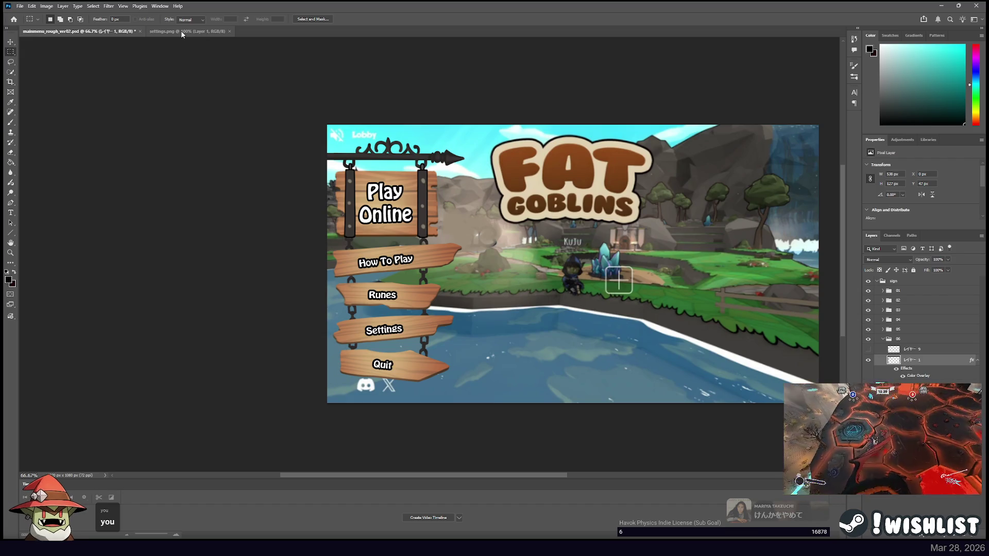
pyautogui.click(181, 30)
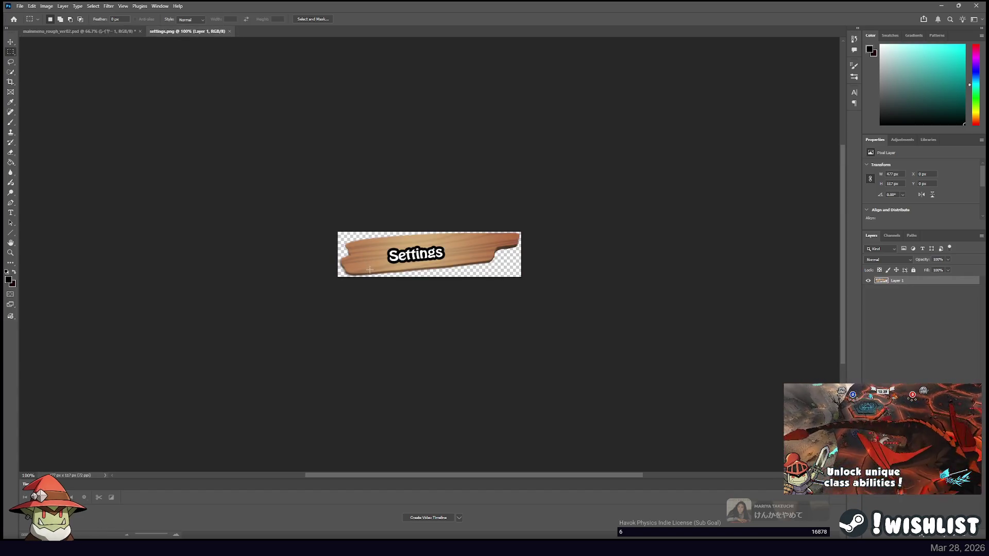
pyautogui.moveTo(368, 270); pyautogui.dragTo(296, 208)
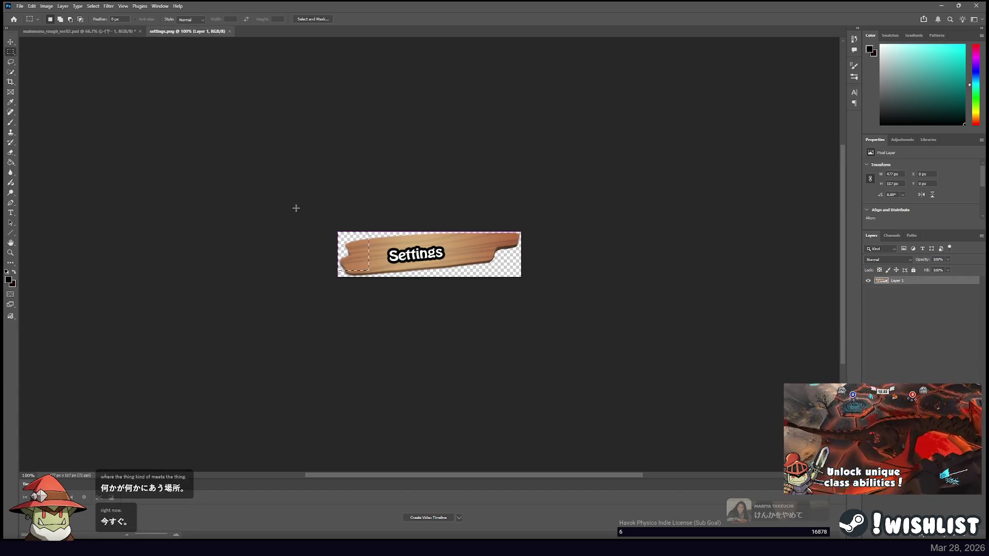
# Measure a wider span of the Settings sign, close it, and review the code.
pyautogui.hotkey('alt', 'Tab')
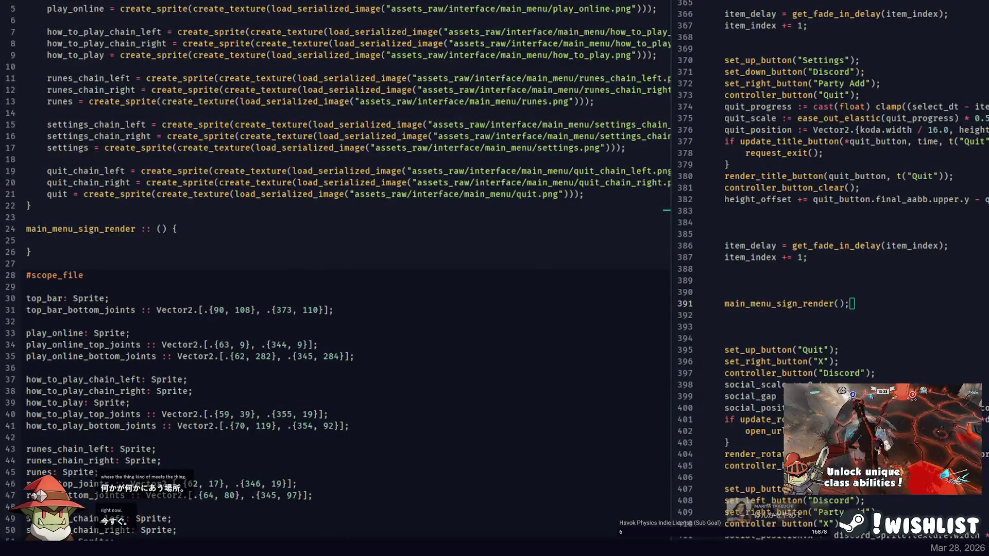
pyautogui.hotkey('alt', 'Tab')
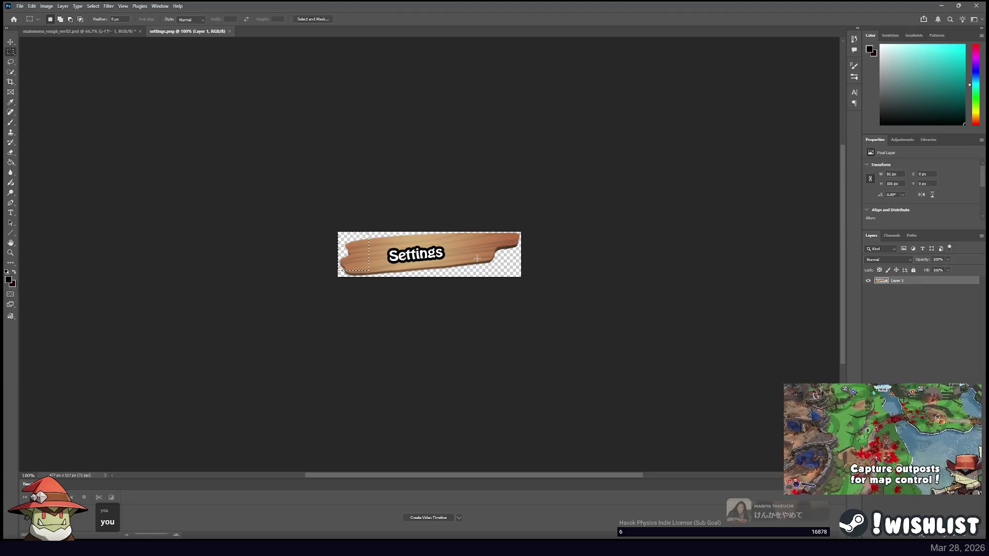
pyautogui.moveTo(338, 233); pyautogui.dragTo(476, 259)
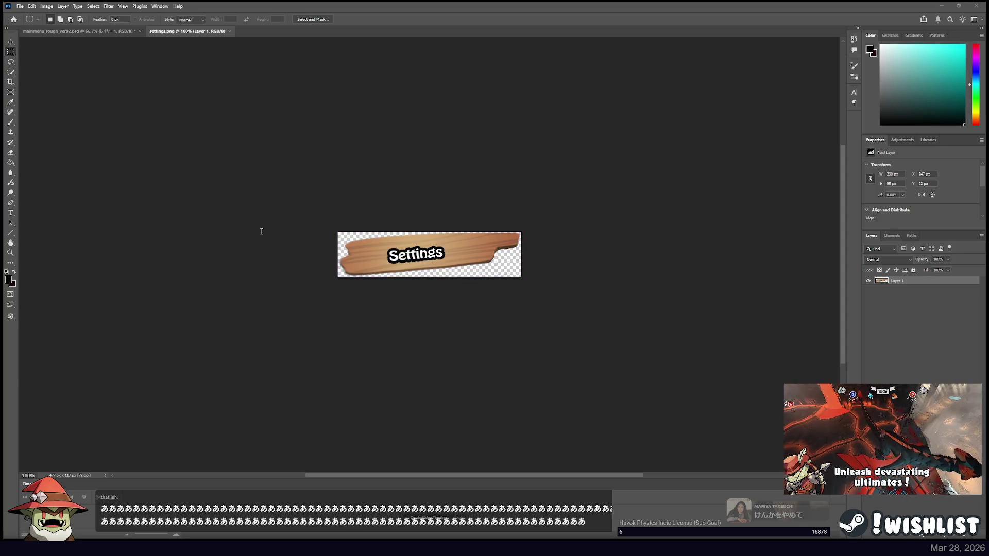
pyautogui.hotkey('alt', 'Tab')
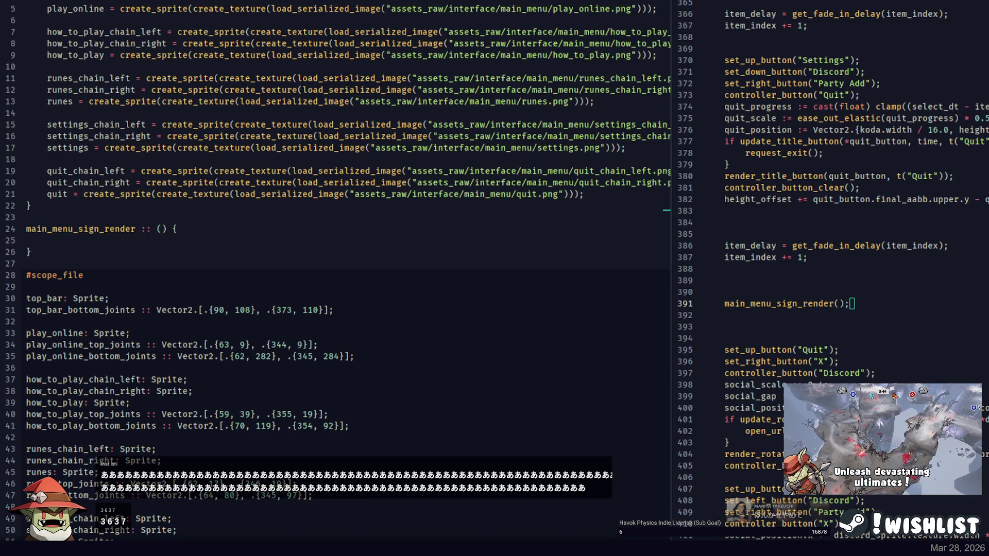
pyautogui.hotkey('alt', 'Tab')
pyautogui.hotkey('ctrl', 'w')
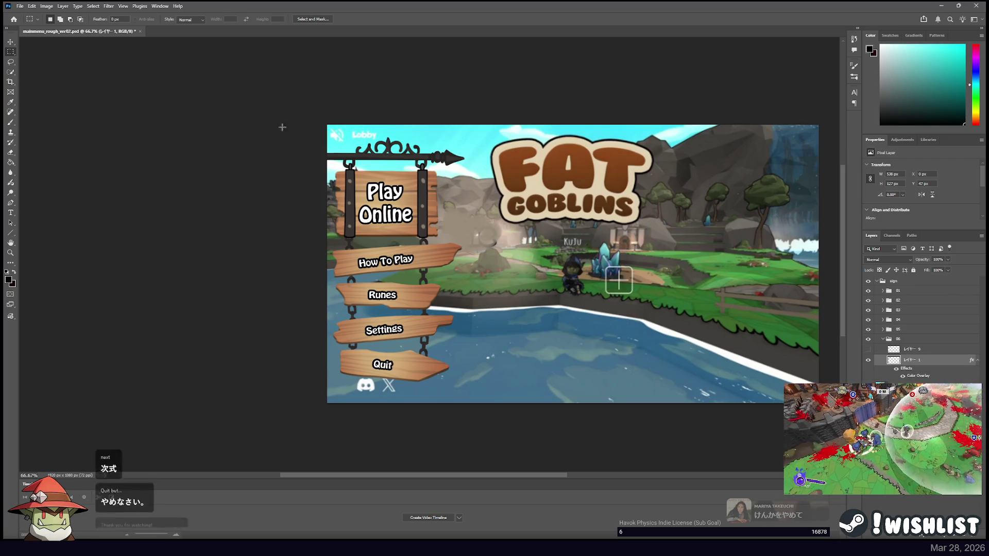
pyautogui.hotkey('alt', 'Tab')
pyautogui.scroll(-2, 334, 268)
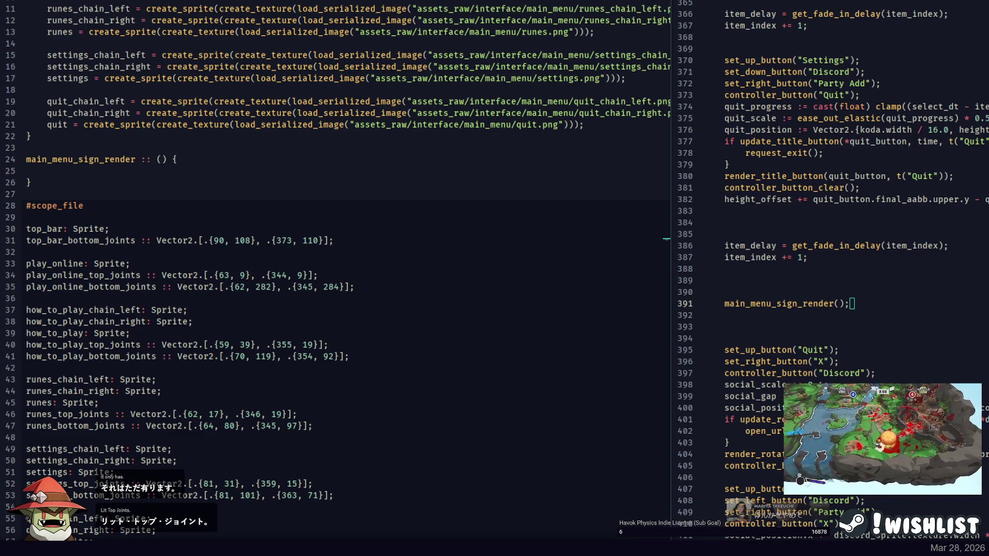
pyautogui.hotkey('alt', 'Tab')
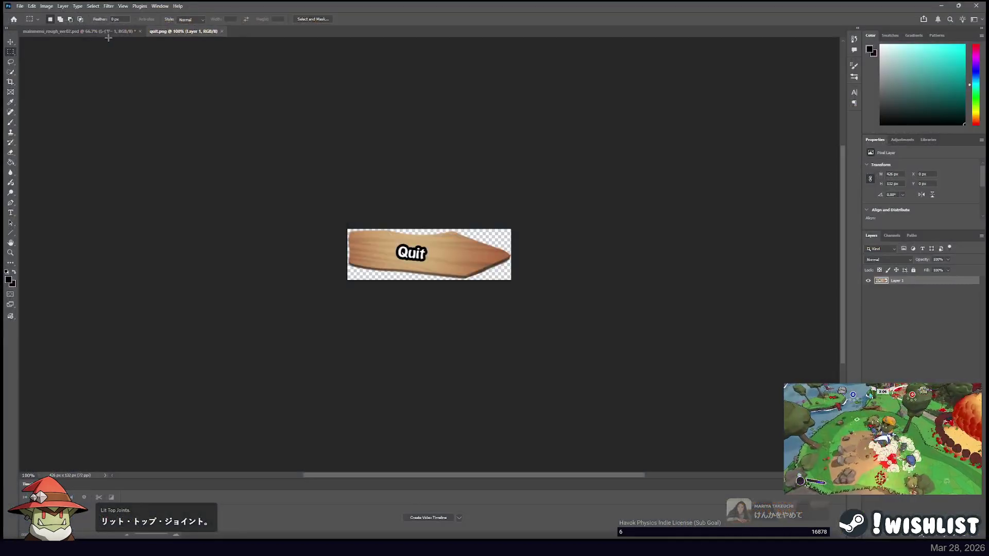
# On quit.png, measure the Quit sign's top-left joint with a marquee, checking it against the code.
pyautogui.click(129, 33)
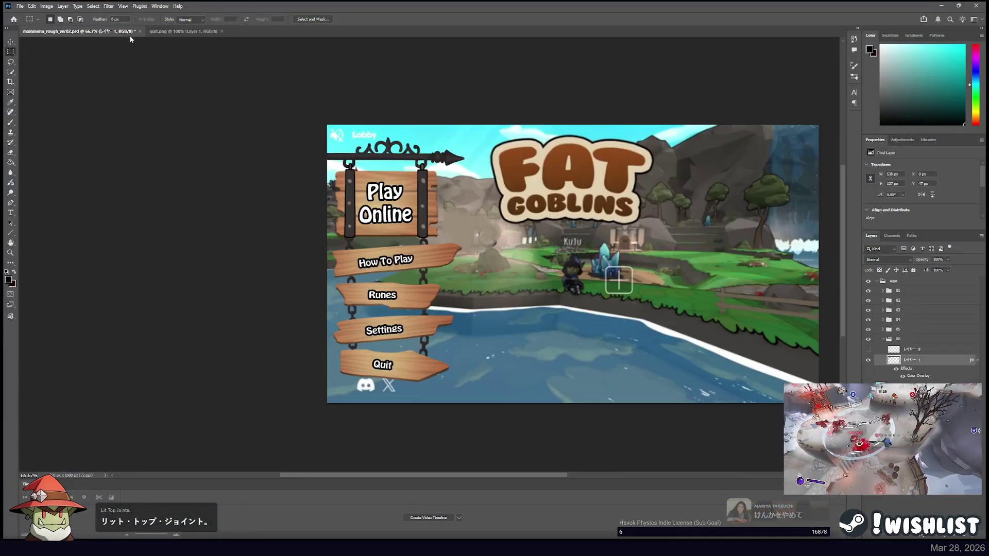
pyautogui.click(173, 32)
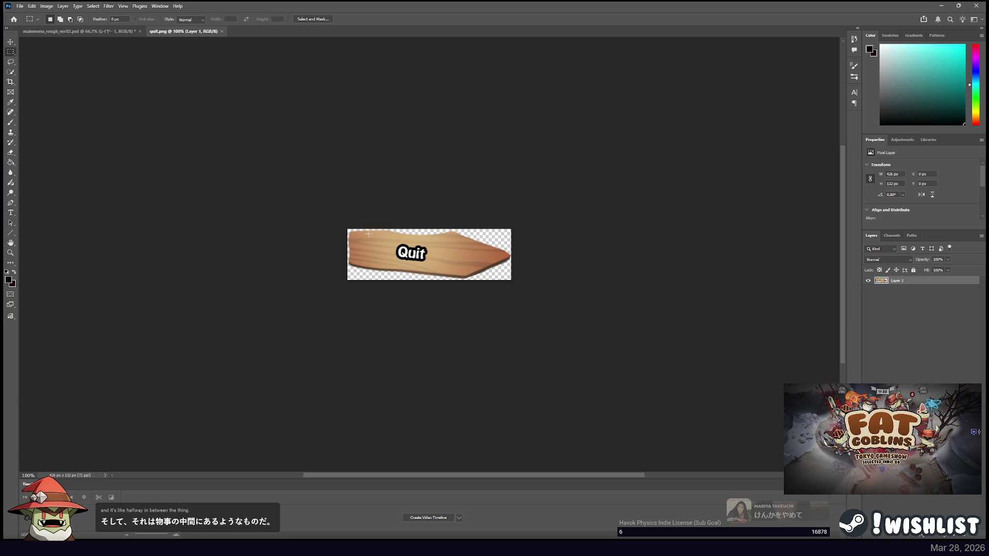
pyautogui.moveTo(369, 234); pyautogui.dragTo(349, 230)
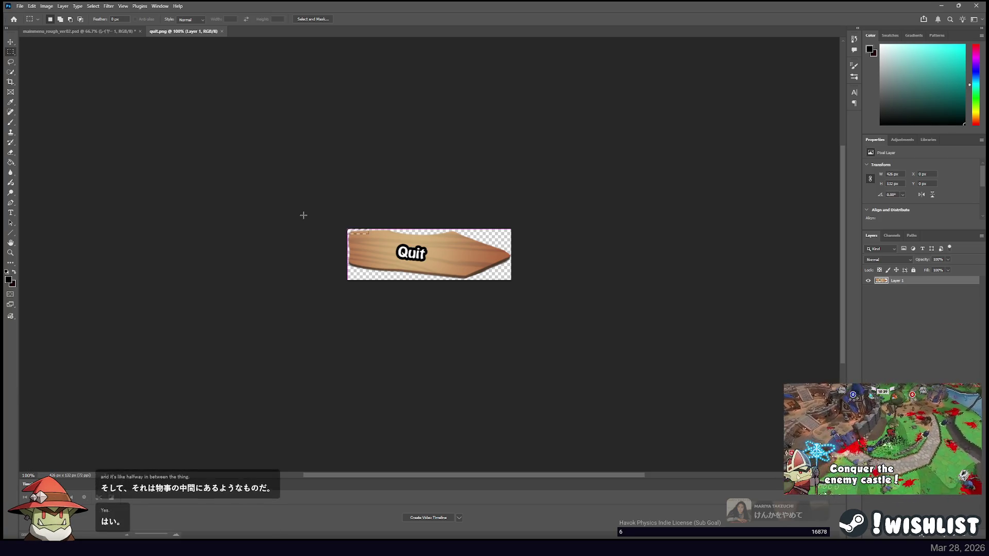
pyautogui.hotkey('alt', 'Tab')
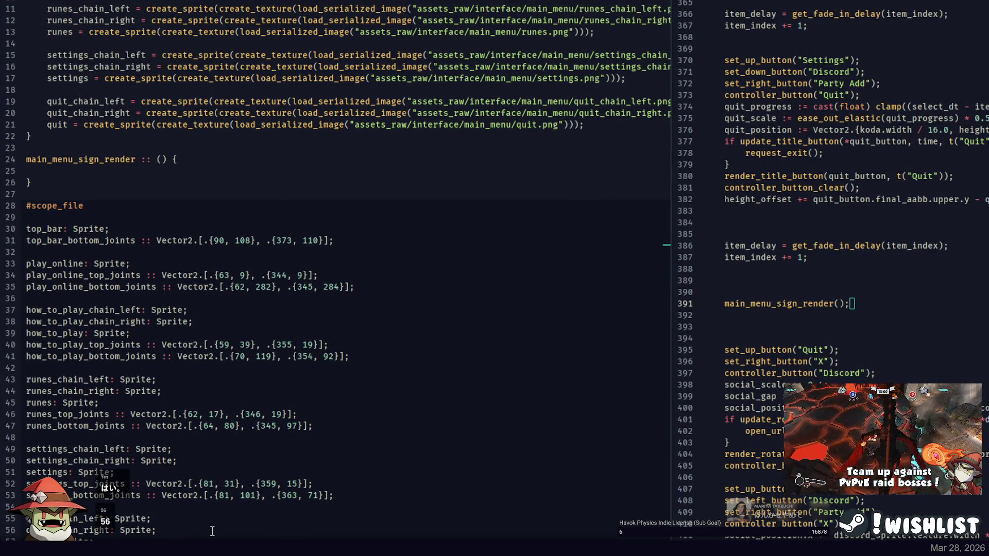
pyautogui.hotkey('alt', 'Tab')
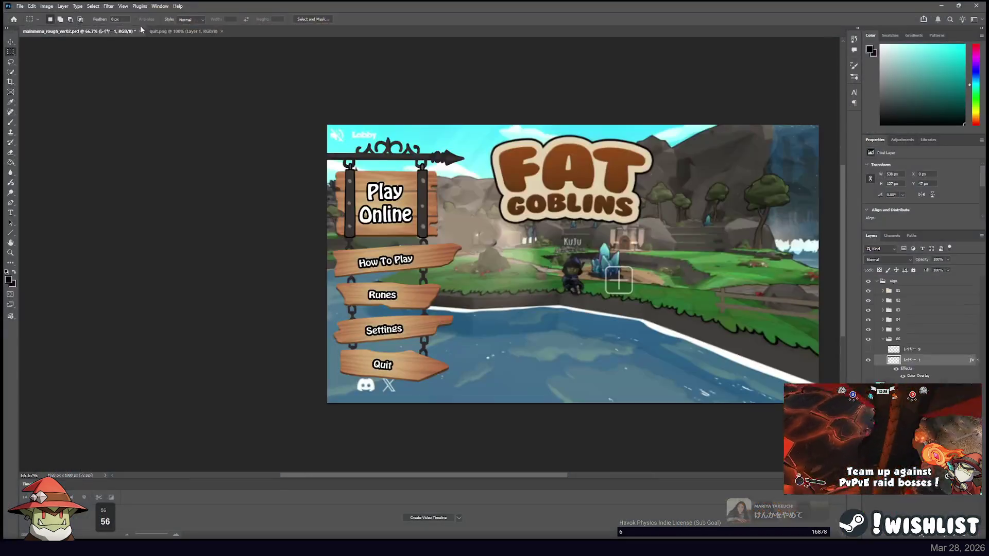
pyautogui.click(193, 33)
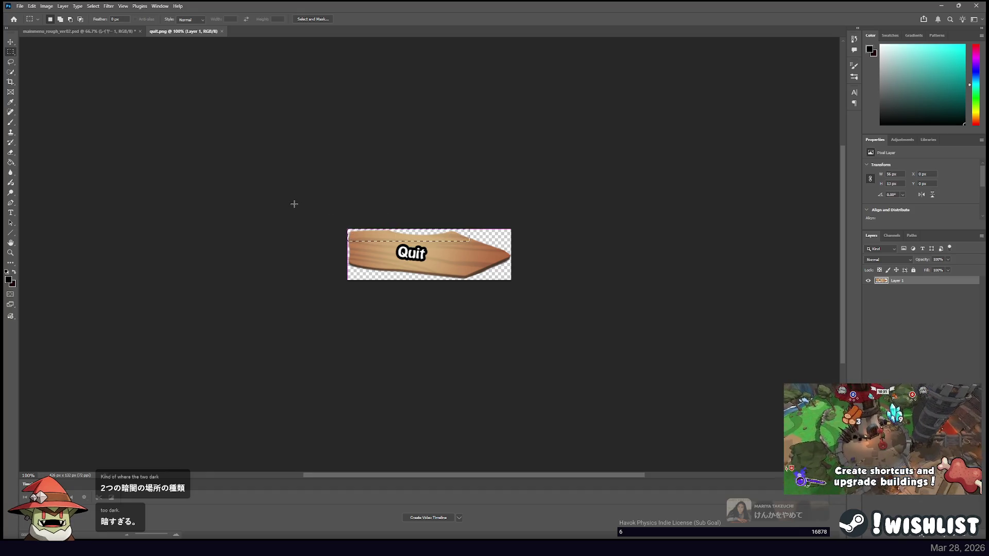
pyautogui.hotkey('alt', 'Tab')
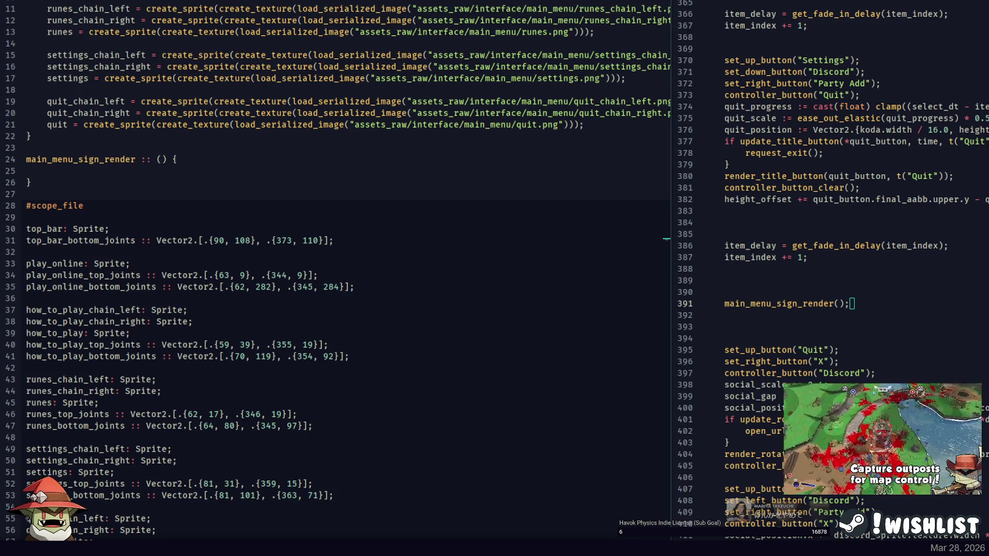
# Compare the Quit image with the code and scroll through the sign declarations.
pyautogui.hotkey('alt', 'Tab')
pyautogui.hotkey('alt', 'Tab')
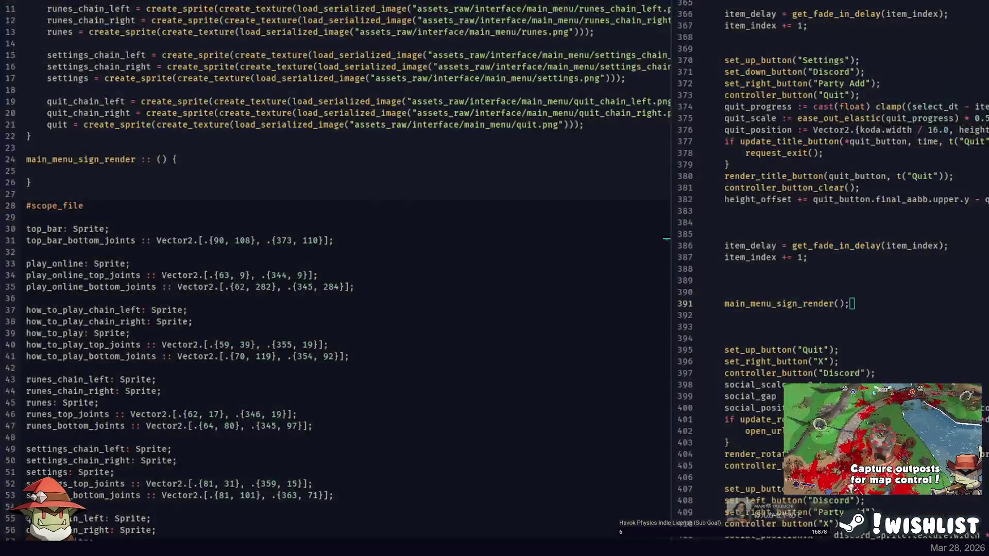
pyautogui.hotkey('alt', 'Tab')
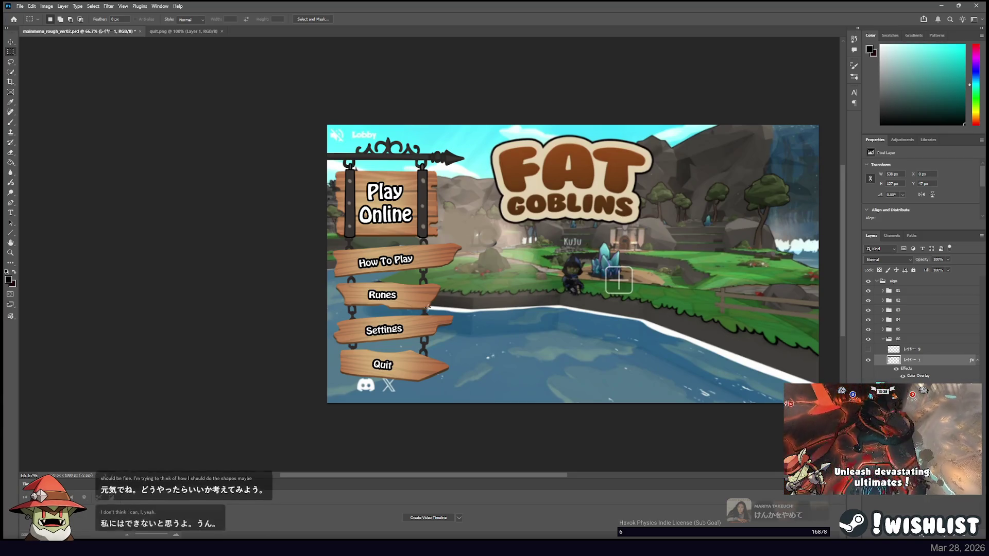
pyautogui.click(185, 35)
pyautogui.hotkey('alt', 'Tab')
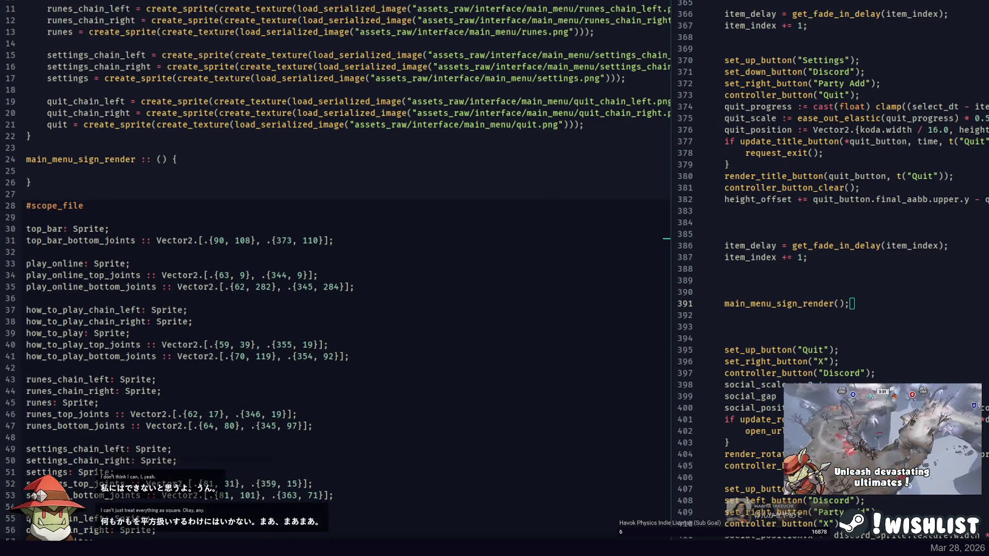
pyautogui.scroll(4, 266, 406)
pyautogui.scroll(-3, 220, 335)
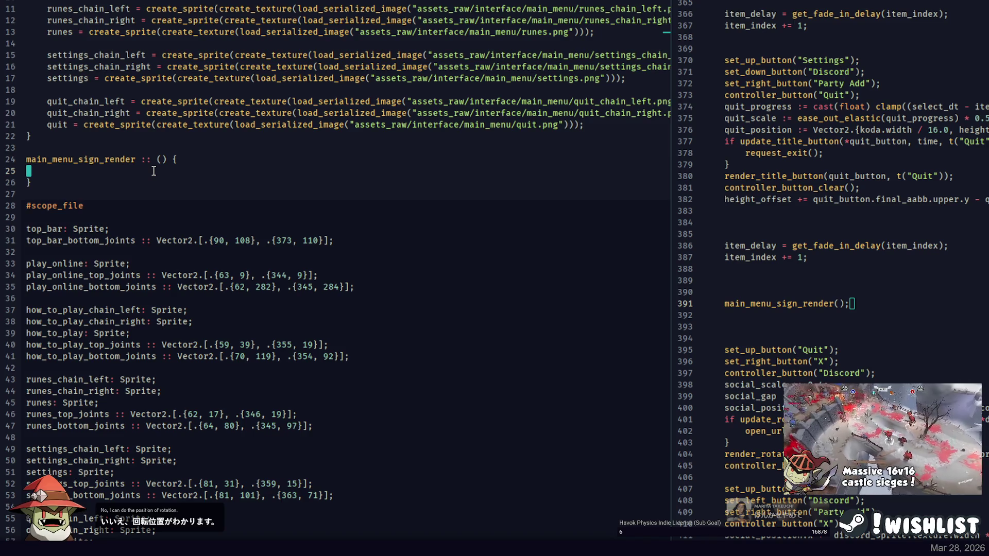
# Place the cursor at the end of the top_bar joints line and bring up the full mockup.
pyautogui.click(145, 228)
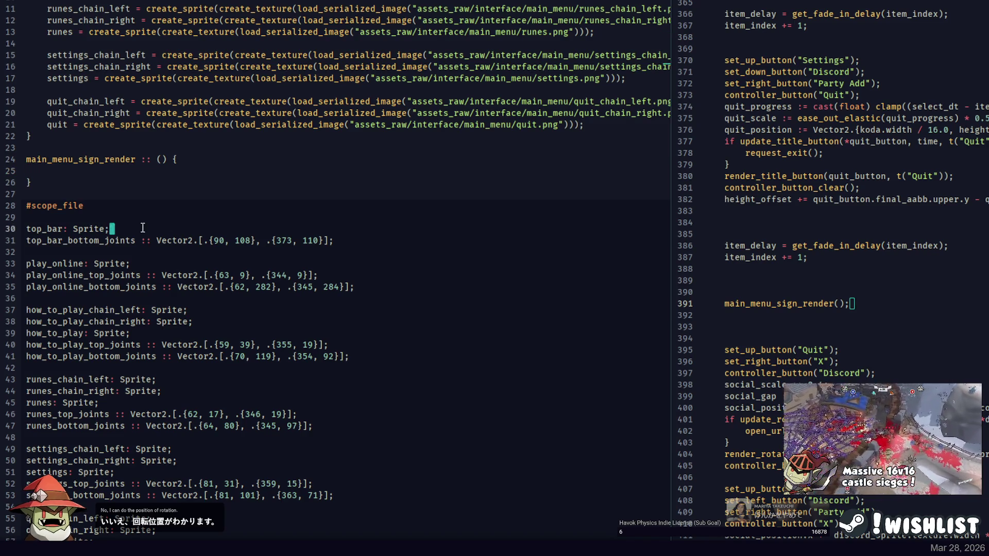
pyautogui.click(149, 218)
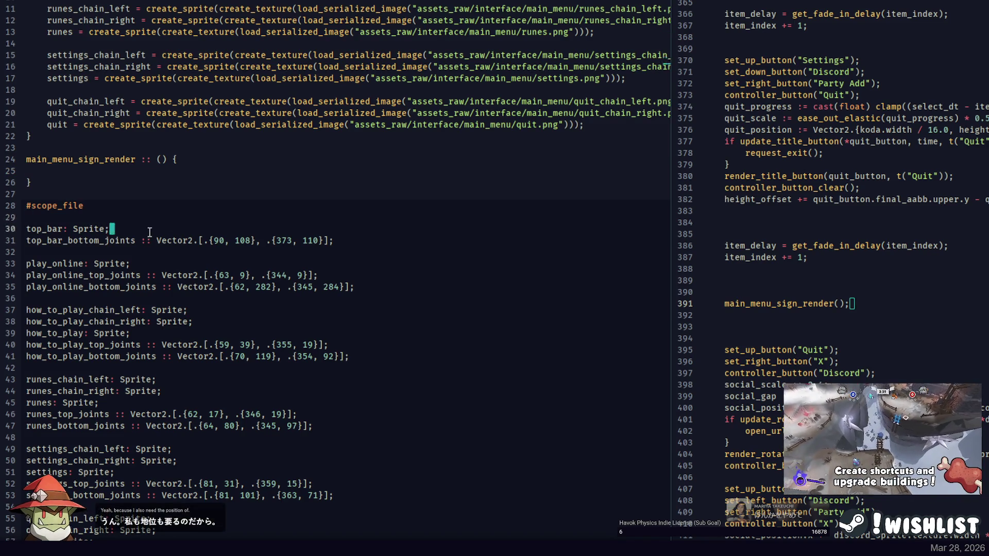
pyautogui.click(150, 219)
pyautogui.click(149, 230)
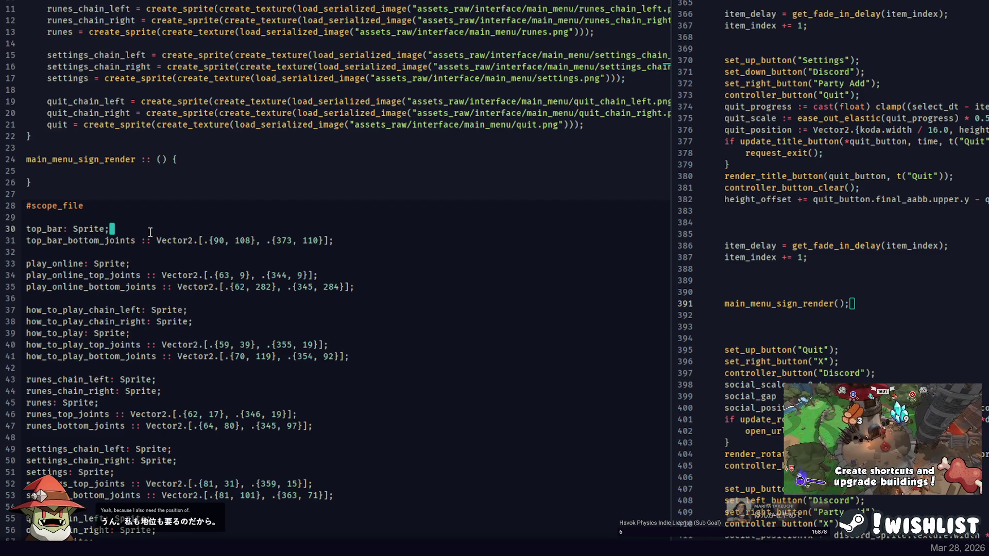
pyautogui.hotkey('alt', 'Tab')
pyautogui.click(89, 32)
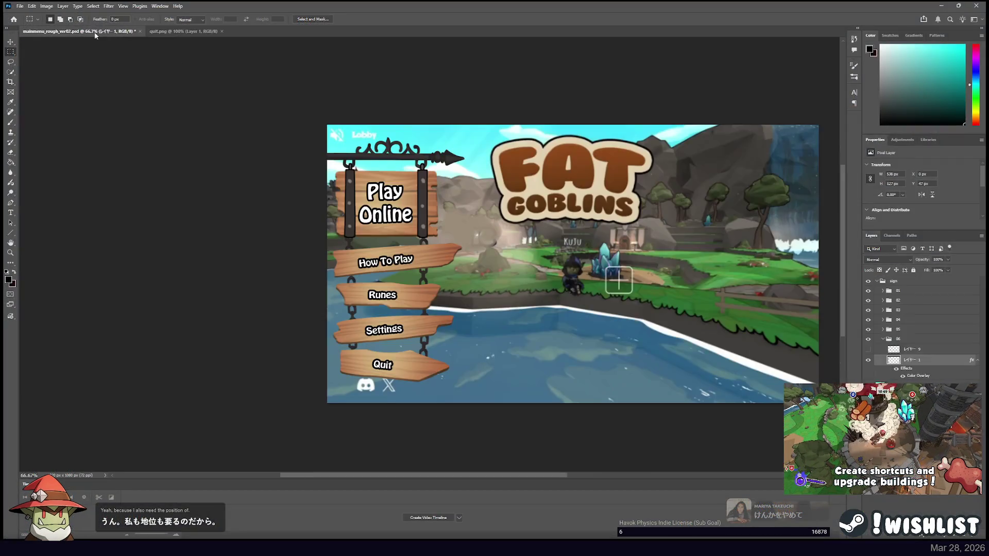
# Marquee from the canvas corner over the Lobby area to read the top bar's offset.
pyautogui.moveTo(301, 124); pyautogui.dragTo(395, 137)
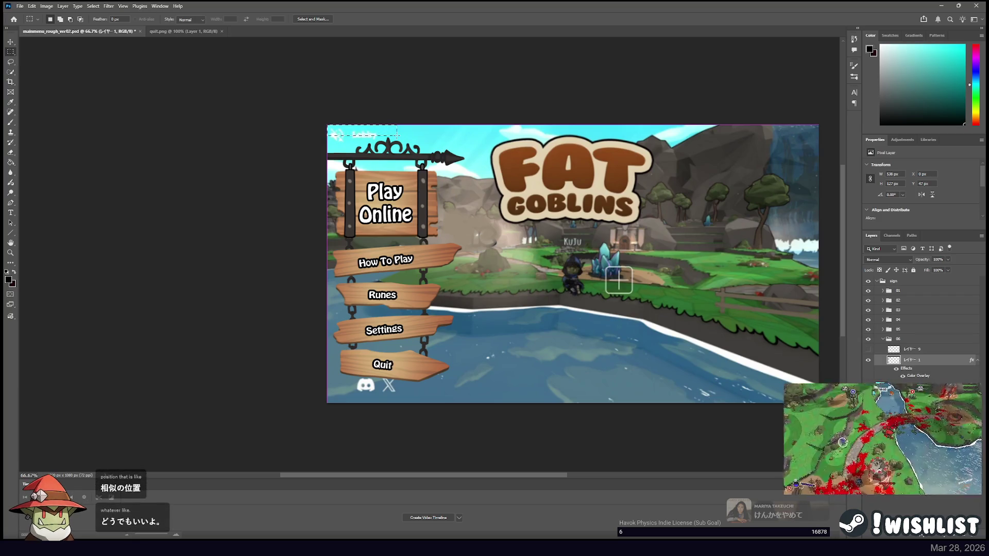
# Declare top_bar_position :: Vector2.{0, 44}; on a new line after the top bar joints.
pyautogui.press('Down')
pyautogui.press('End')
pyautogui.press('Return')
pyautogui.write('top_bar_position :: VE')
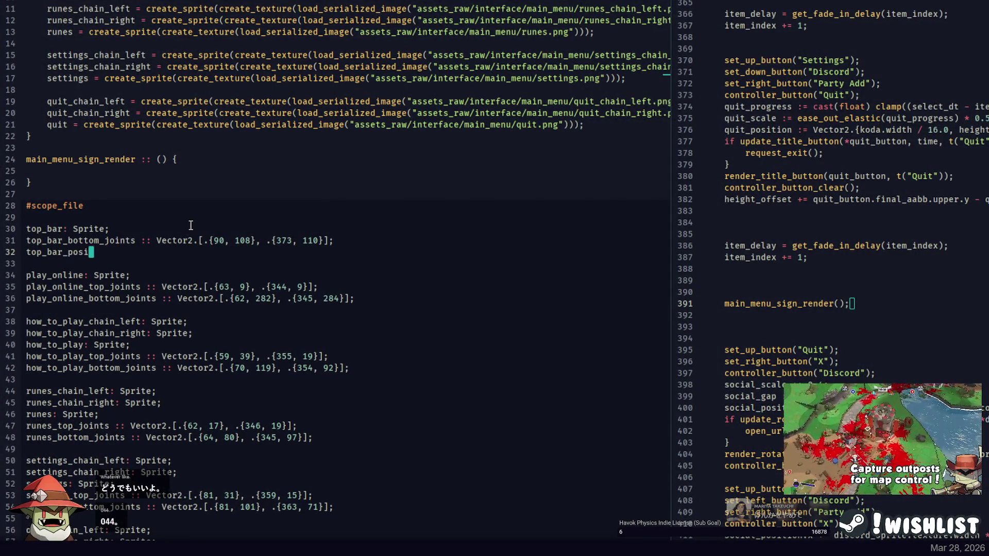
pyautogui.press('BackSpace')
pyautogui.press('BackSpace')
pyautogui.write('ec')
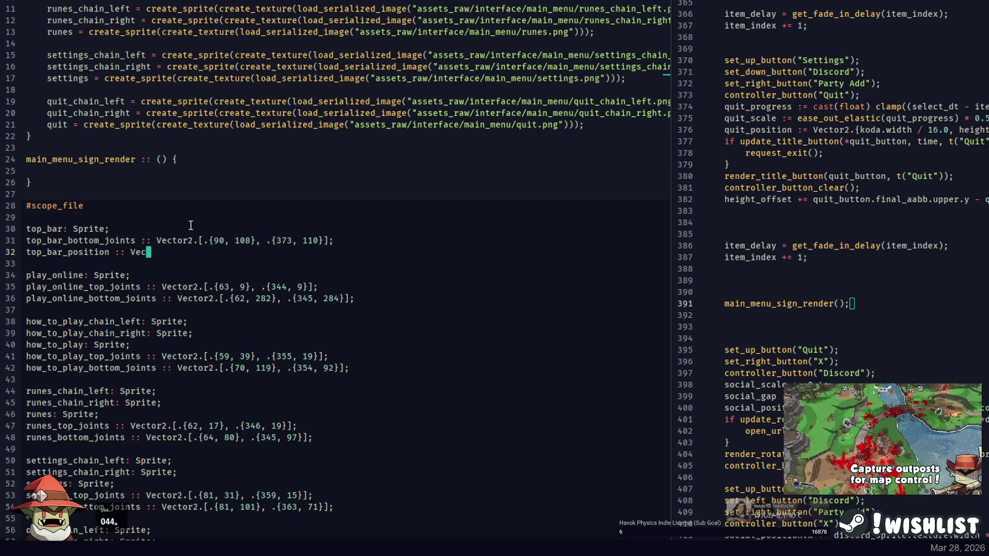
pyautogui.press('BackSpace')
pyautogui.press('BackSpace')
pyautogui.press('BackSpace')
pyautogui.write('r2.{};')
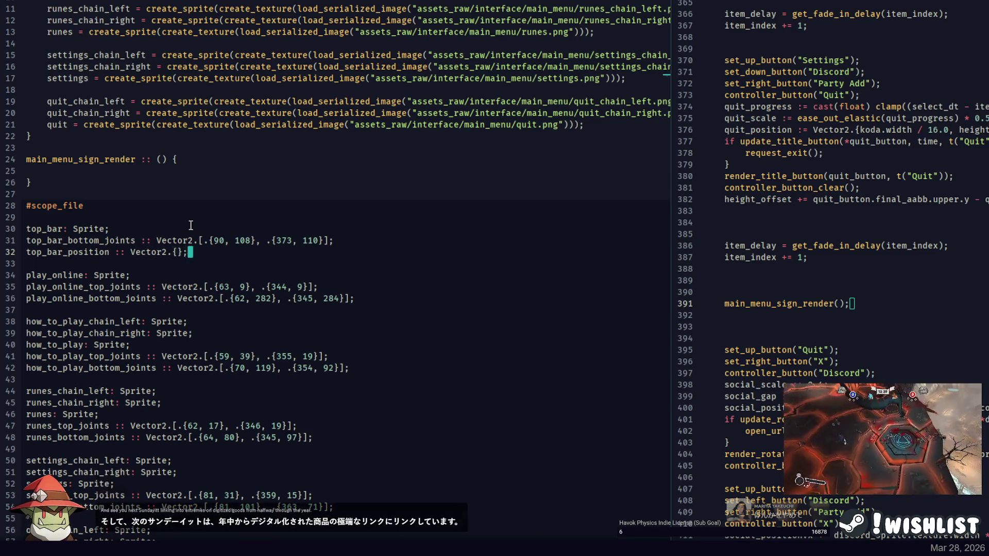
pyautogui.press('BackSpace')
pyautogui.write('4')
pyautogui.press('Down')
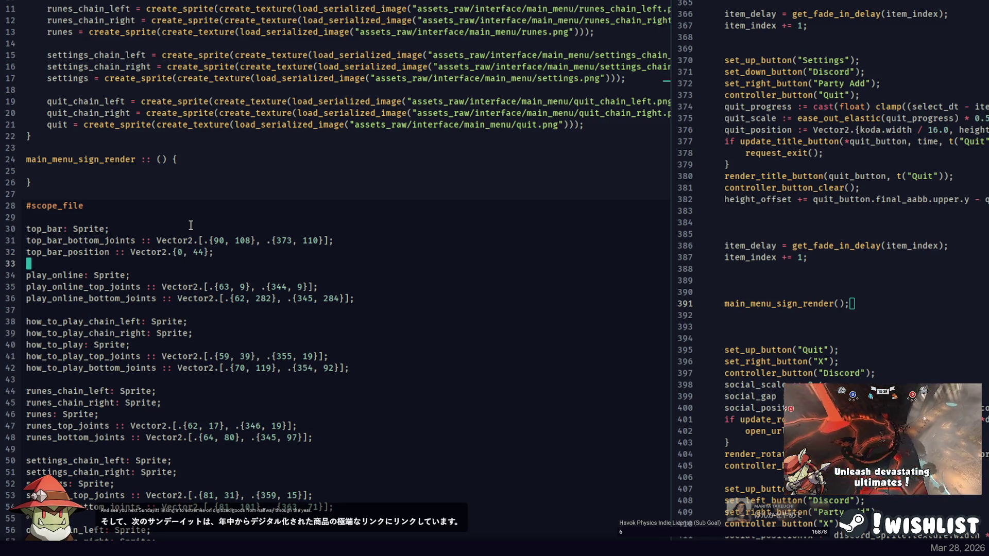
pyautogui.hotkey('alt', 'Tab')
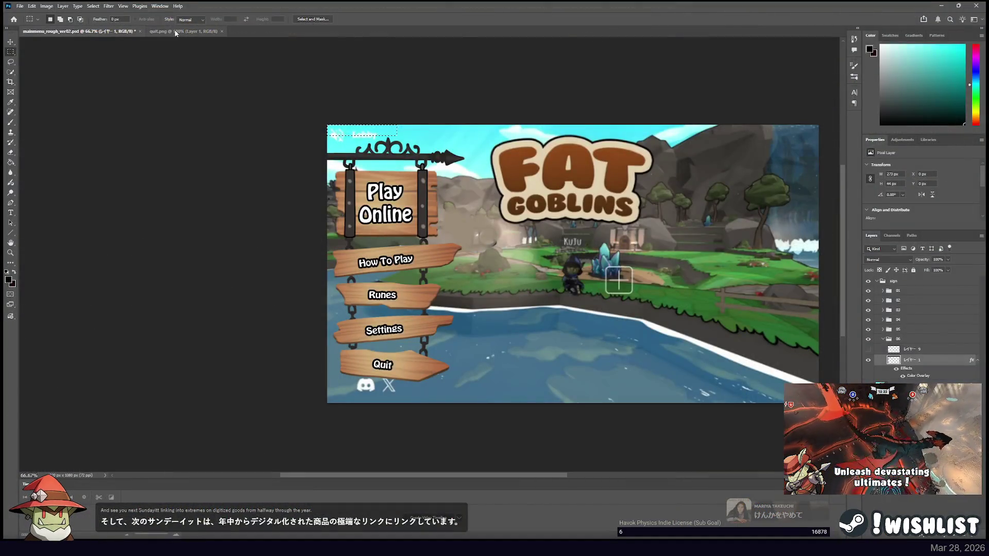
# Clear old selections and re-measure the Lobby area at the canvas's top-left corner.
pyautogui.click(299, 101)
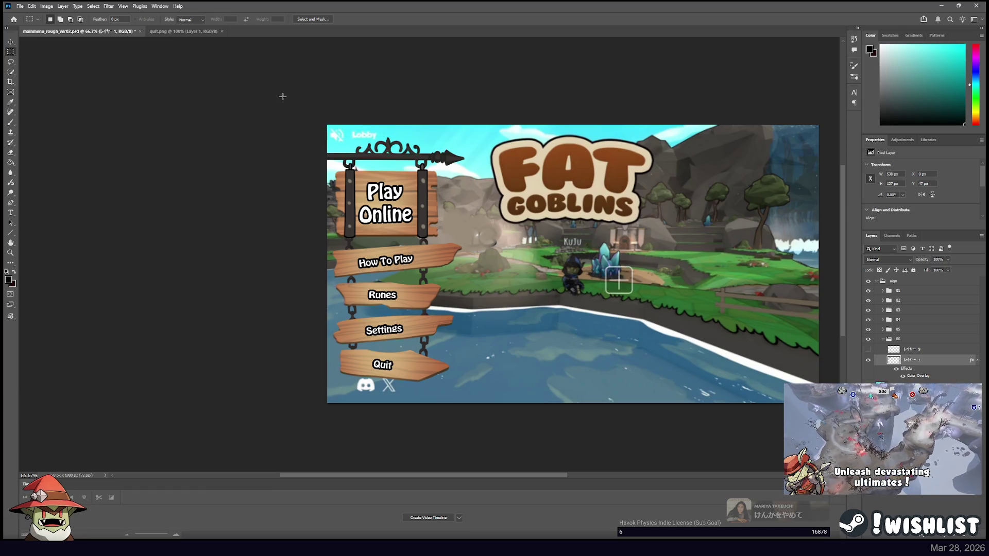
pyautogui.moveTo(304, 103); pyautogui.dragTo(381, 163)
pyautogui.click(324, 169)
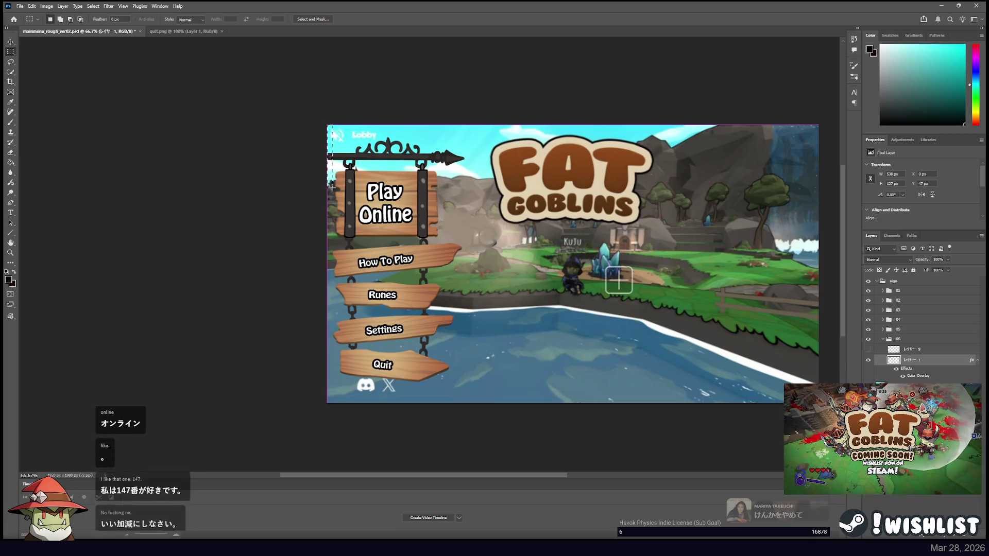
pyautogui.click(331, 186)
pyautogui.moveTo(348, 190); pyautogui.dragTo(334, 192)
pyautogui.hotkey('ctrl', 'd')
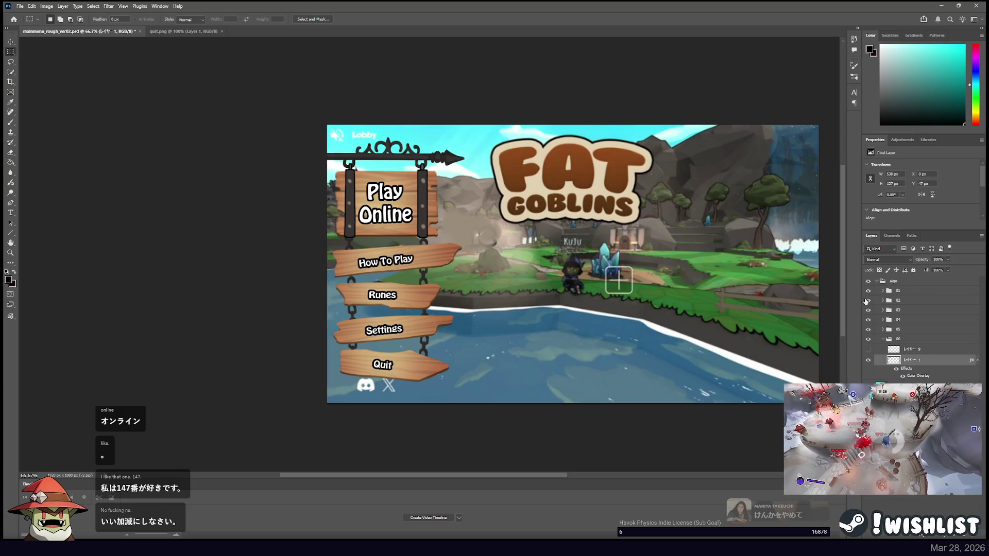
# Show only the Play Online sign layer and measure its offset from the canvas corner.
pyautogui.moveTo(868, 291)
pyautogui.mouseDown()
pyautogui.moveTo(868, 309)
pyautogui.moveTo(869, 299)
pyautogui.mouseUp()
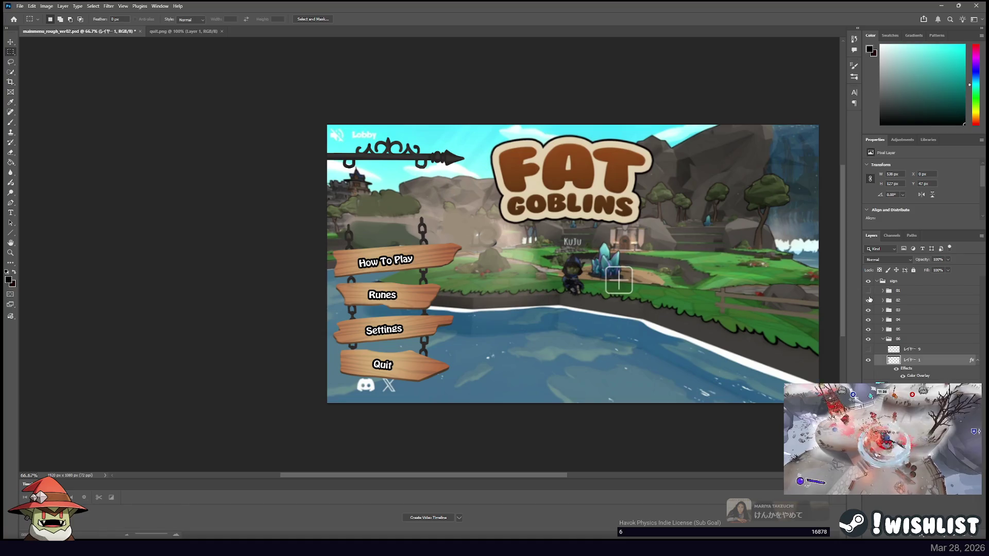
pyautogui.click(868, 290)
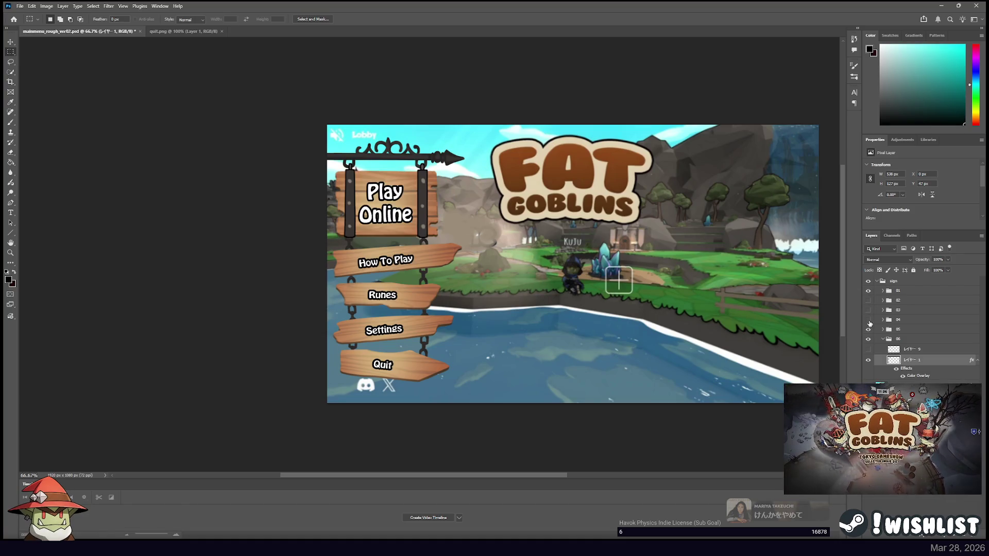
pyautogui.moveTo(867, 300); pyautogui.dragTo(868, 339)
pyautogui.moveTo(334, 212); pyautogui.dragTo(330, 212)
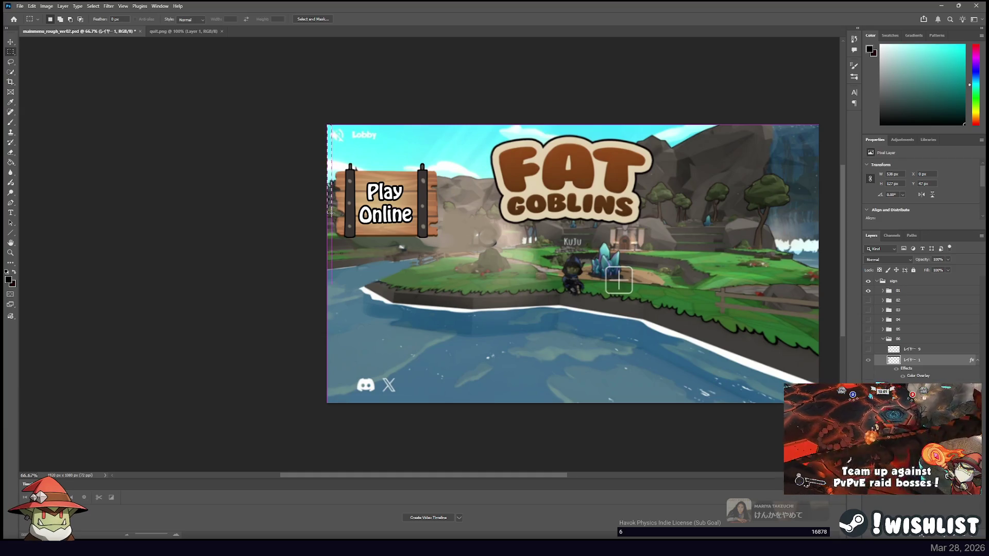
pyautogui.moveTo(332, 212); pyautogui.dragTo(364, 160)
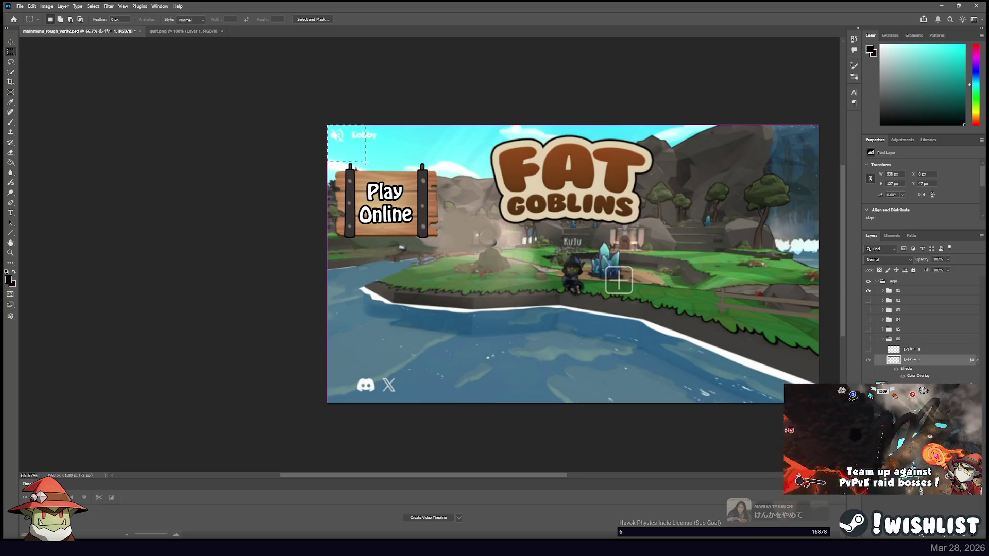
pyautogui.hotkey('alt', 'Tab')
# Declare play_online_position :: Vector2.{18, 147}; in the code.
pyautogui.write('play-o')
pyautogui.press('BackSpace')
pyautogui.press('BackSpace')
pyautogui.write('_obline')
pyautogui.press('BackSpace')
pyautogui.press('BackSpace')
pyautogui.press('BackSpace')
pyautogui.write('ne_')
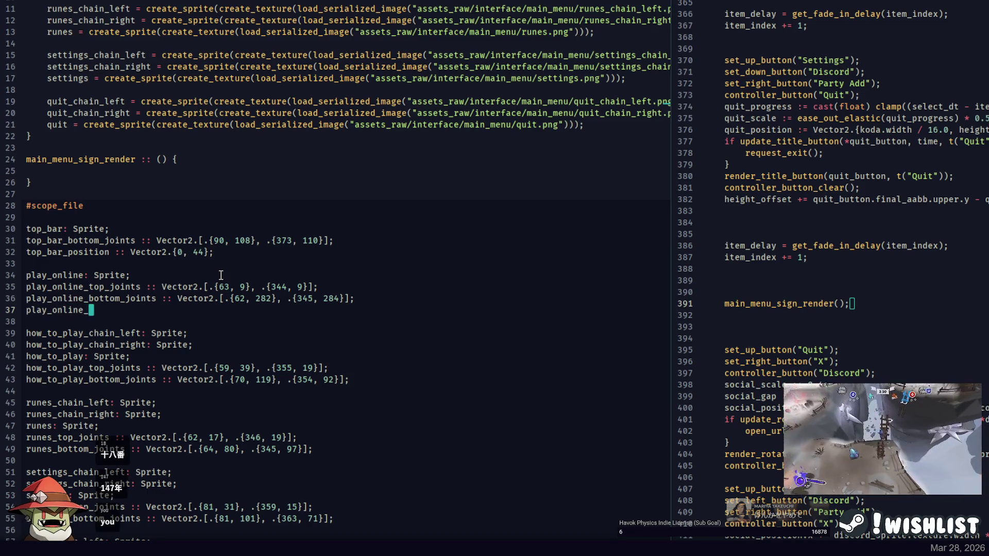
pyautogui.write('position :: Vector2.{18, 147};')
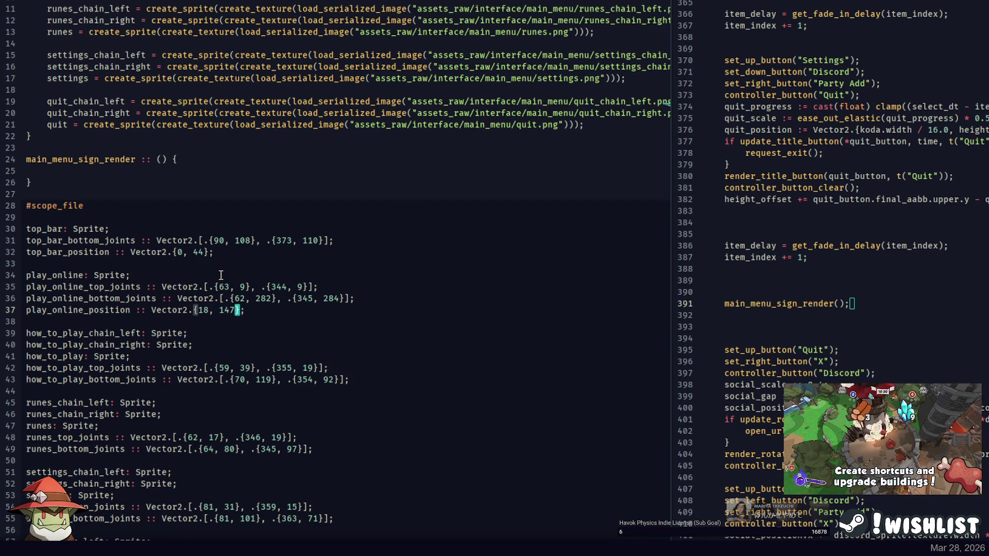
pyautogui.press('End')
# Start a how_to_play_position line and move the top_bar and play_online positions above their joints.
pyautogui.click(377, 384)
pyautogui.press('Return')
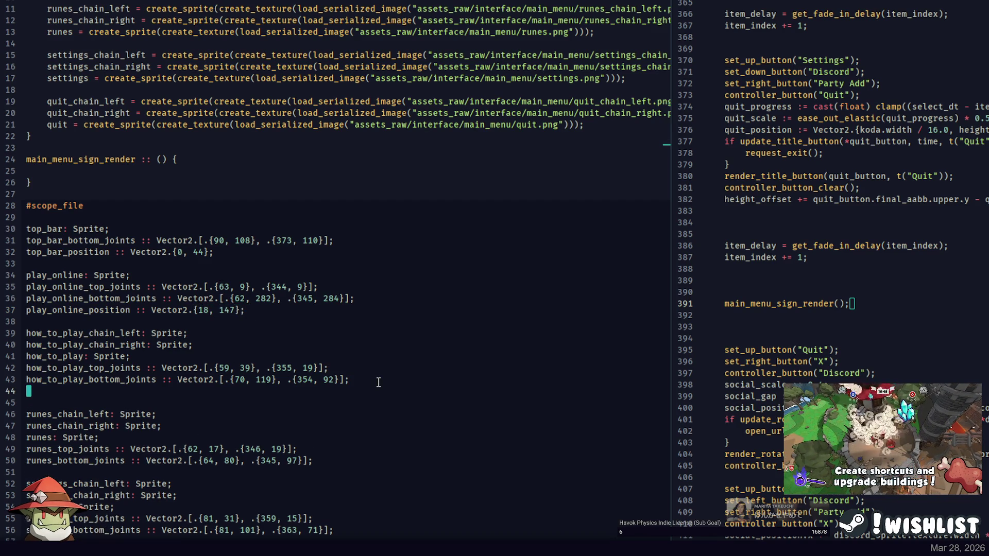
pyautogui.write('how_to_play_positi')
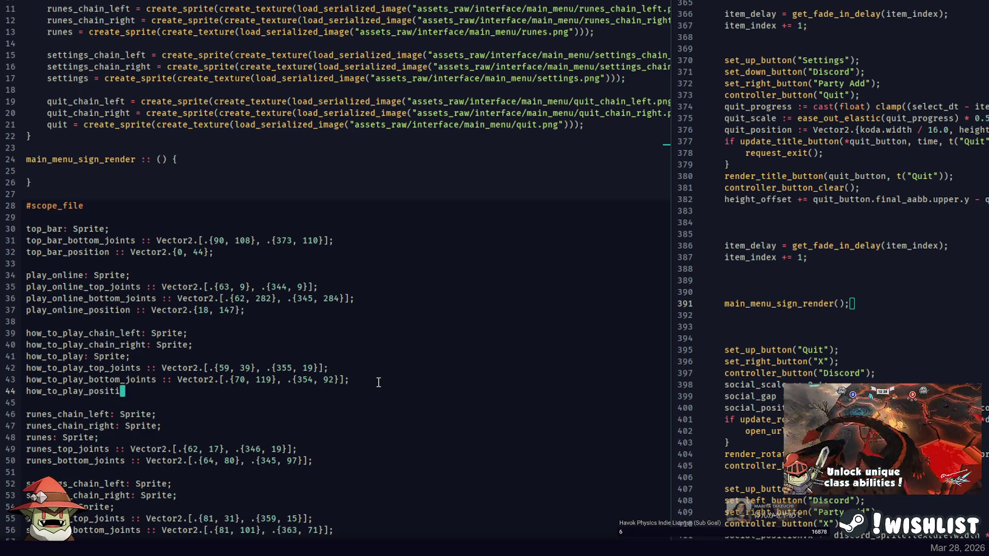
pyautogui.click(392, 240)
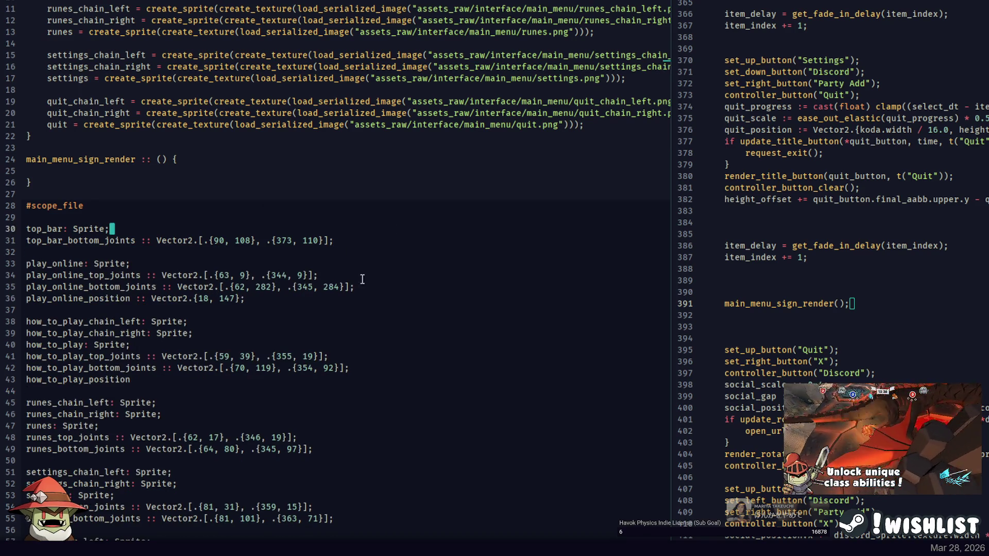
pyautogui.press('Down')
pyautogui.hotkey('alt', 'Up')
pyautogui.click(372, 310)
pyautogui.hotkey('alt', 'Up')
pyautogui.hotkey('alt', 'Up')
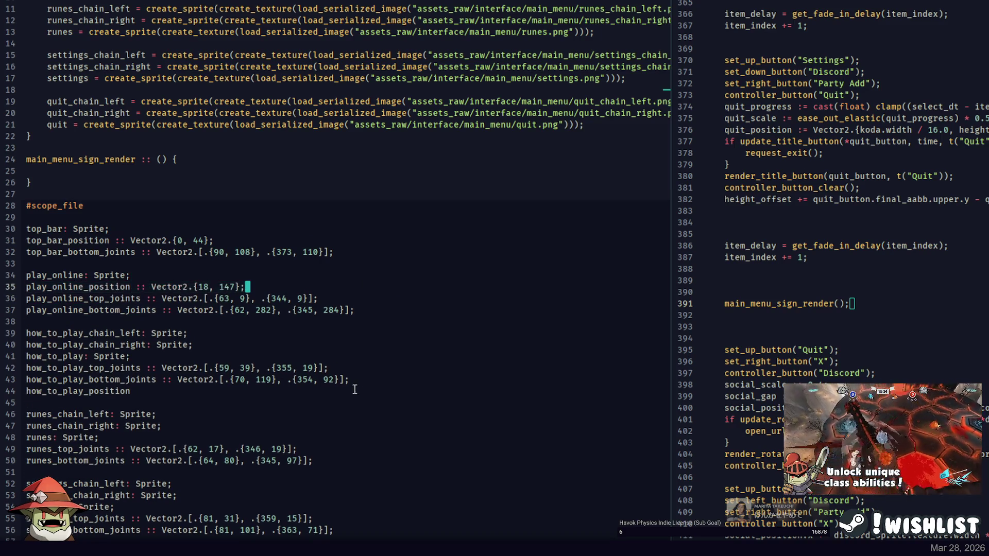
# Move how_to_play_position above its joints and give it ':: Vector2.{'.
pyautogui.click(362, 379)
pyautogui.press('Down')
pyautogui.hotkey('alt', 'Up')
pyautogui.hotkey('alt', 'Up')
pyautogui.write(':: Vector2.{};')
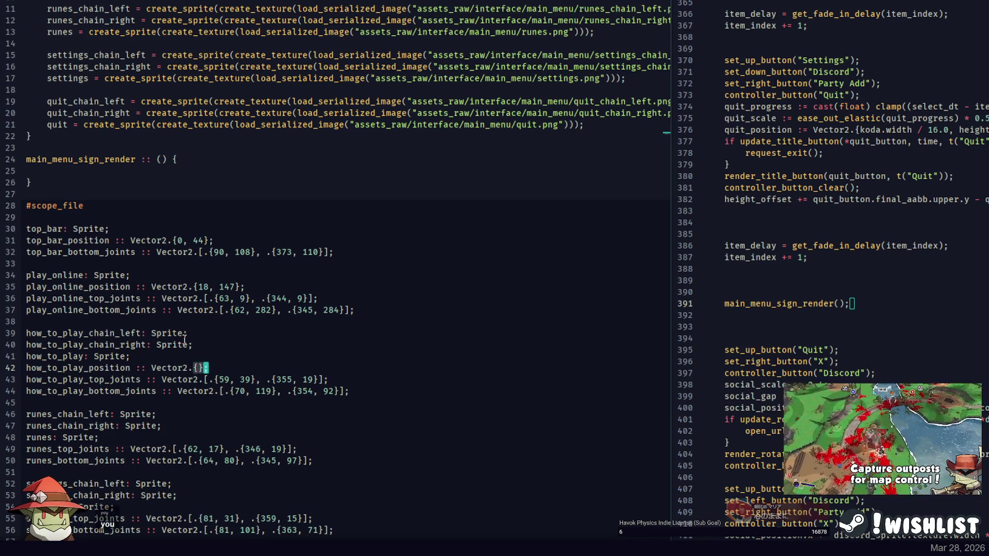
pyautogui.hotkey('alt', 'Tab')
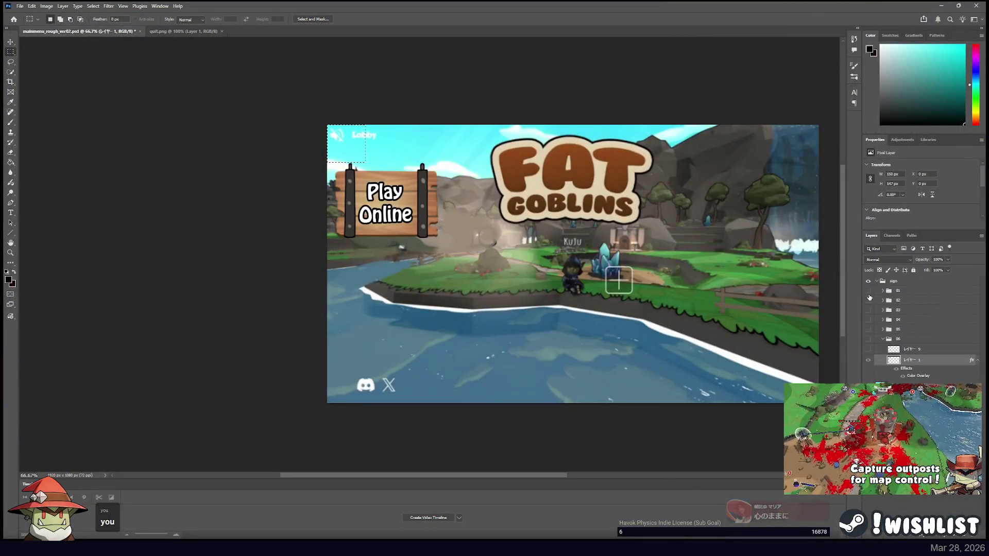
# Show only the How To Play layer, measure its corner offset, and enter 18, 456.
pyautogui.click(867, 291)
pyautogui.click(868, 300)
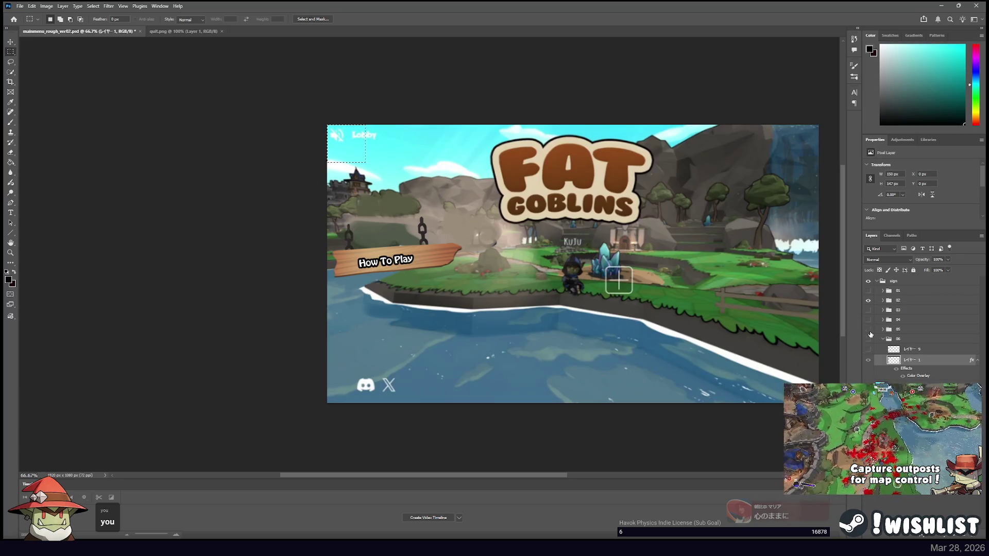
pyautogui.moveTo(303, 103)
pyautogui.mouseDown()
pyautogui.moveTo(313, 273)
pyautogui.moveTo(331, 290)
pyautogui.moveTo(337, 254)
pyautogui.moveTo(476, 243)
pyautogui.mouseUp()
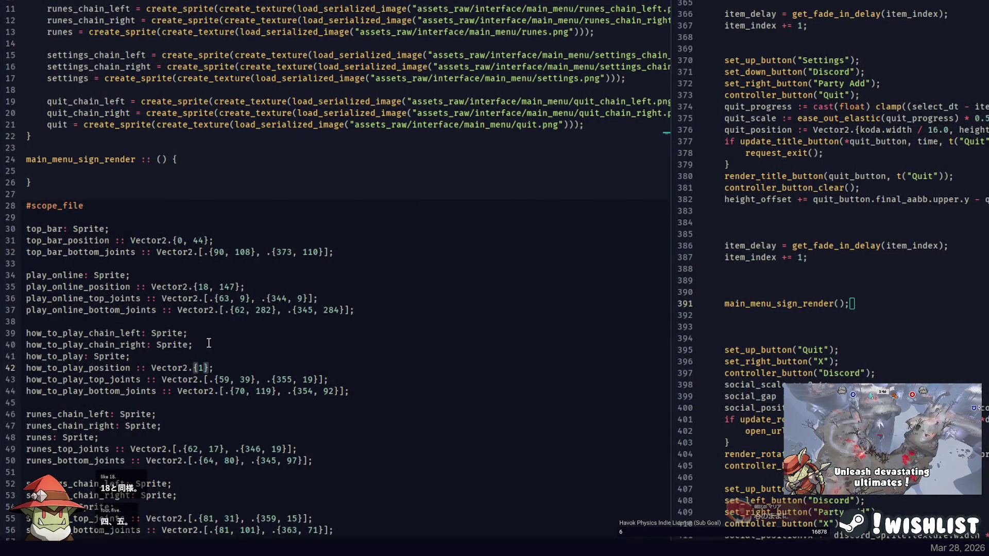
pyautogui.write('18, ')
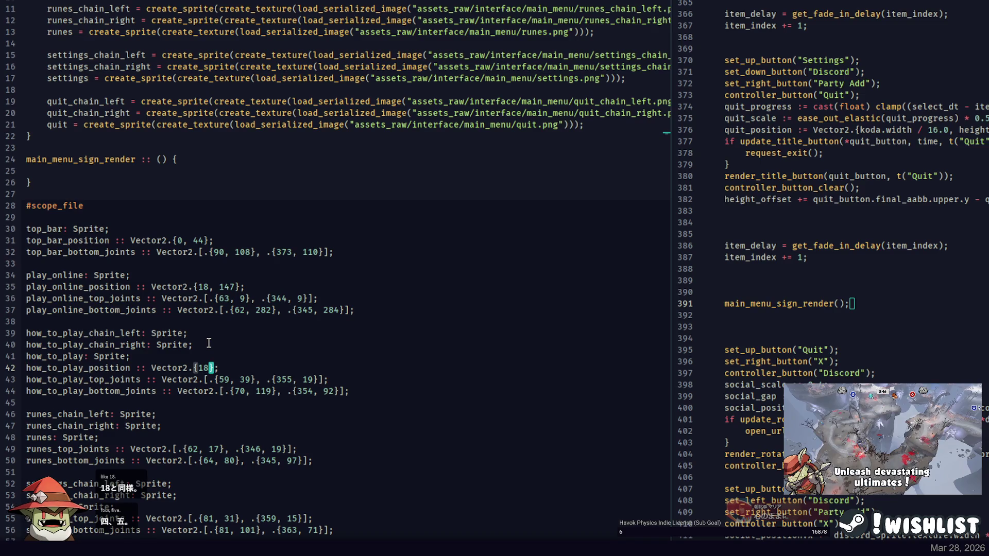
pyautogui.write('456')
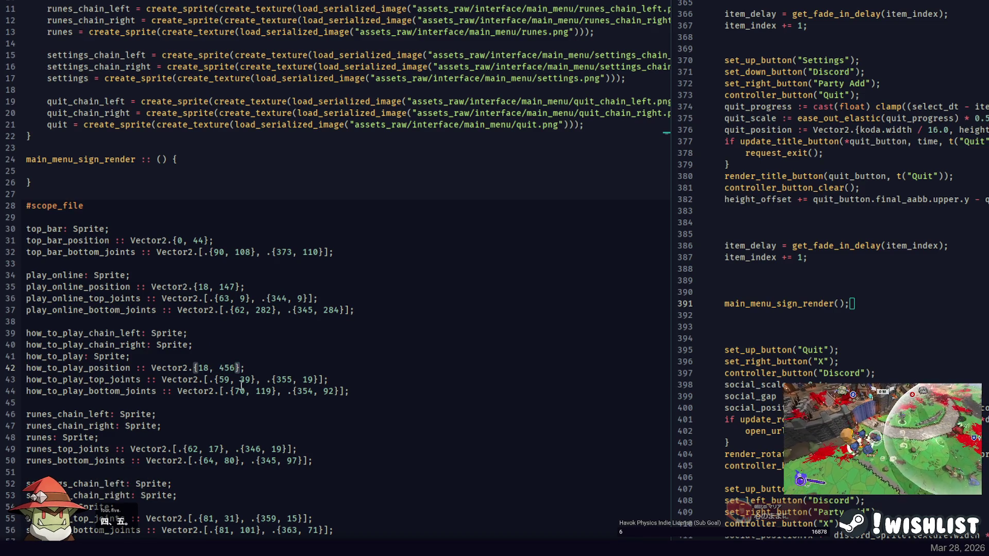
# Add a runes_position :: Vector2 line under the runes sprite declaration.
pyautogui.click(196, 437)
pyautogui.press('Return')
pyautogui.write('runes')
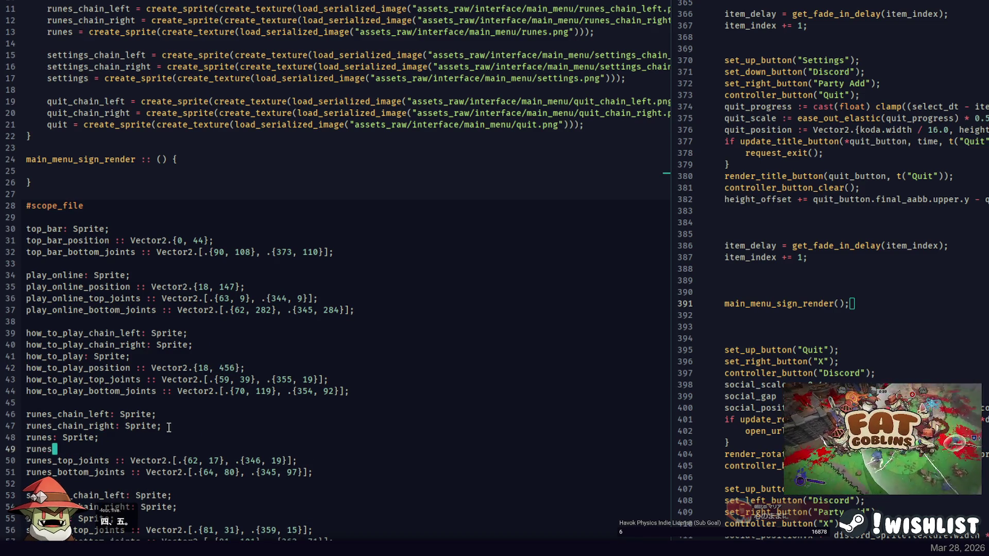
pyautogui.write('_position :')
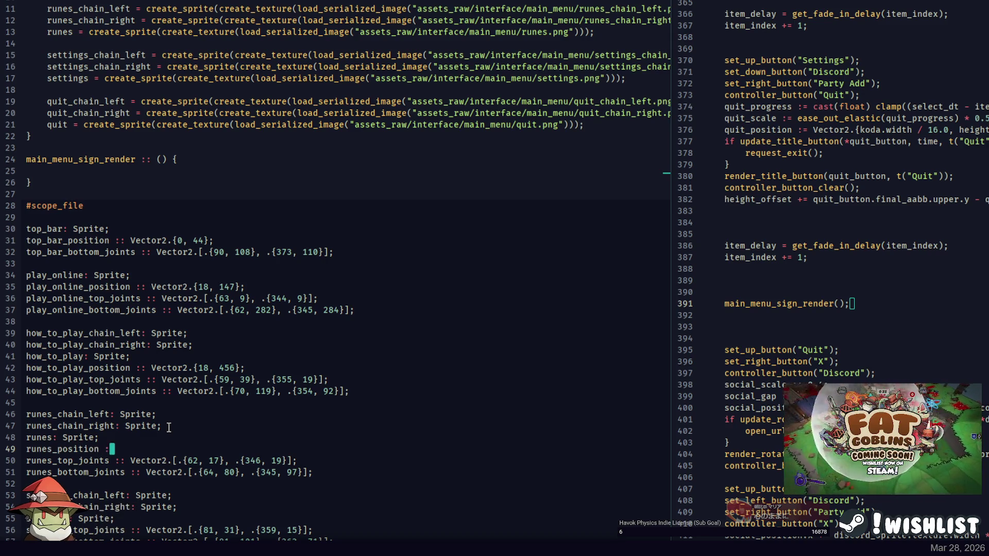
pyautogui.write(': Vector2.{}l')
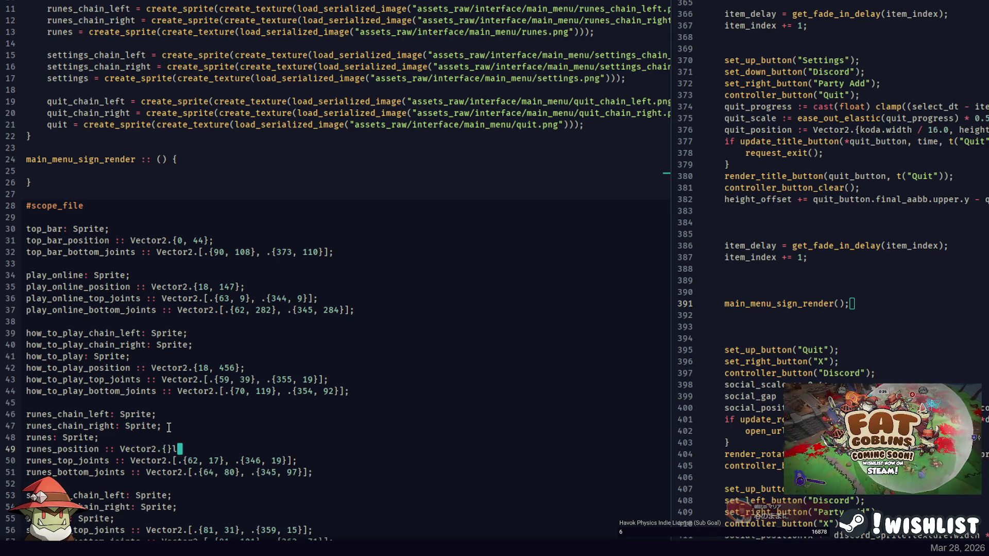
pyautogui.hotkey('alt', 'Tab')
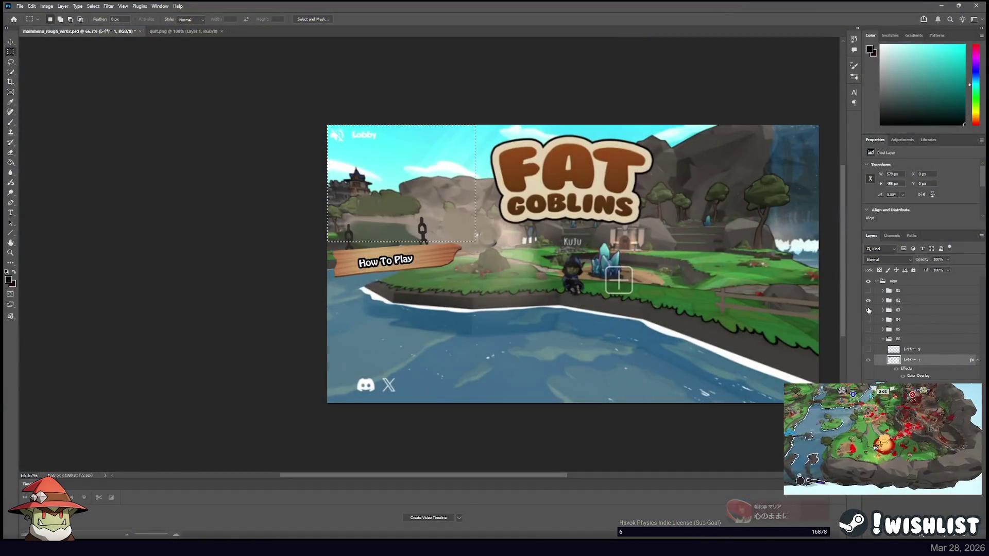
# Show only the Runes sign layer and open the runes.png crop alongside the mockup.
pyautogui.click(868, 310)
pyautogui.click(868, 300)
pyautogui.moveTo(338, 291)
pyautogui.mouseDown()
pyautogui.moveTo(330, 297)
pyautogui.moveTo(348, 294)
pyautogui.mouseUp()
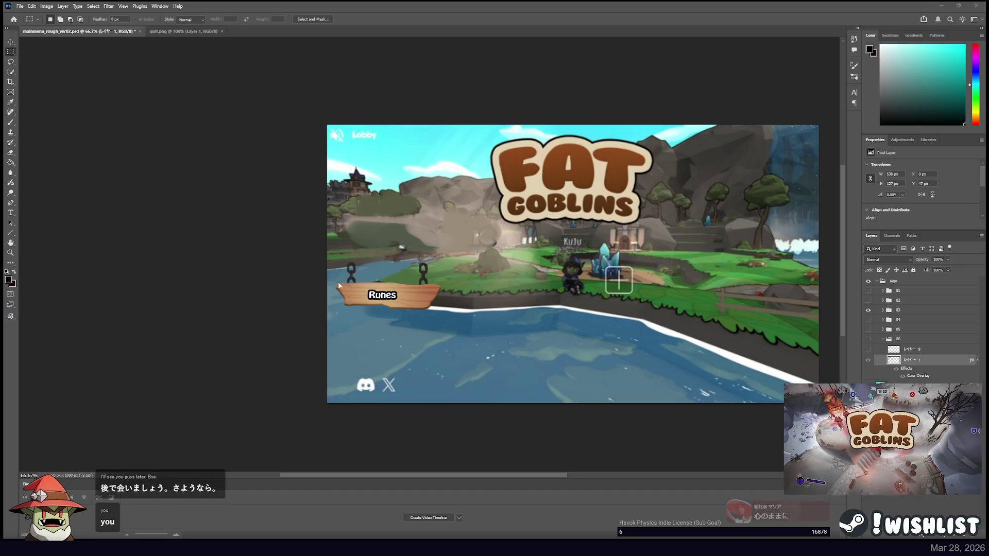
pyautogui.press('F2')
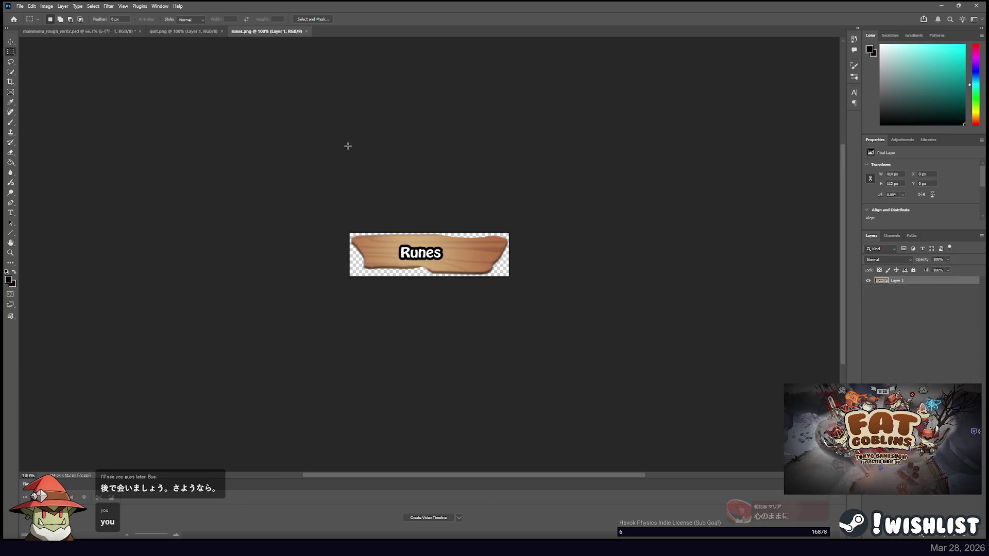
pyautogui.click(87, 31)
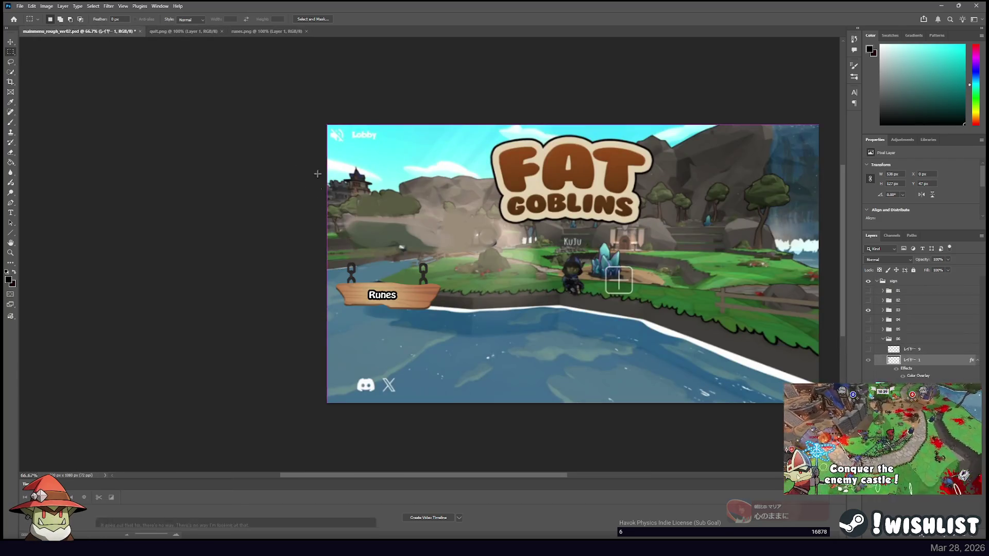
# Measure the Runes sign's offset from the canvas's top-left corner with a marquee.
pyautogui.moveTo(335, 303); pyautogui.dragTo(332, 302)
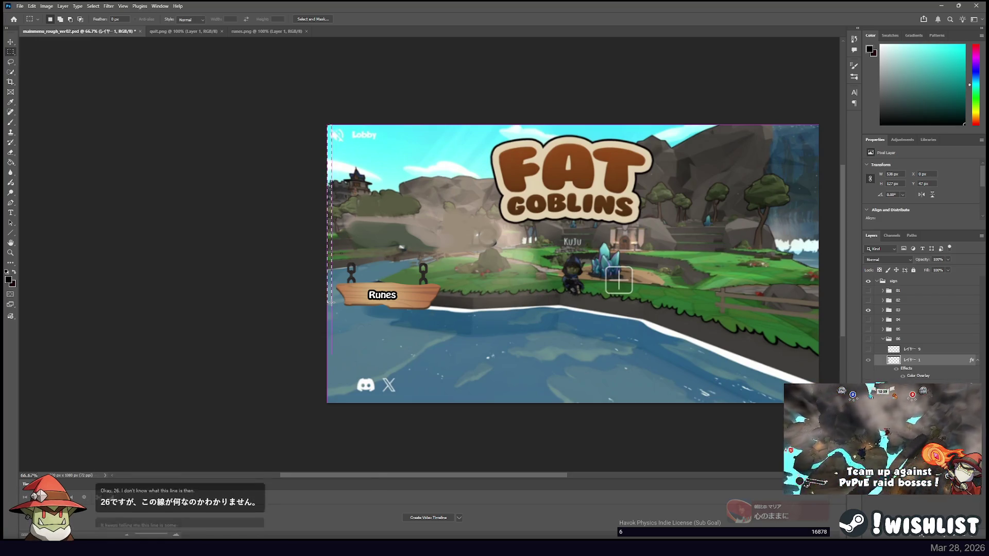
pyautogui.moveTo(331, 302); pyautogui.dragTo(412, 282)
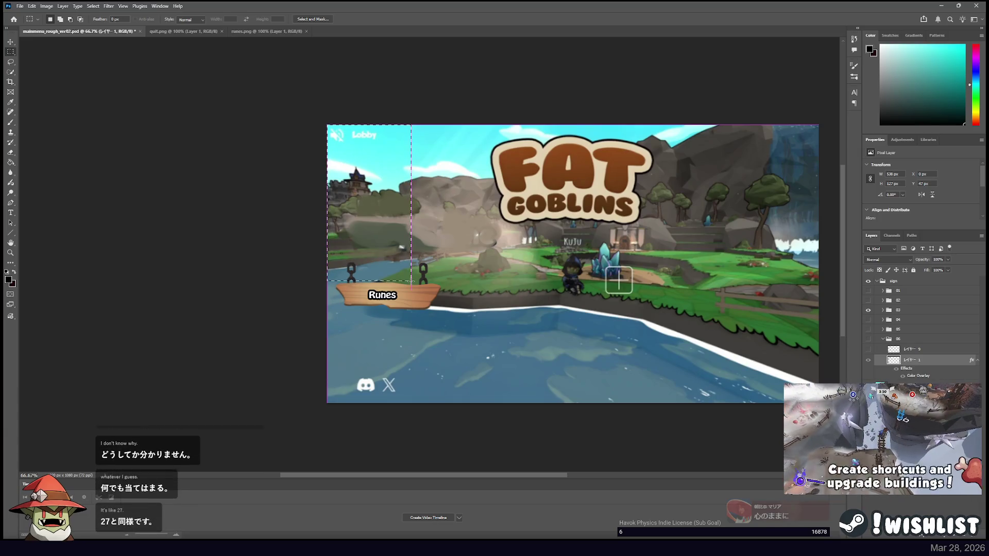
pyautogui.click(412, 292)
pyautogui.moveTo(341, 138); pyautogui.dragTo(441, 281)
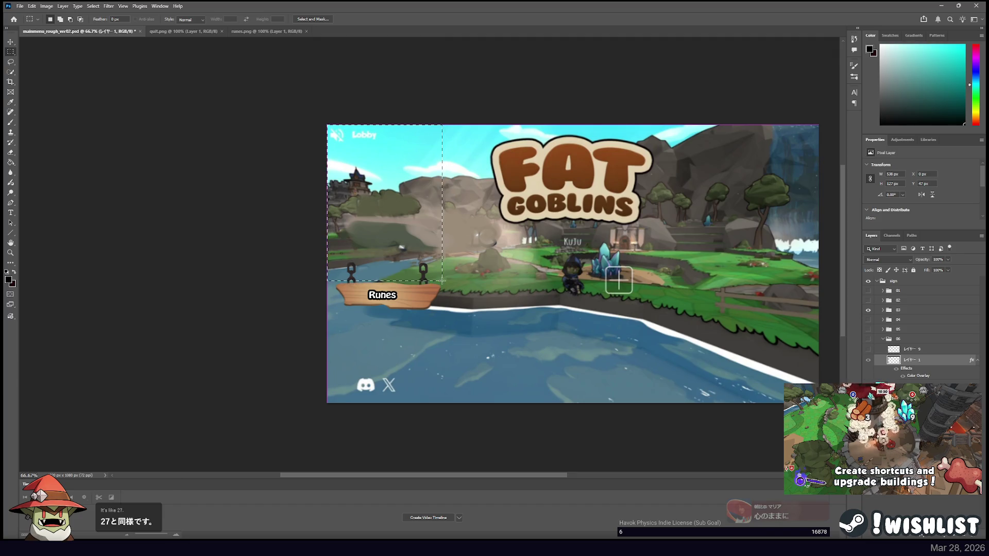
pyautogui.hotkey('alt', 'Tab')
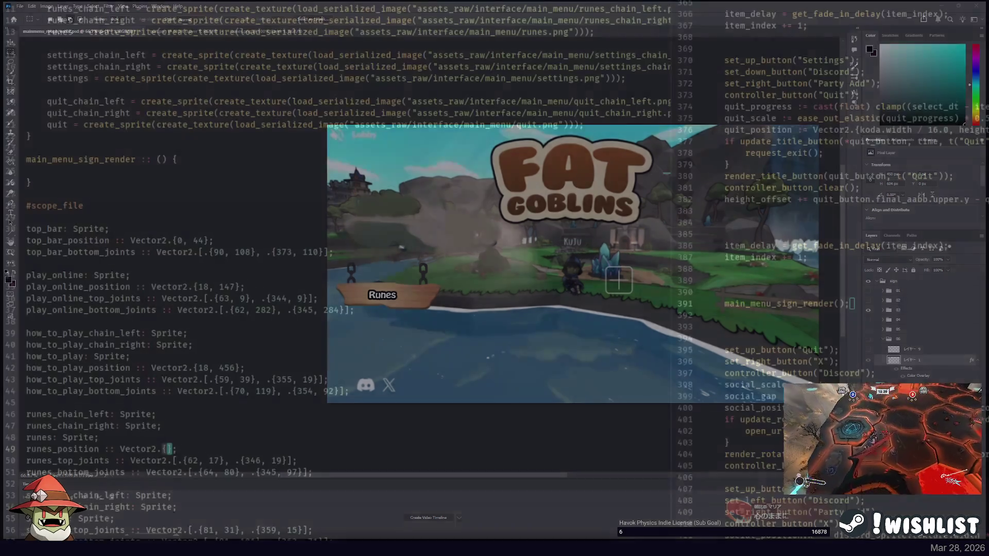
# Fill runes_position with {27, 604} and start a settings_position line below the settings sprite.
pyautogui.write('7, 6')
pyautogui.press('Down')
pyautogui.press('Down')
pyautogui.press('Down')
pyautogui.press('Return')
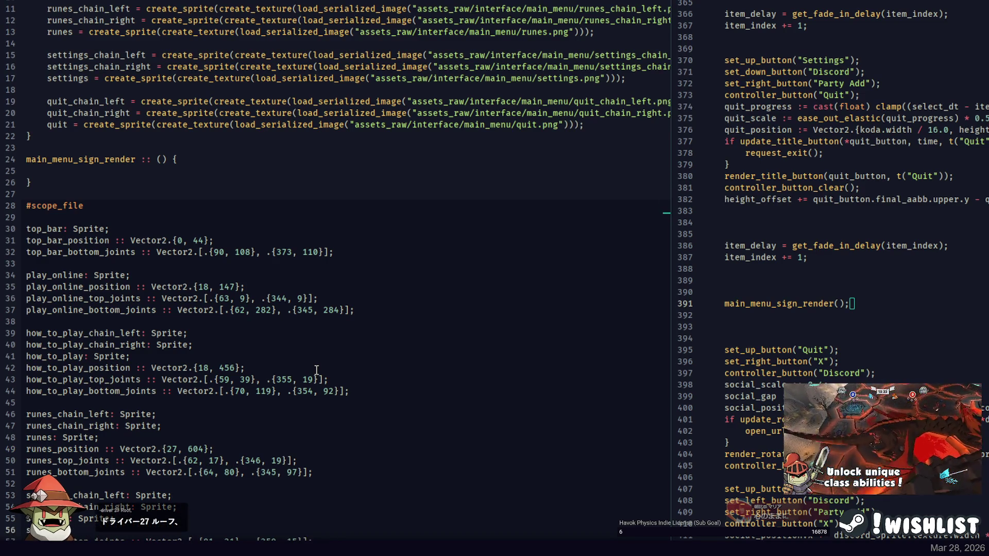
pyautogui.write('position')
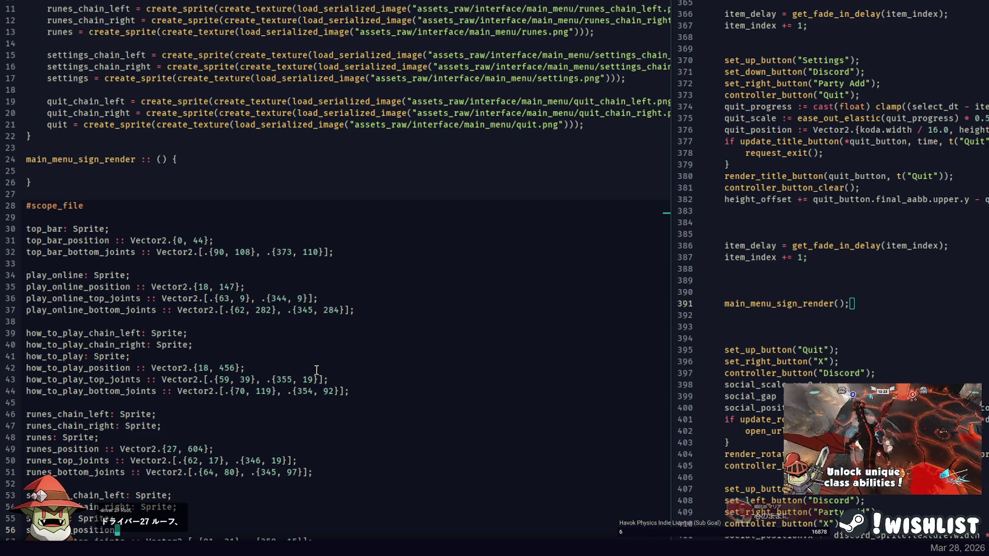
pyautogui.write(' :: Vector2.')
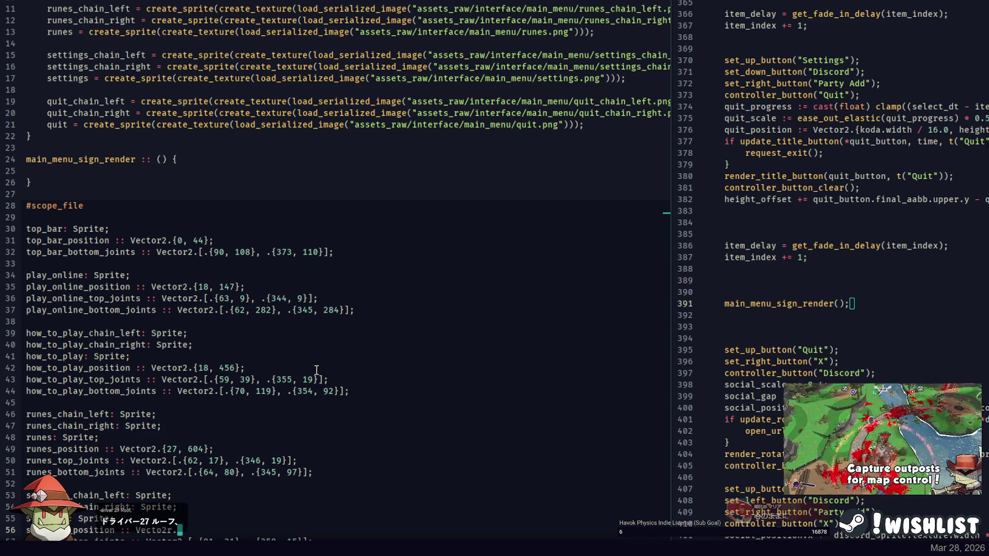
pyautogui.write('{')
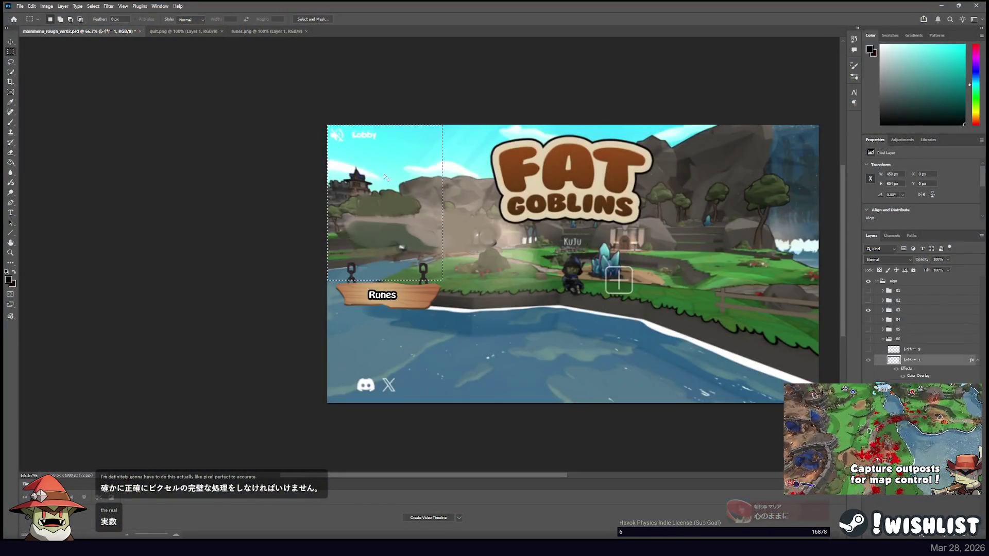
# Measure the Settings sign's offset in the mockup and enter 18, 737 into settings_position.
pyautogui.click(272, 109)
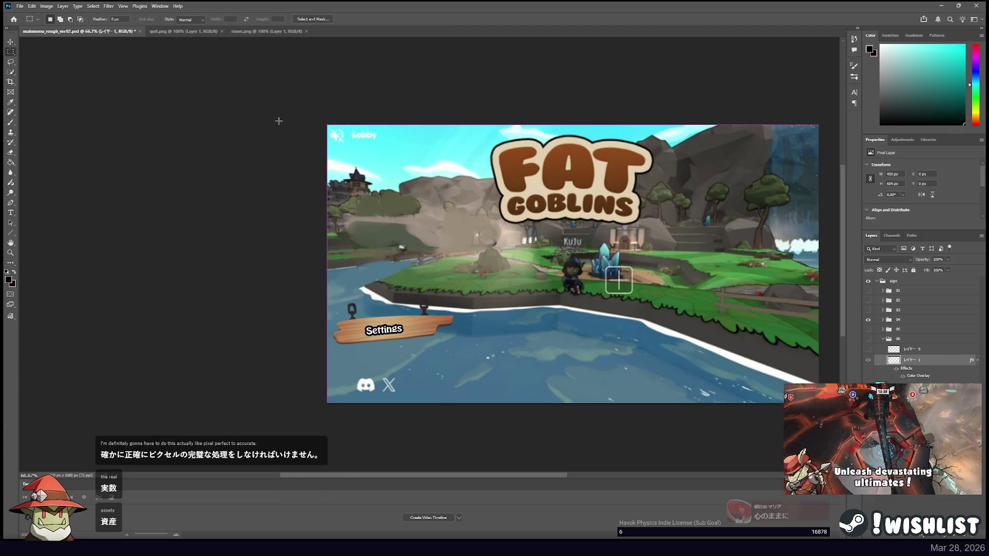
pyautogui.moveTo(332, 340); pyautogui.dragTo(472, 313)
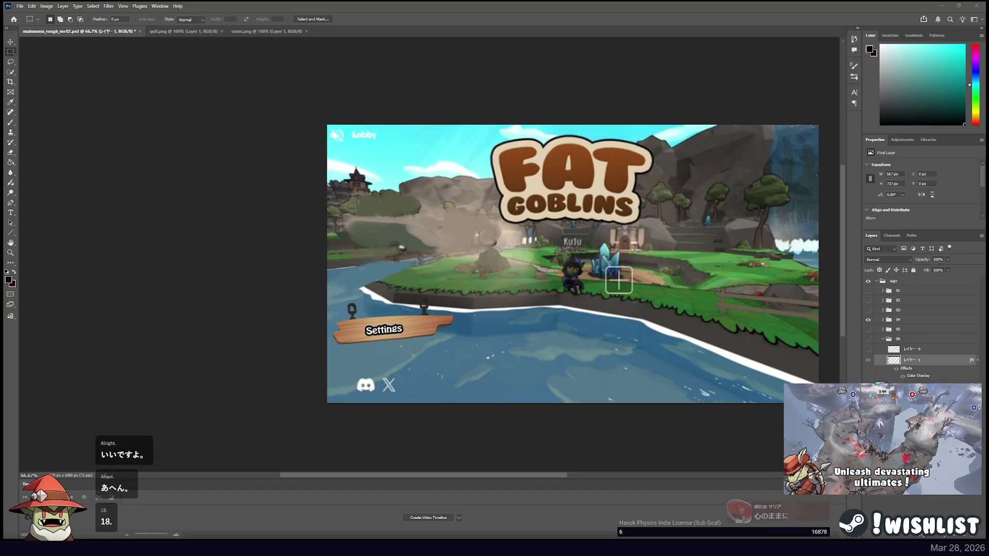
pyautogui.hotkey('alt', 'Tab')
pyautogui.click(185, 530)
pyautogui.write('18, 737};')
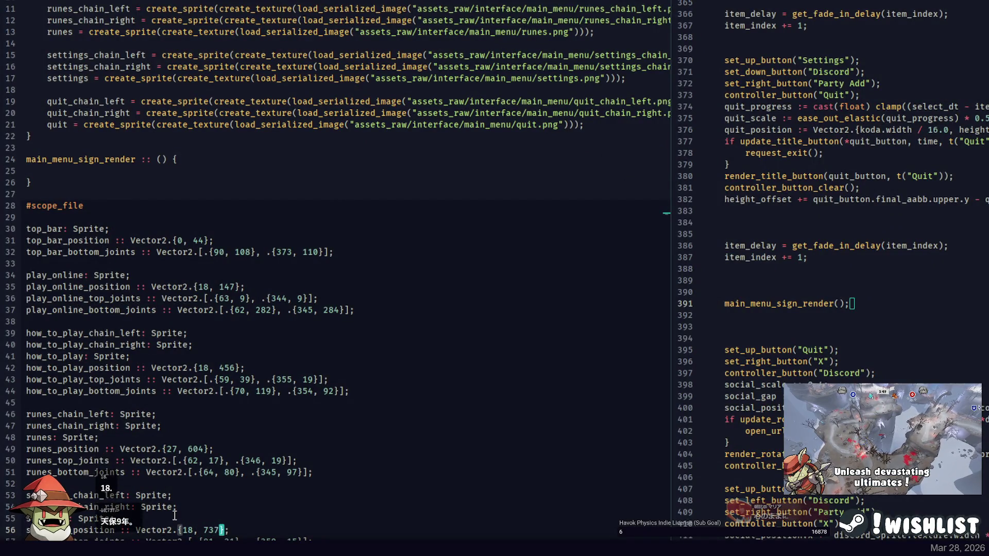
# Add an empty quit_position :: Vector2.{} line below the quit: Sprite declaration.
pyautogui.scroll(-4, 175, 516)
pyautogui.click(96, 460)
pyautogui.press('Return')
pyautogui.write('qui')
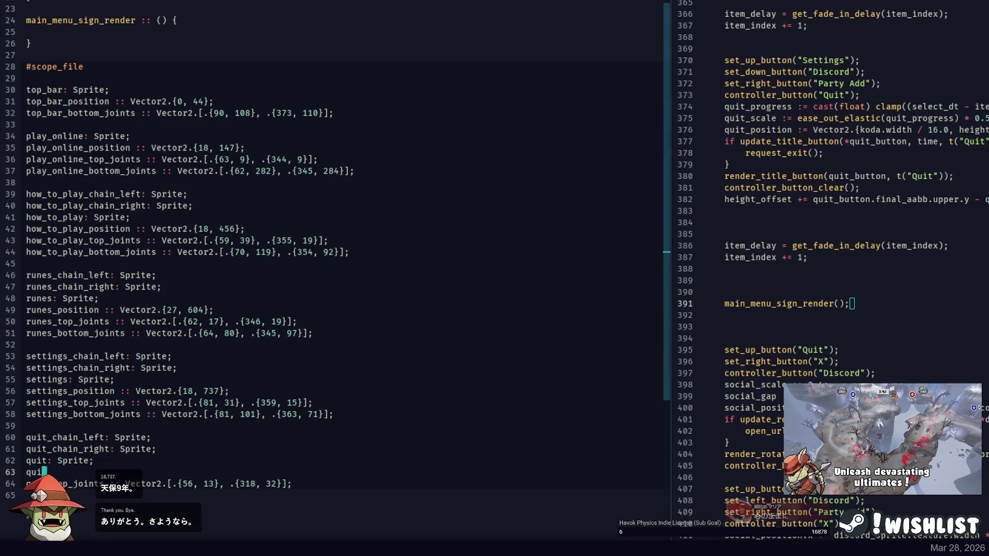
pyautogui.write('t_position :: Vector2.{')
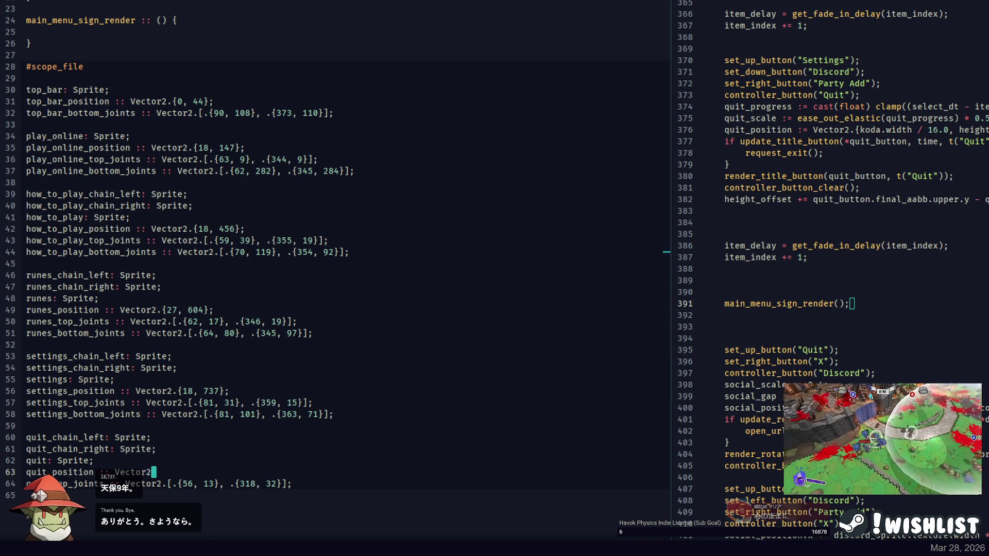
pyautogui.write('};')
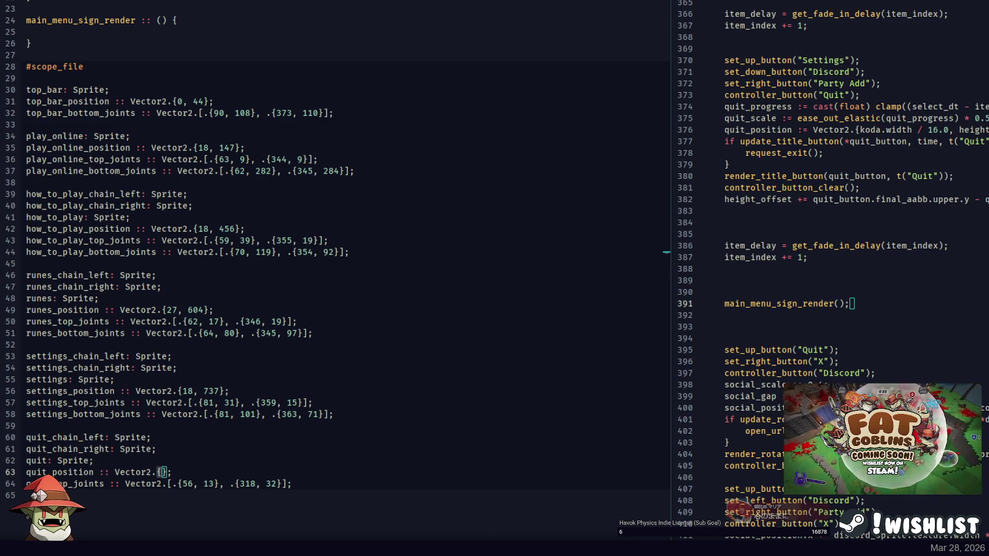
pyautogui.hotkey('alt', 'Tab')
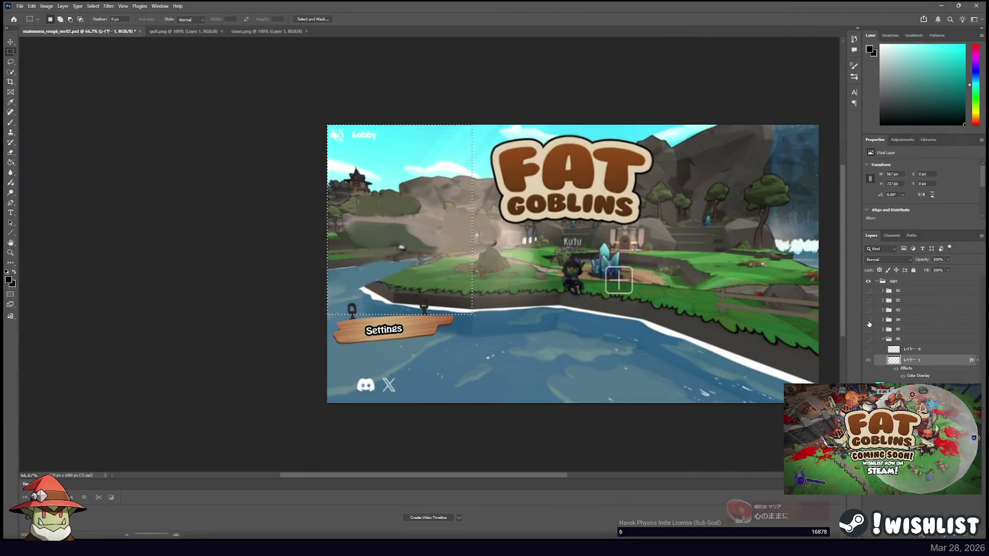
# Hide the Settings sign group, show the Quit sign, and measure its offset from the canvas corner.
pyautogui.click(867, 329)
pyautogui.click(868, 319)
pyautogui.click(279, 104)
pyautogui.moveTo(324, 122)
pyautogui.mouseDown()
pyautogui.moveTo(338, 381)
pyautogui.moveTo(442, 350)
pyautogui.mouseUp()
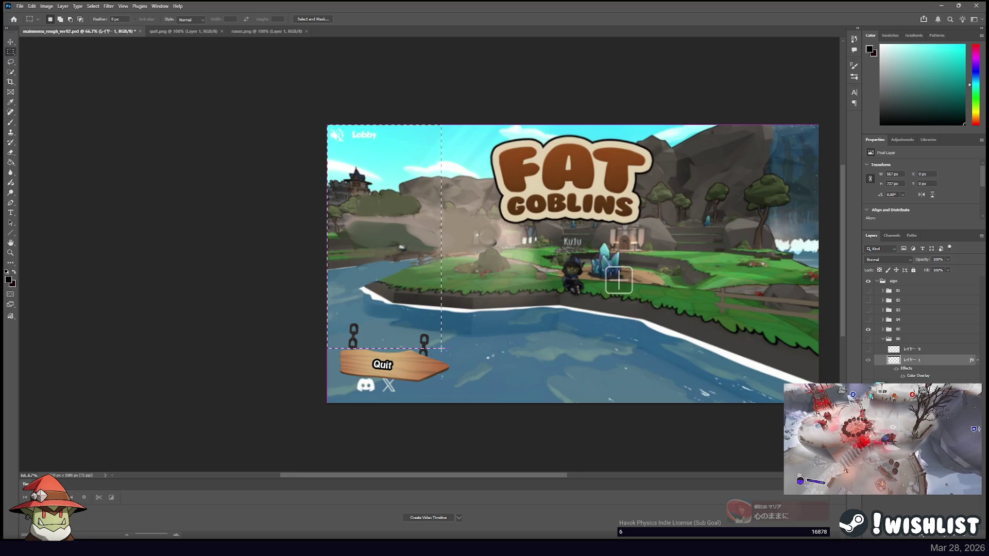
pyautogui.click(443, 352)
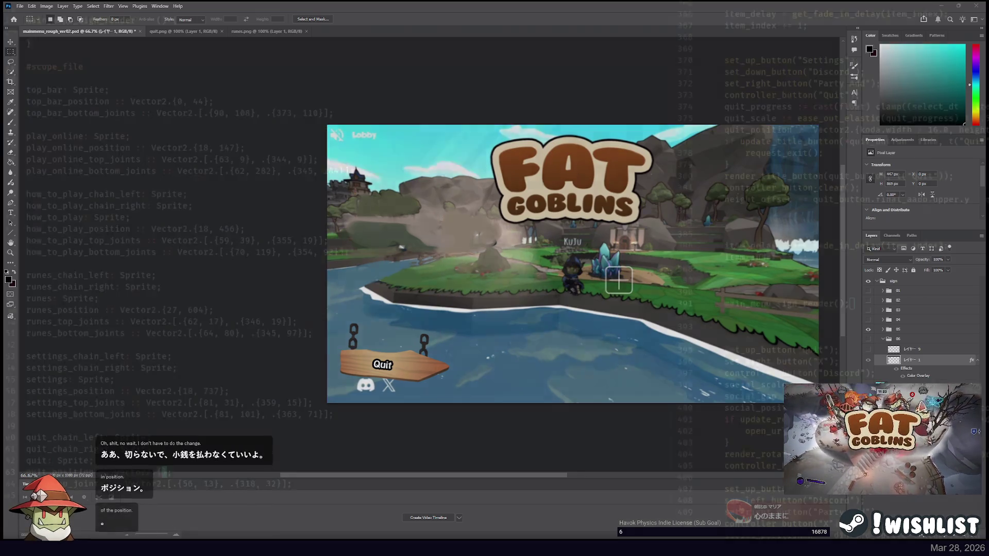
pyautogui.hotkey('alt', 'Tab')
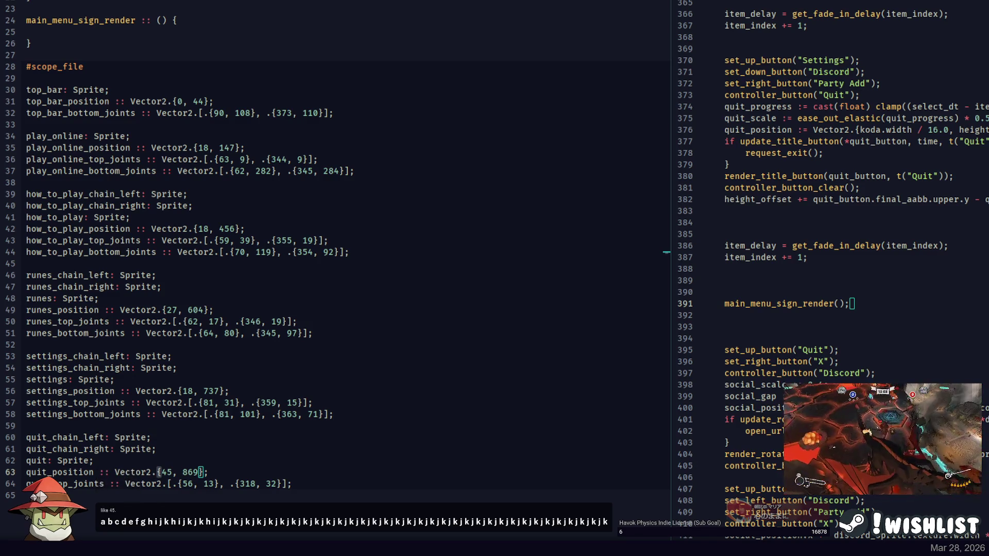
# Set quit_position to {45, 869} after rechecking the mockup, then move into main_menu_sign_render.
pyautogui.click(186, 460)
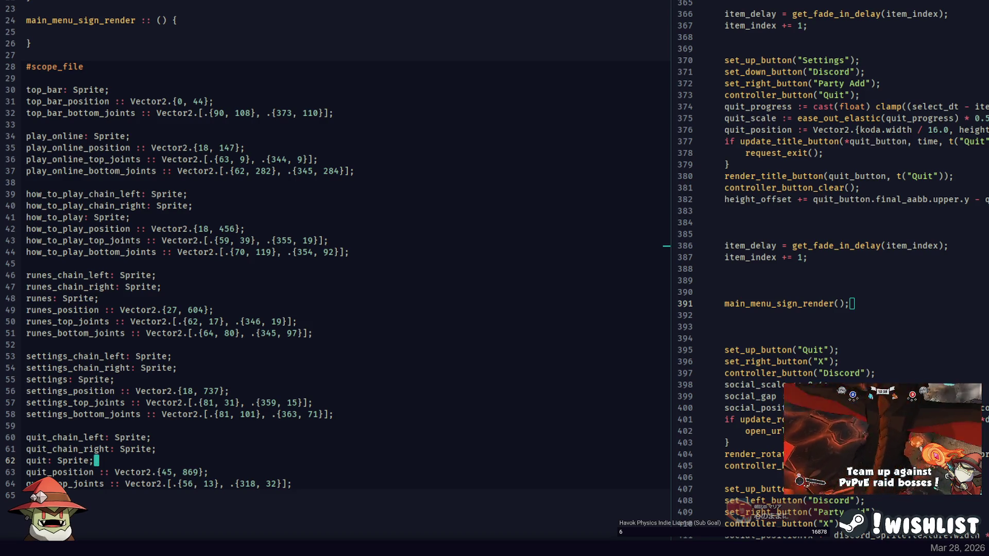
pyautogui.hotkey('alt', 'Tab')
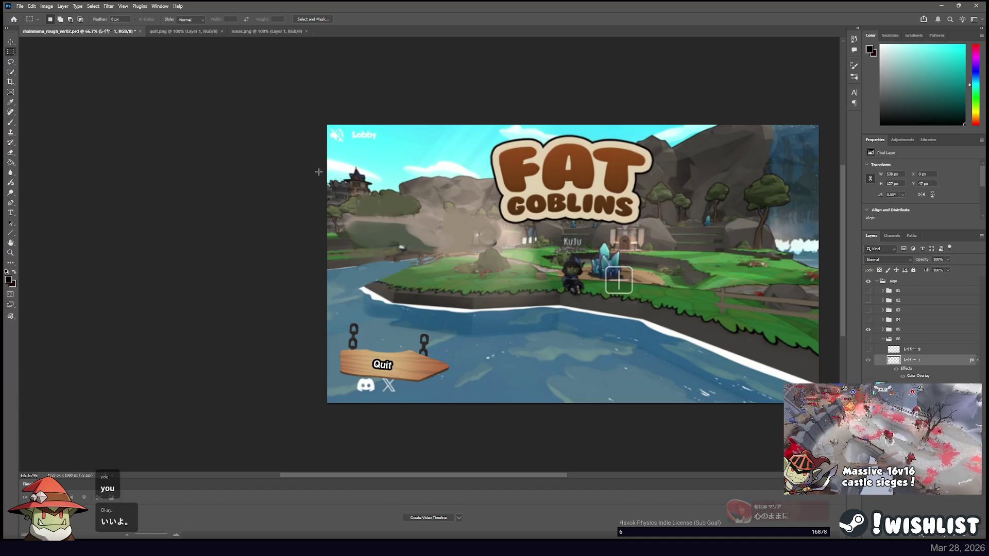
pyautogui.hotkey('alt', 'Tab')
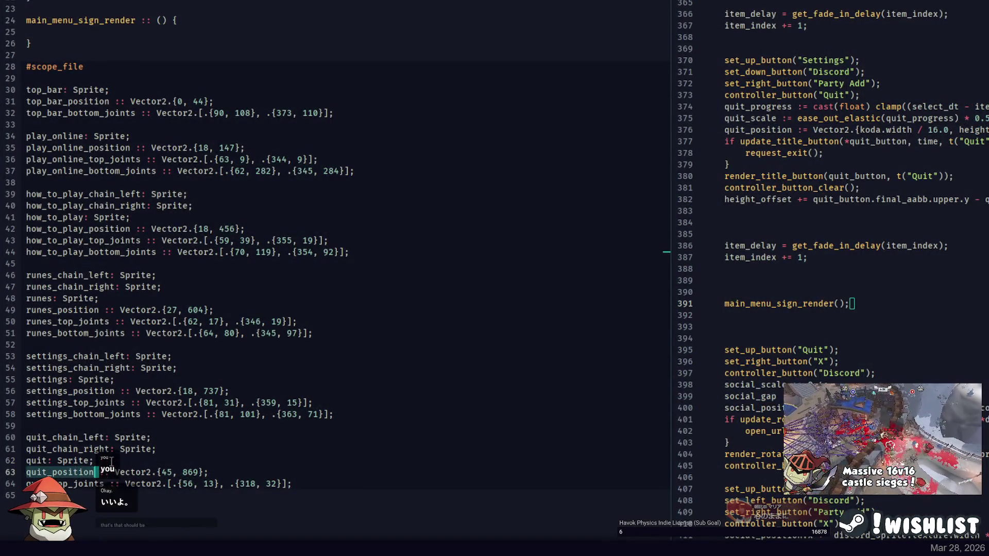
pyautogui.scroll(6, 164, 241)
pyautogui.click(163, 240)
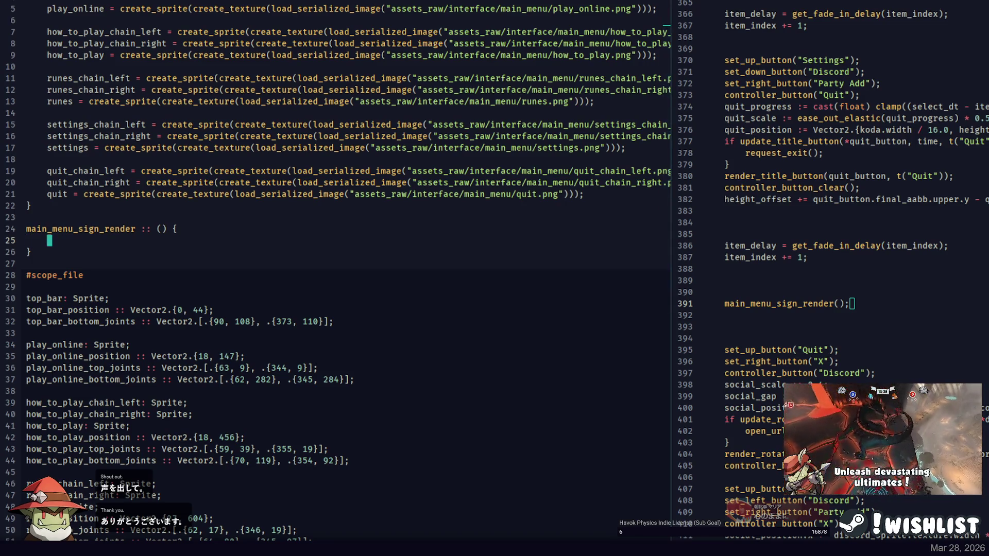
# Compare the code against the mockup, finishing with the Fat Goblins main-menu mockup in front.
pyautogui.hotkey('alt', 'Tab')
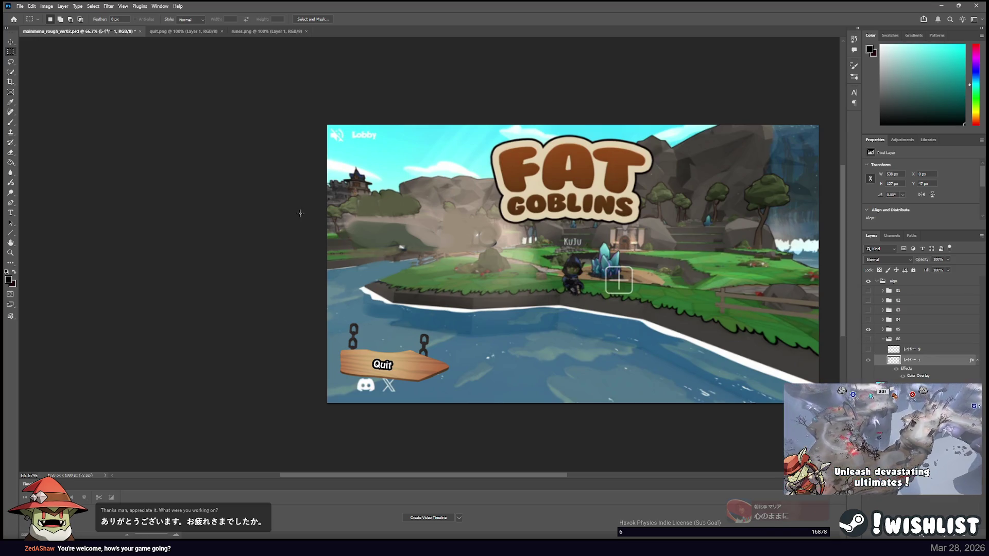
pyautogui.hotkey('alt', 'Tab')
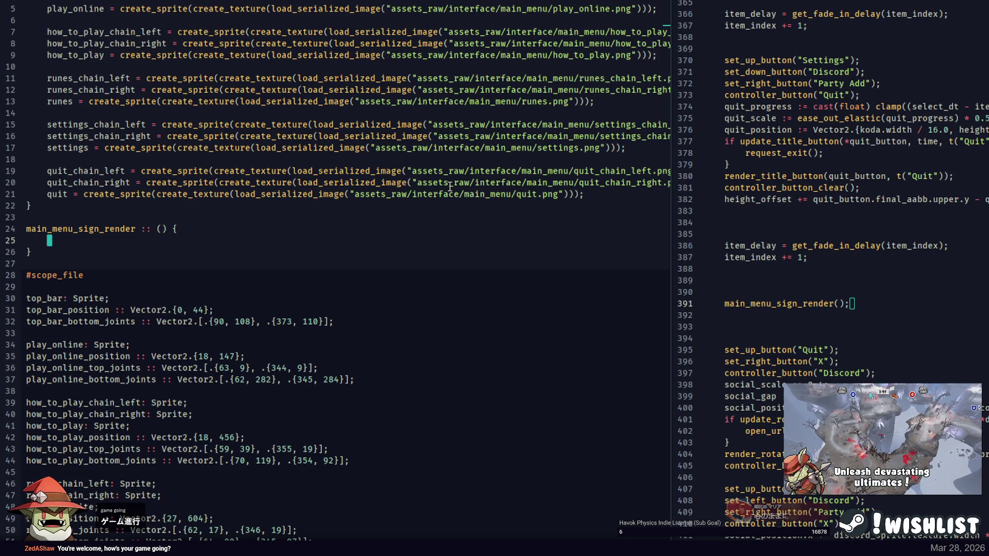
pyautogui.hotkey('alt', 'Tab')
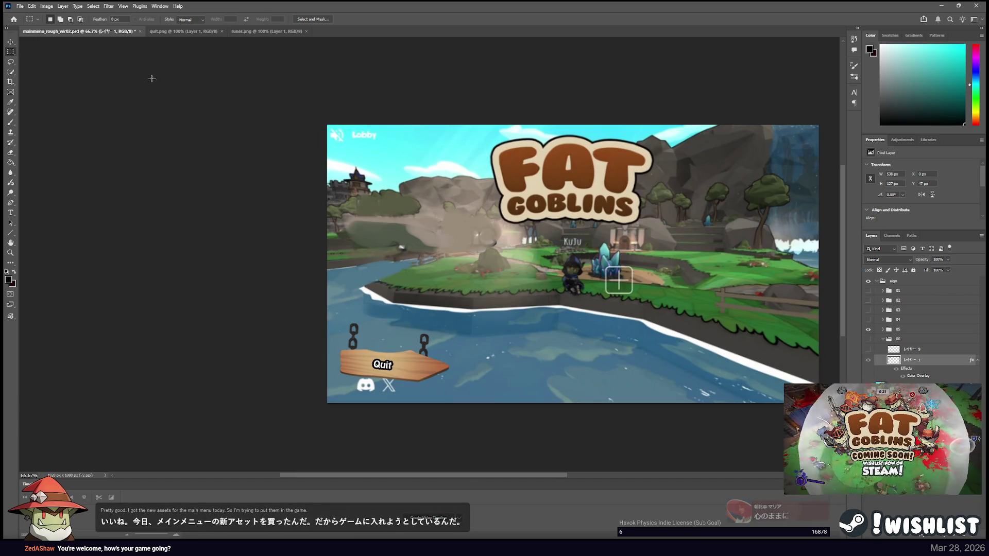
# Deselect the active layer and make every menu sign visible in the mockup.
pyautogui.press('v')
pyautogui.click(127, 111)
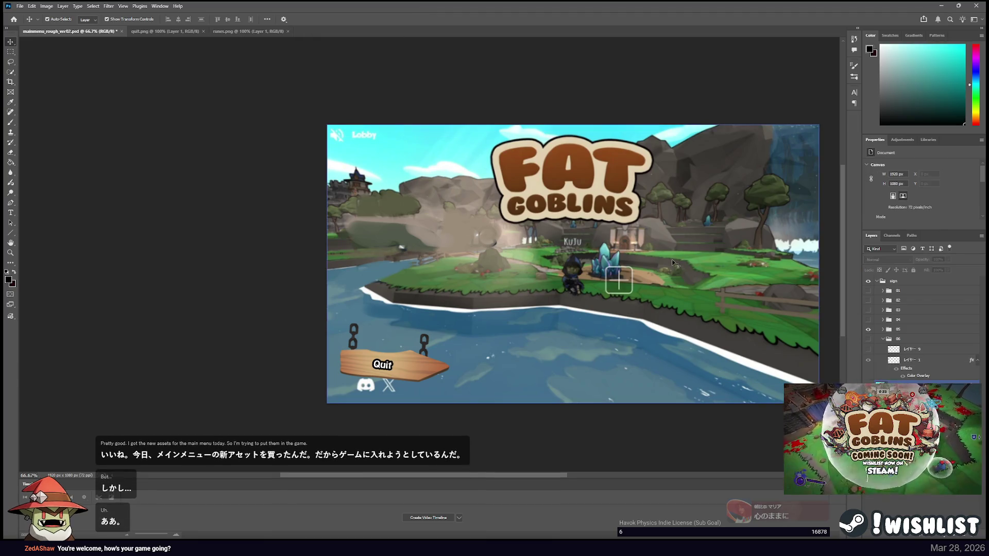
pyautogui.hotkey('ctrl', 'z')
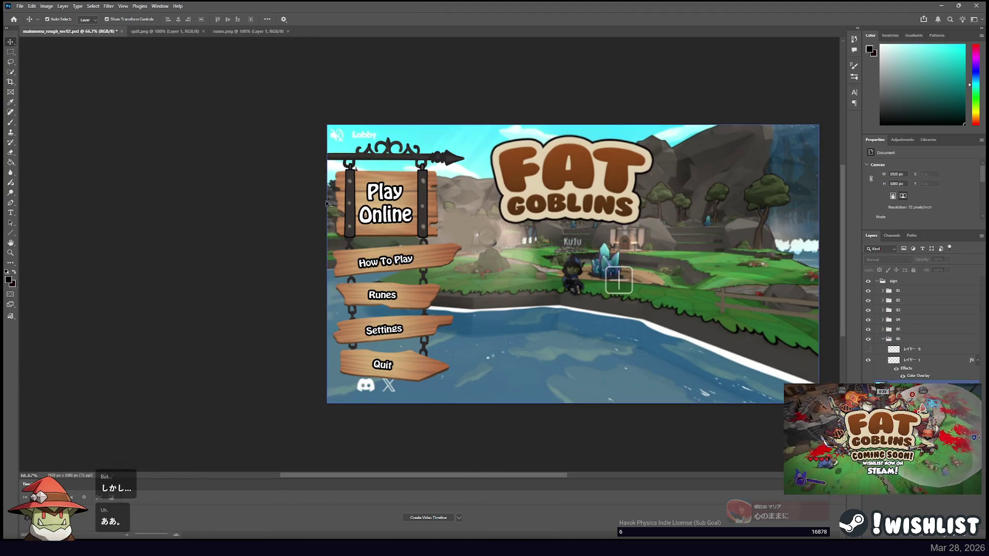
# Review the quit_top_joints values {56, 13} and {318, 32} in the code against the mockup.
pyautogui.hotkey('alt', 'Tab')
pyautogui.scroll(-8, 110, 245)
pyautogui.moveTo(293, 414)
pyautogui.mouseDown()
pyautogui.moveTo(129, 124)
pyautogui.moveTo(29, 8)
pyautogui.mouseUp()
pyautogui.hotkey('ctrl', 'c')
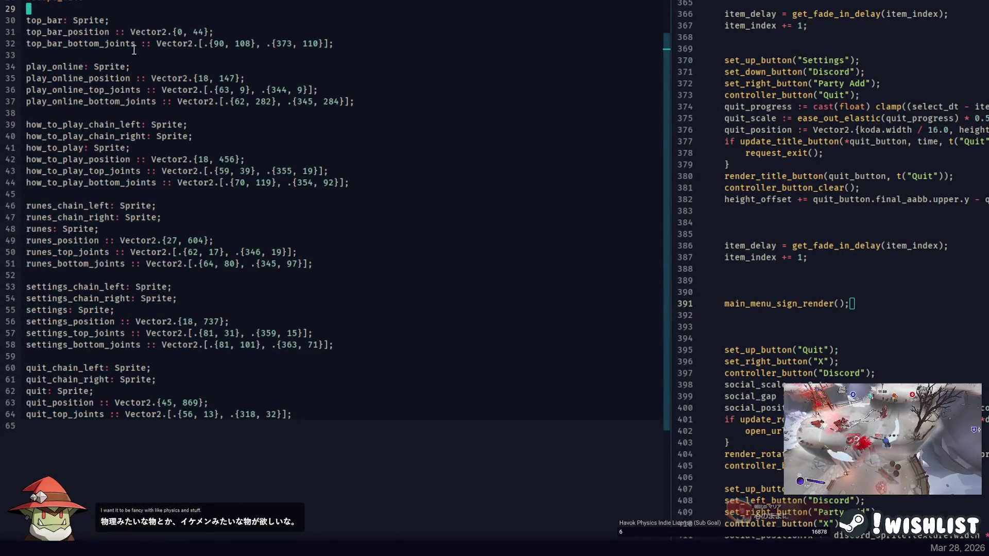
pyautogui.hotkey('alt', 'Tab')
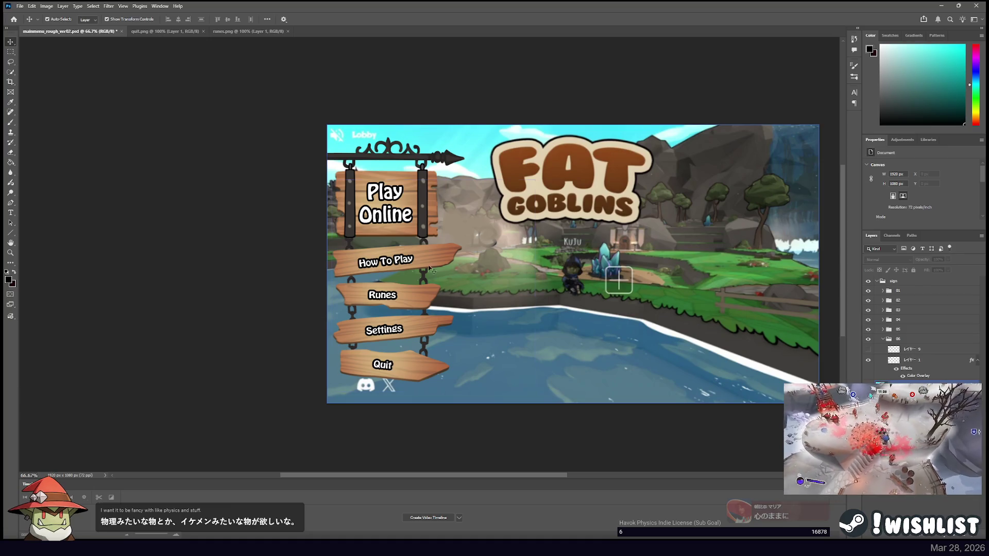
pyautogui.hotkey('alt', 'Tab')
pyautogui.scroll(2, 214, 88)
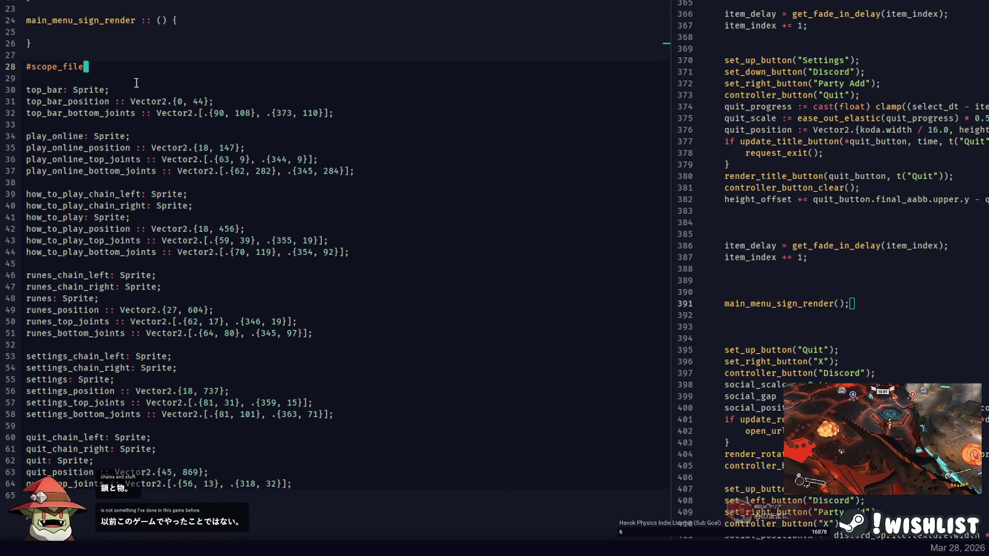
# Open a blank line after the loader's closing brace, above main_menu_sign_render.
pyautogui.click(109, 32)
pyautogui.click(103, 9)
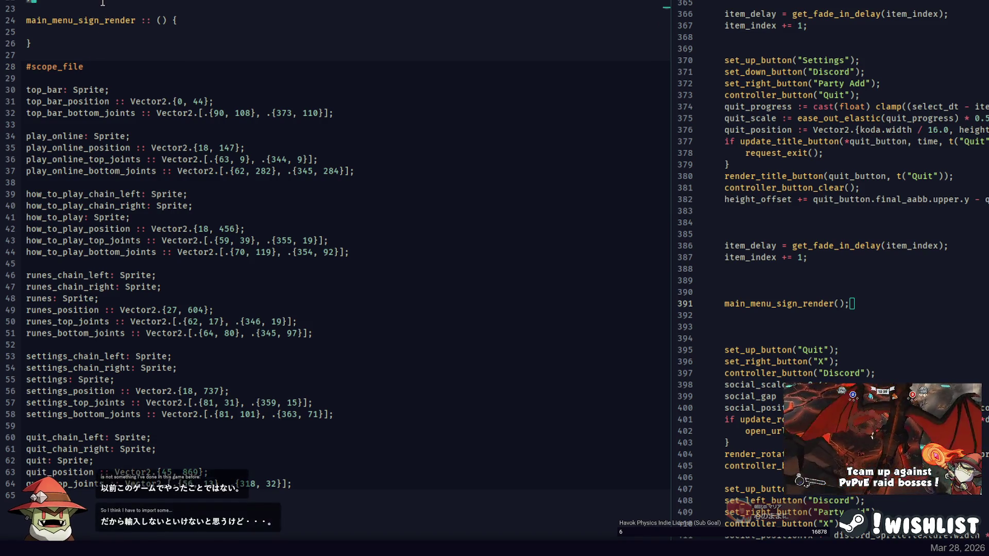
pyautogui.press('Return')
pyautogui.press('Up')
pyautogui.press('Delete')
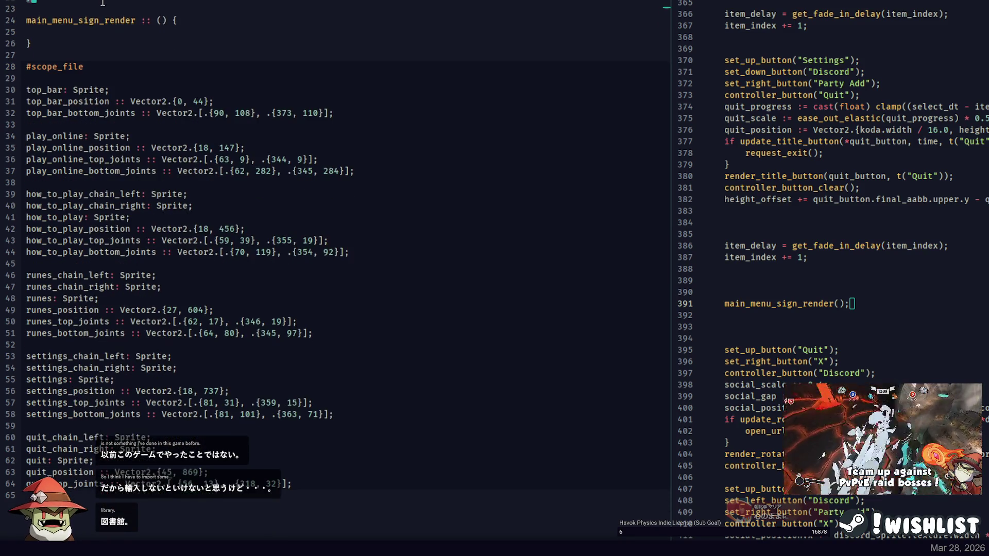
pyautogui.press('Up')
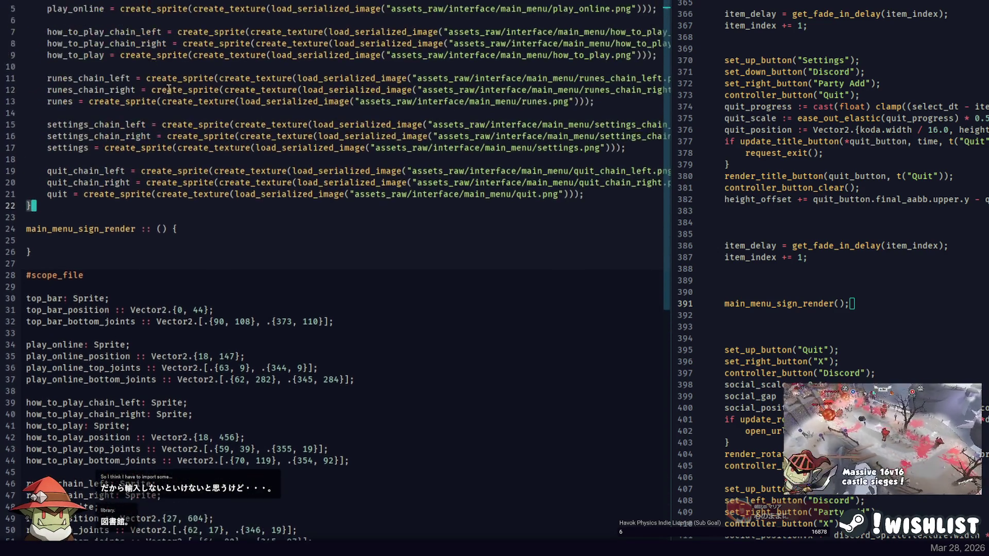
pyautogui.press('Return')
pyautogui.press('Return')
# Write the empty main_menu_sign_select :: () {} procedure and start main_menu_sign_deselect below it.
pyautogui.write('main_menu_sign_select :: (')
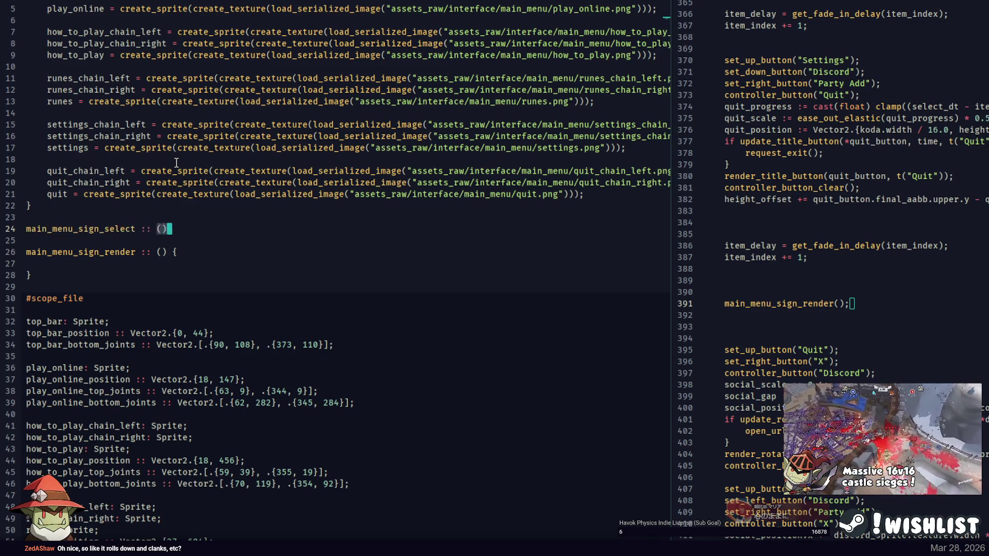
pyautogui.write(') {')
pyautogui.press('Return')
pyautogui.press('Return')
pyautogui.write('}')
pyautogui.press('Return')
pyautogui.press('Return')
pyautogui.write('main_me')
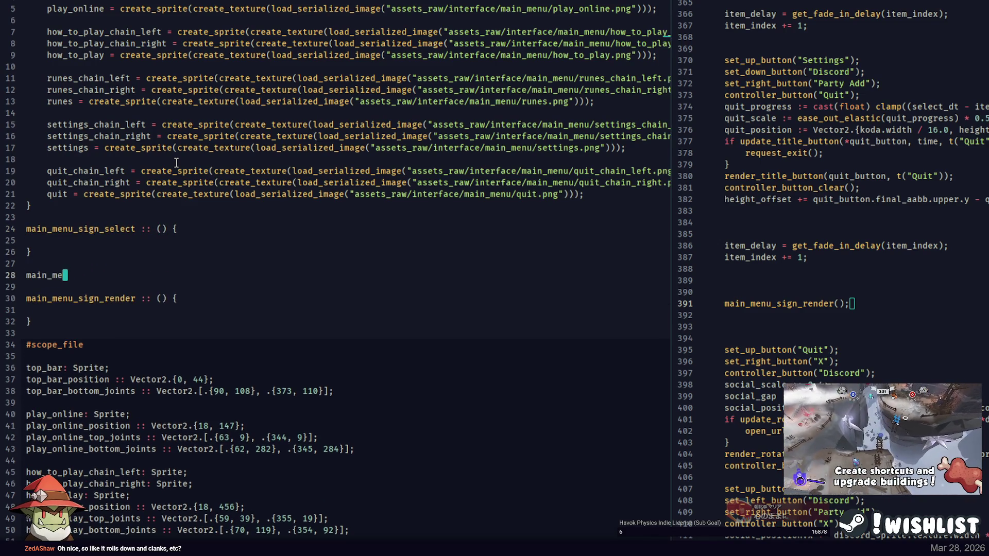
pyautogui.write('nu_sign_d')
pyautogui.write('eselect ')
pyautogui.write('{')
pyautogui.press('Return')
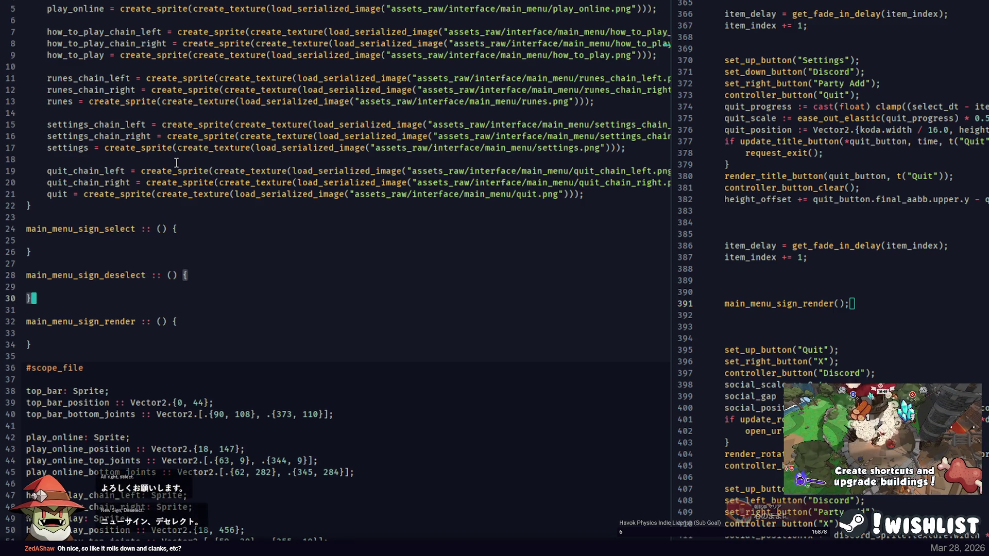
pyautogui.doubleClick(121, 230)
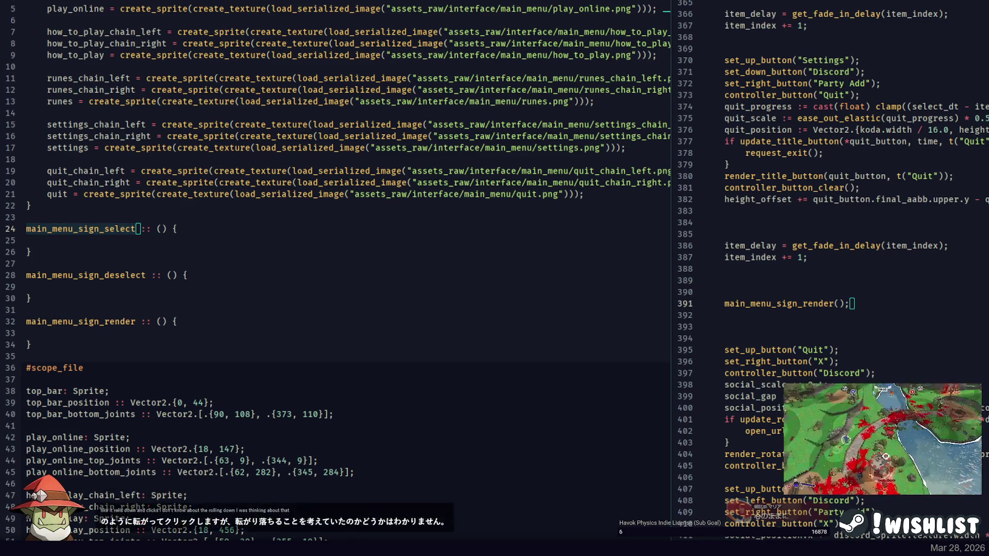
pyautogui.hotkey('alt', 'Tab')
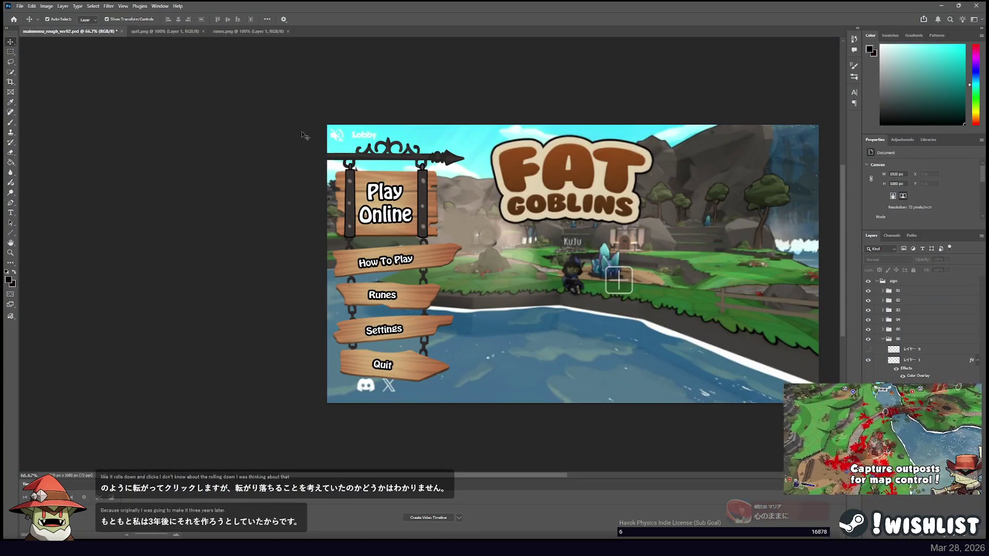
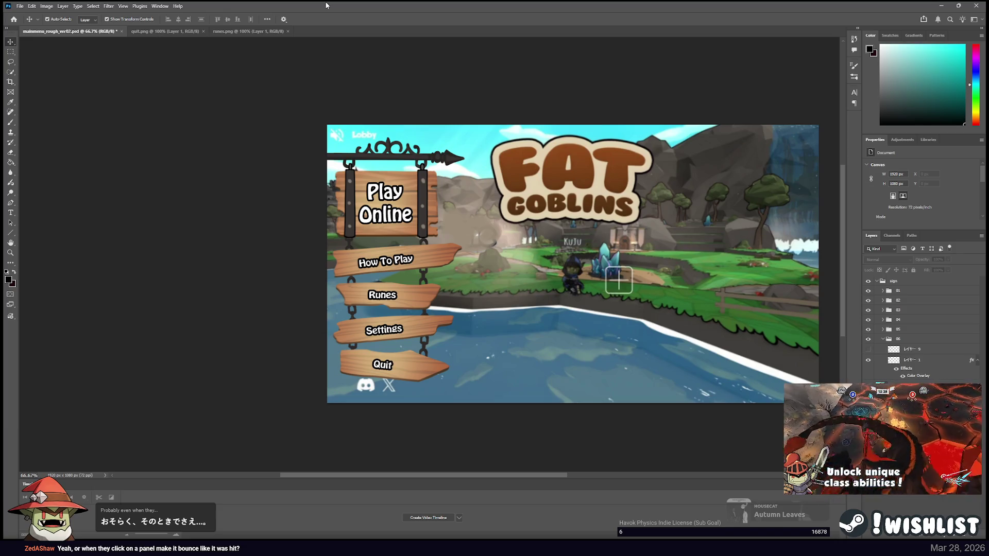
# Put the cursor in main_menu_sign_select's body, compare with the menu mockup, and return to the code.
pyautogui.hotkey('alt', 'Tab')
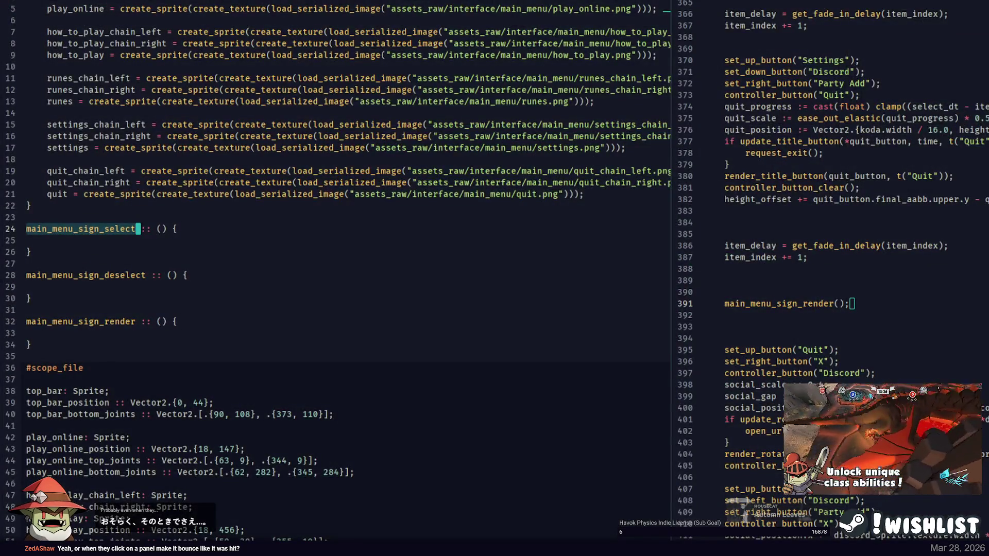
pyautogui.click(114, 245)
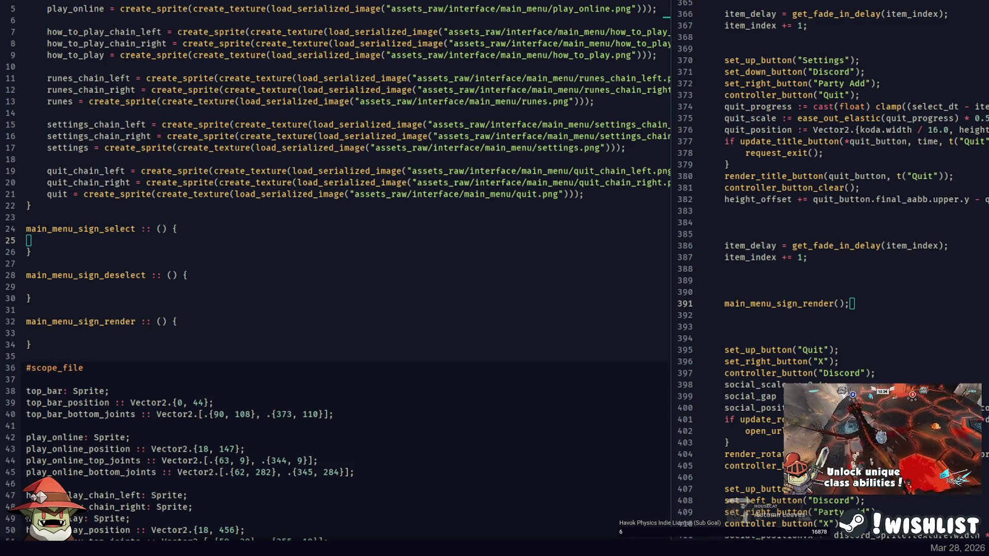
pyautogui.hotkey('alt', 'Tab')
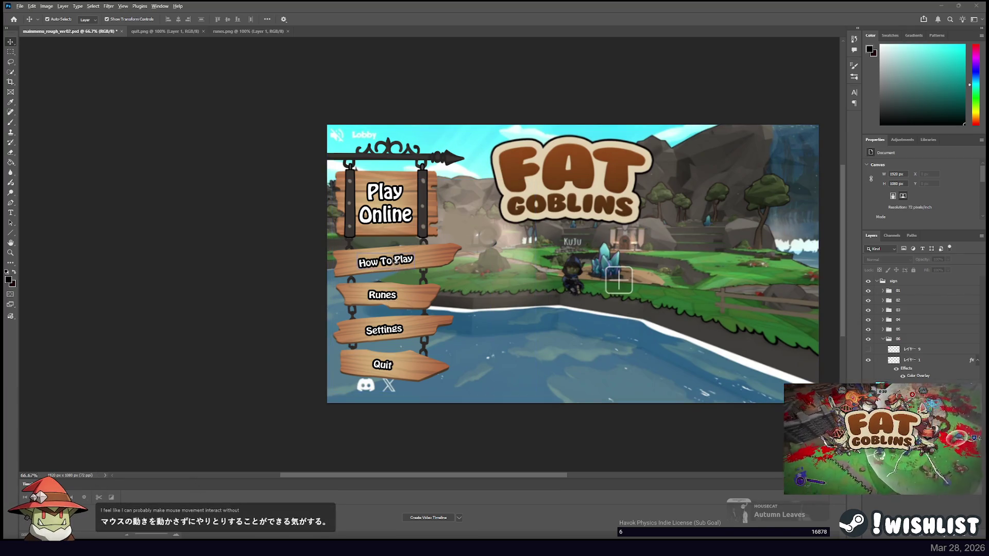
pyautogui.hotkey('alt', 'Tab')
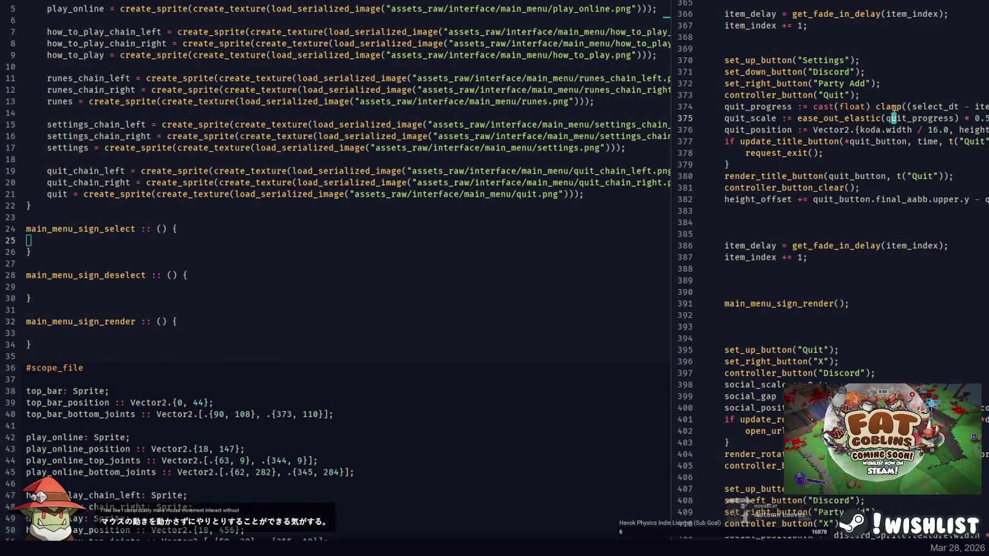
pyautogui.scroll(15, 829, 257)
# Make select_title_interface call main_menu_sign_select().
pyautogui.scroll(20, 843, 195)
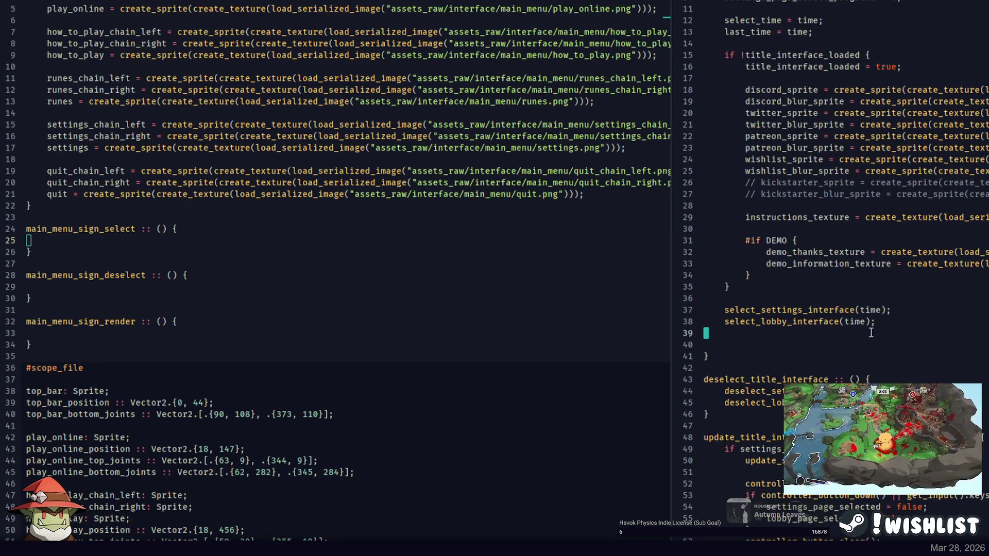
pyautogui.write('select')
pyautogui.hotkey('ctrl', 'BackSpace')
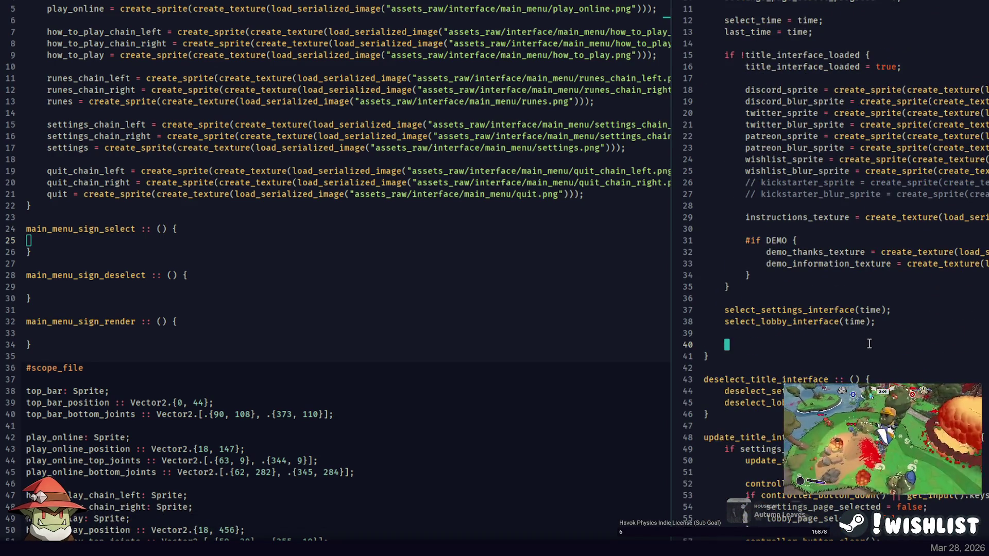
pyautogui.write('menu_sign_select(')
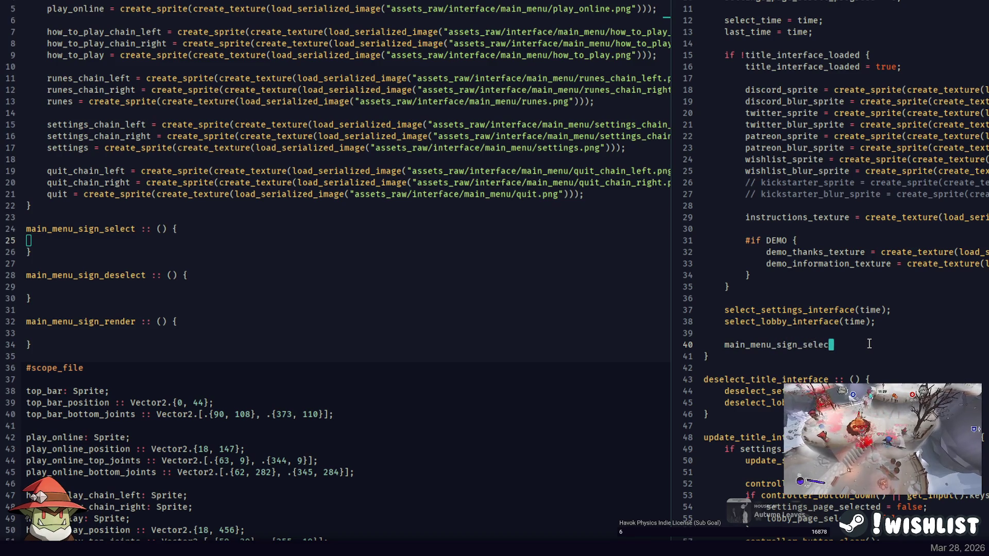
pyautogui.write(');')
# Start a main_menu call on a new line in deselect_title_interface.
pyautogui.press('Down')
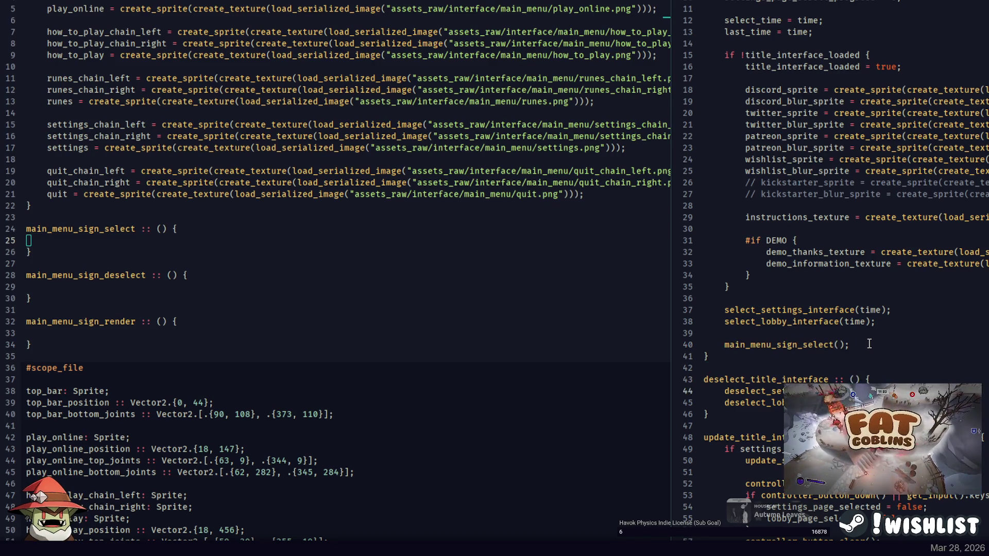
pyautogui.press('End')
pyautogui.press('Return')
pyautogui.press('Return')
pyautogui.write('main_menu')
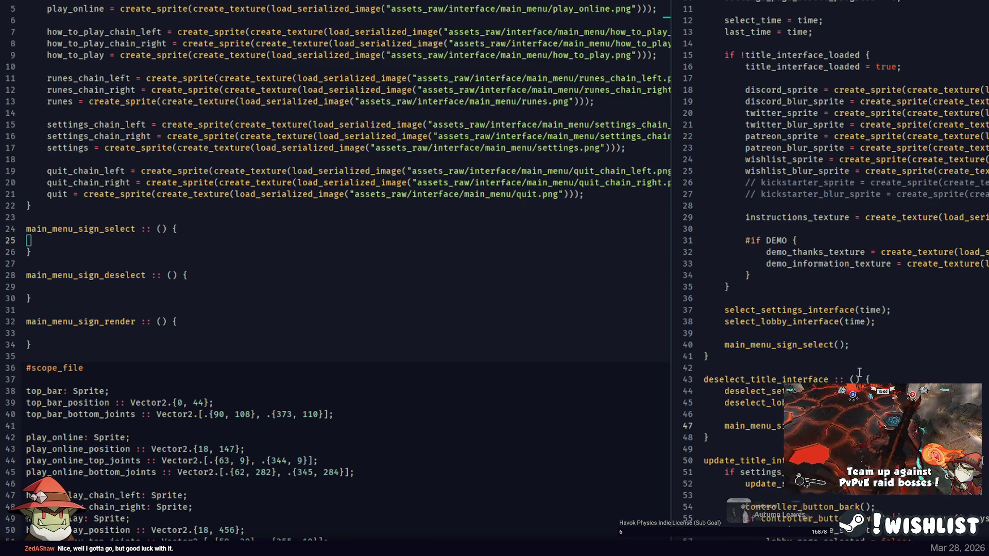
# Review the sign's deselect and render procedures, then indent an empty line in main_menu_sign_select.
pyautogui.click(120, 285)
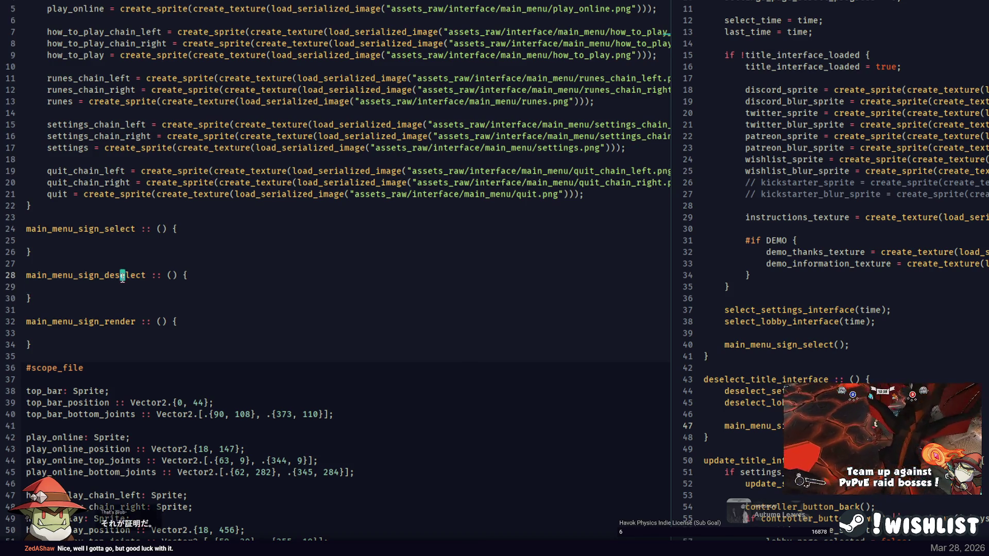
pyautogui.scroll(-2, 123, 273)
pyautogui.click(126, 265)
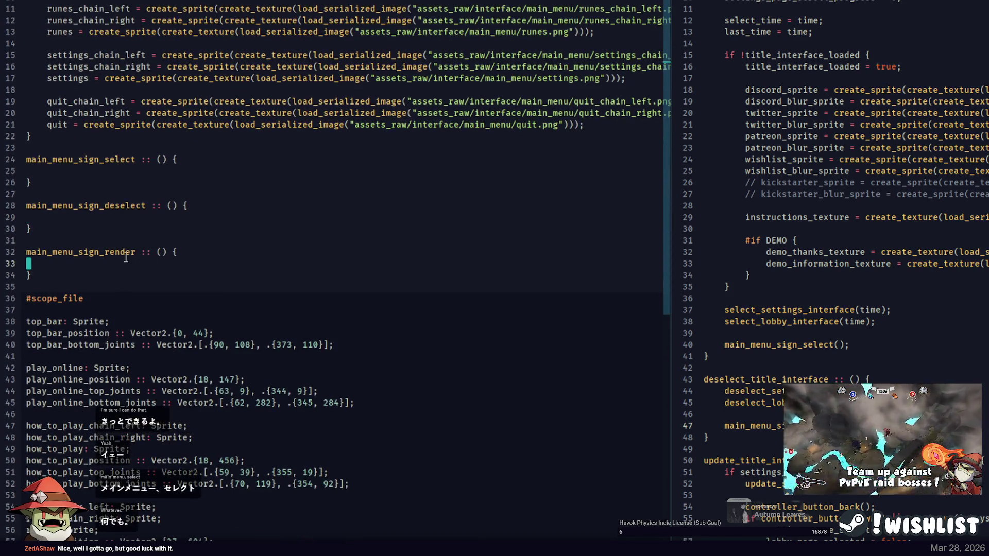
pyautogui.scroll(-4, 129, 242)
pyautogui.scroll(-2, 141, 206)
pyautogui.scroll(2, 154, 139)
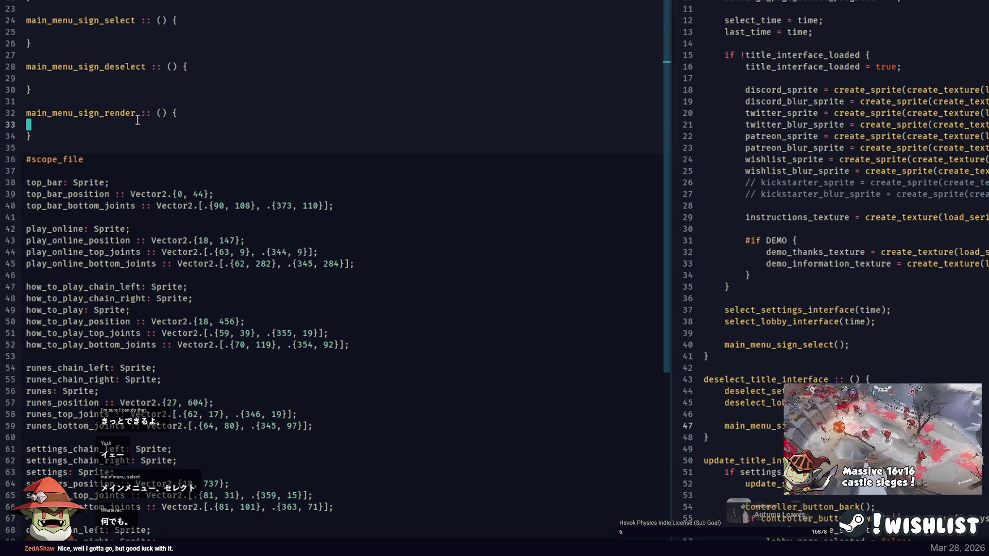
pyautogui.scroll(2, 134, 124)
pyautogui.scroll(4, 129, 155)
pyautogui.press('Tab')
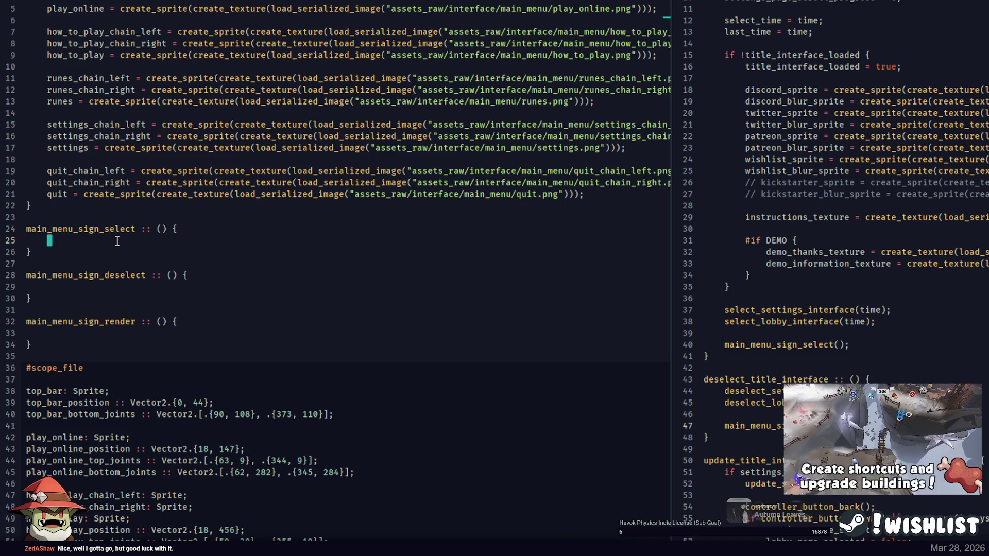
# Write top_bar.position = top_bar_position; and draw(top_bar); in main_menu_sign_select.
pyautogui.scroll(-4, 120, 171)
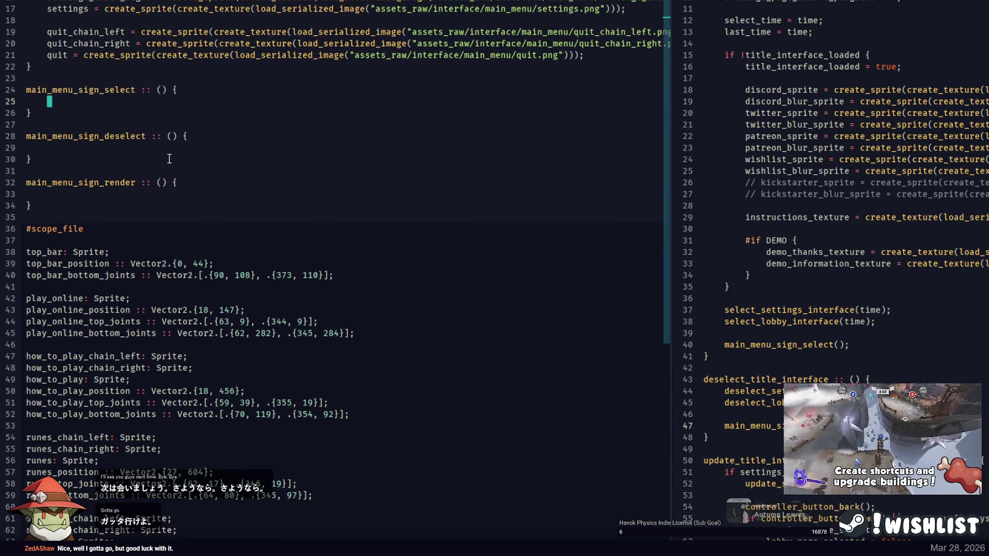
pyautogui.write('top_bar.position = top')
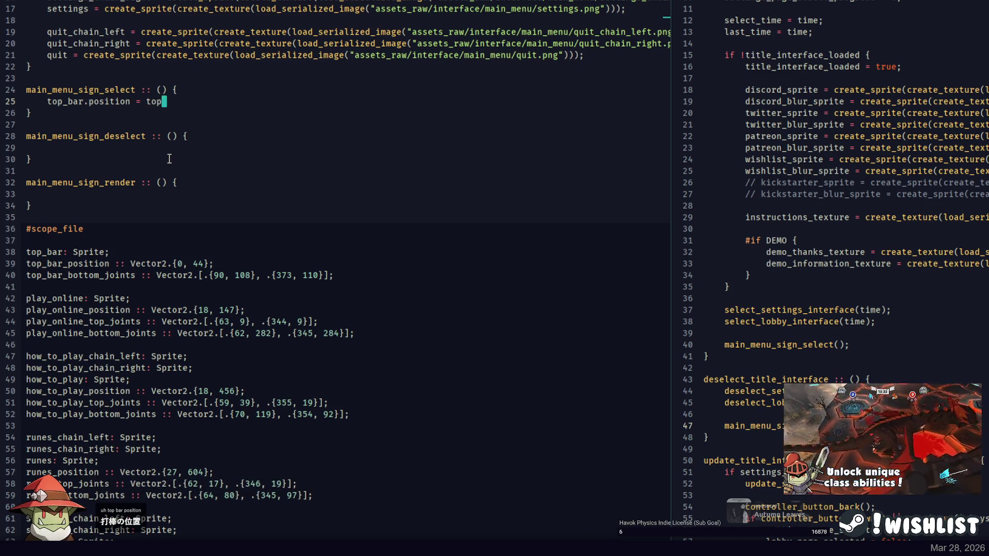
pyautogui.write('_bar_position;')
pyautogui.press('Return')
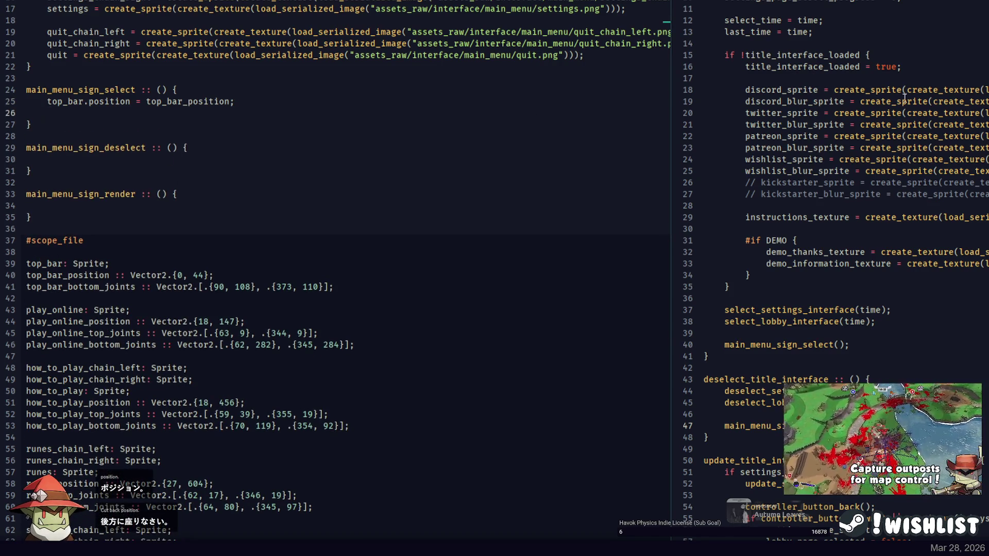
# Open Sprite.jai alongside via the file finder to check it, then bring up PowerShell.
pyautogui.hotkey('ctrl', 'p')
pyautogui.write('sprite')
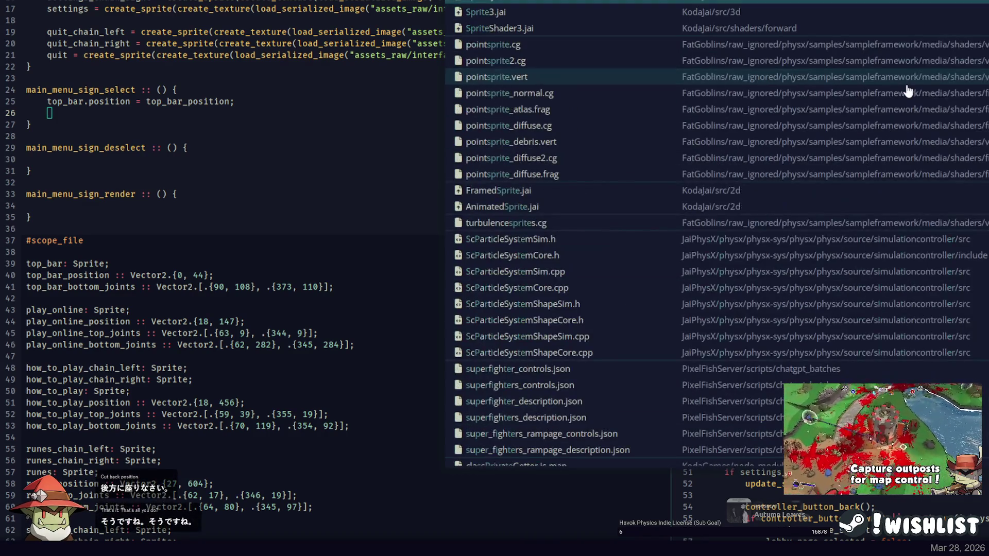
pyautogui.press('Return')
pyautogui.scroll(-20, 907, 85)
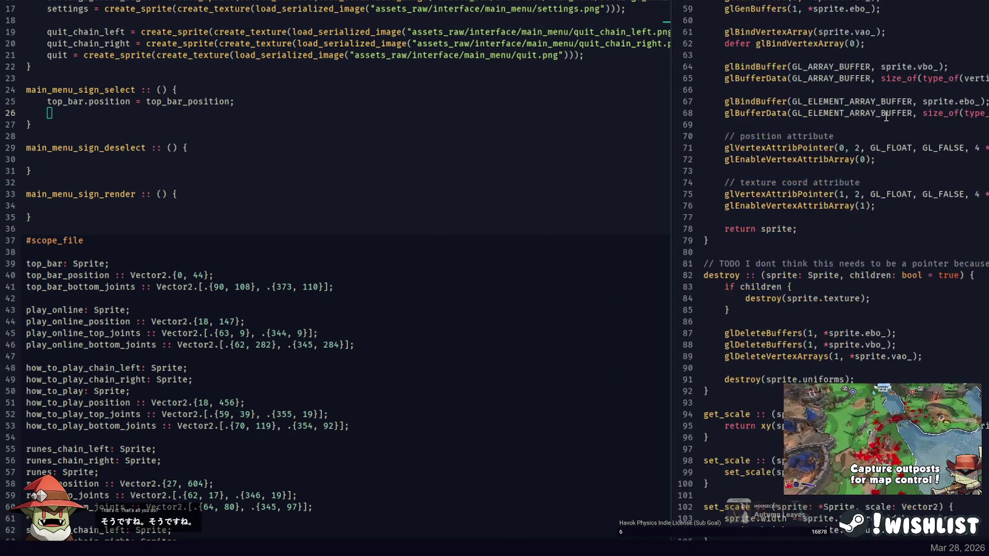
pyautogui.scroll(-10, 897, 122)
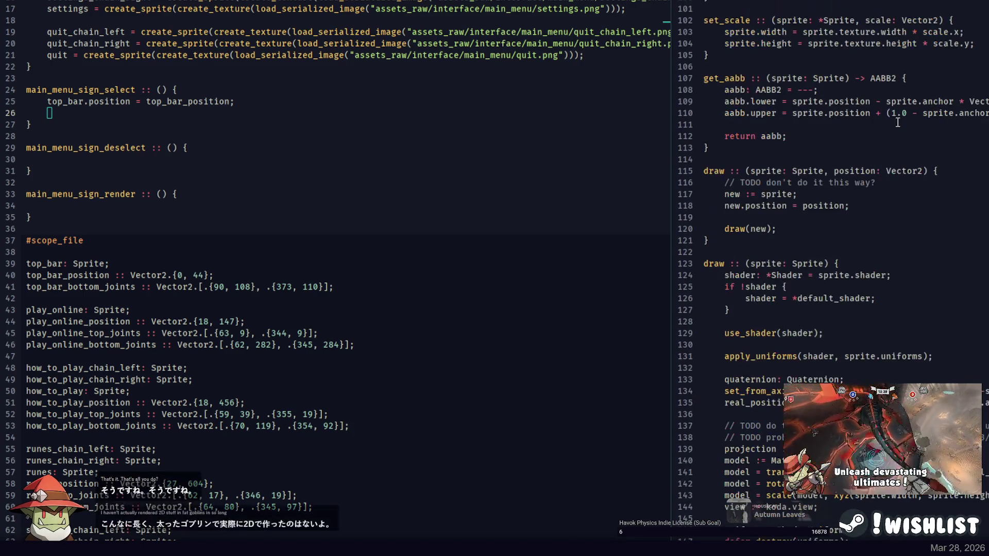
pyautogui.click(88, 114)
pyautogui.write('draw(top_bar);')
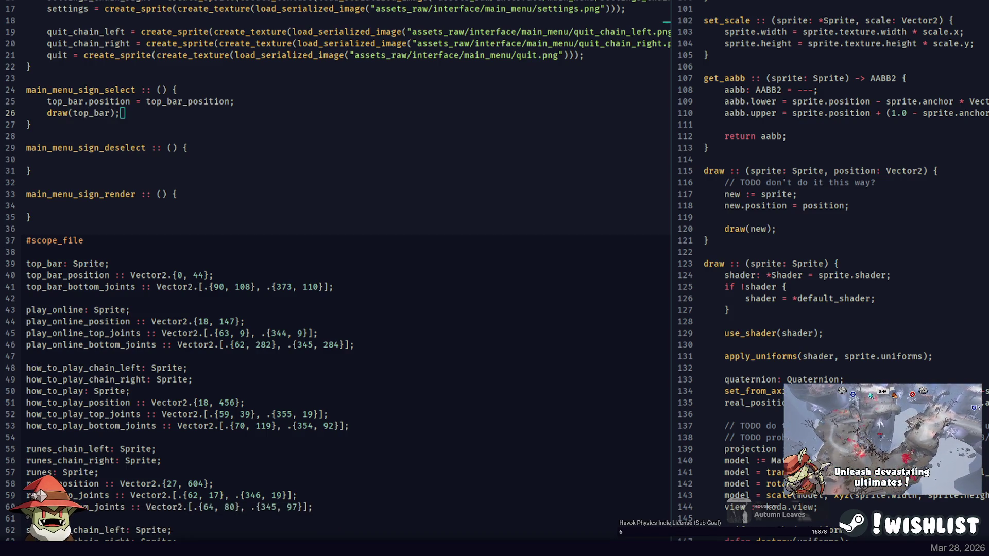
pyautogui.hotkey('alt', 'Tab')
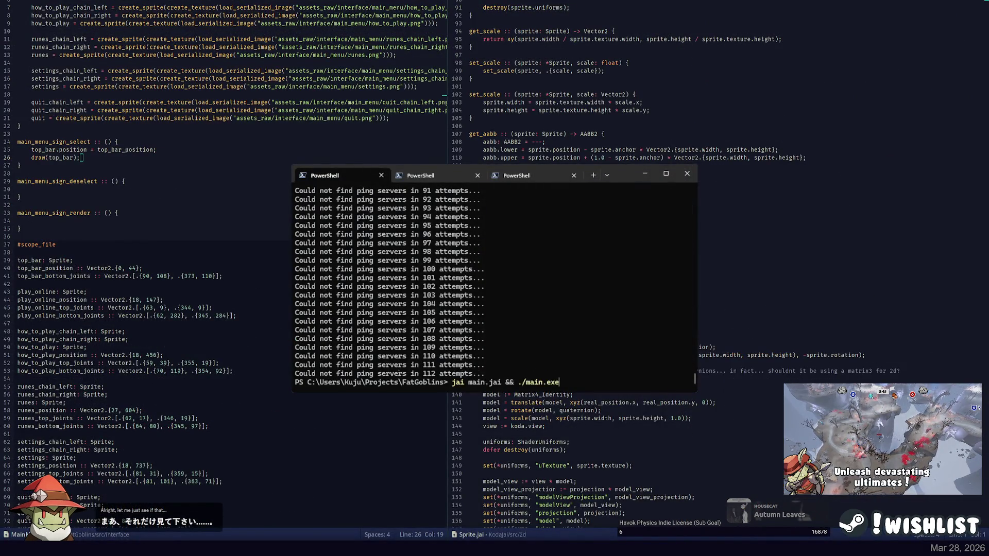
# Run 'jai main.jai && ./main.exe', check the title menu, quit, and jump back to main_menu_sign_select.
pyautogui.press('Return')
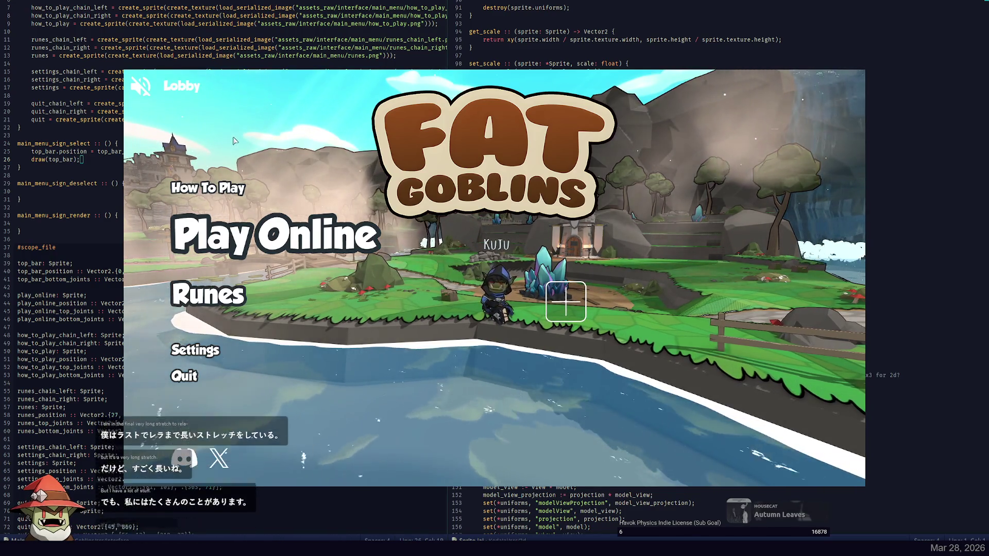
pyautogui.hotkey('alt', 'F4')
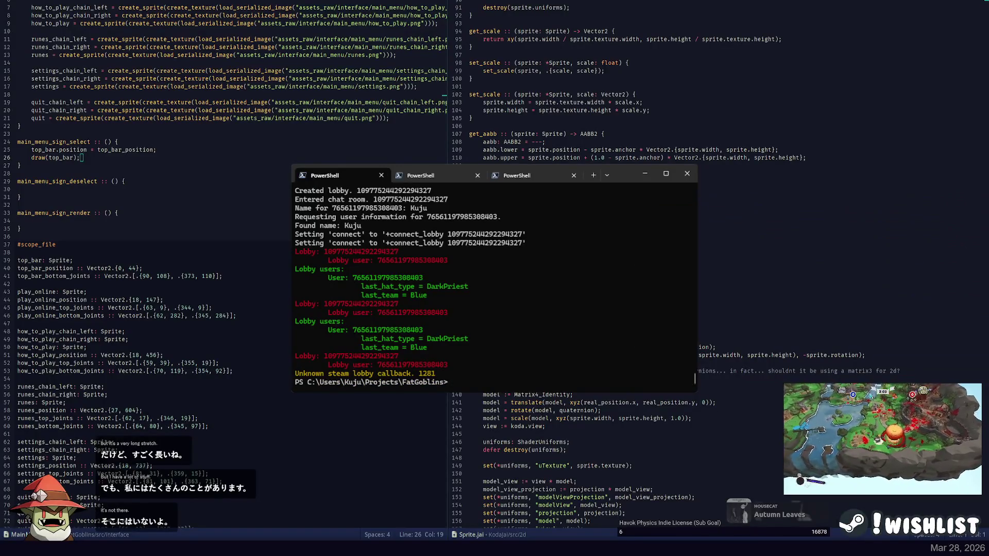
pyautogui.doubleClick(58, 142)
pyautogui.hotkey('alt', 'Left')
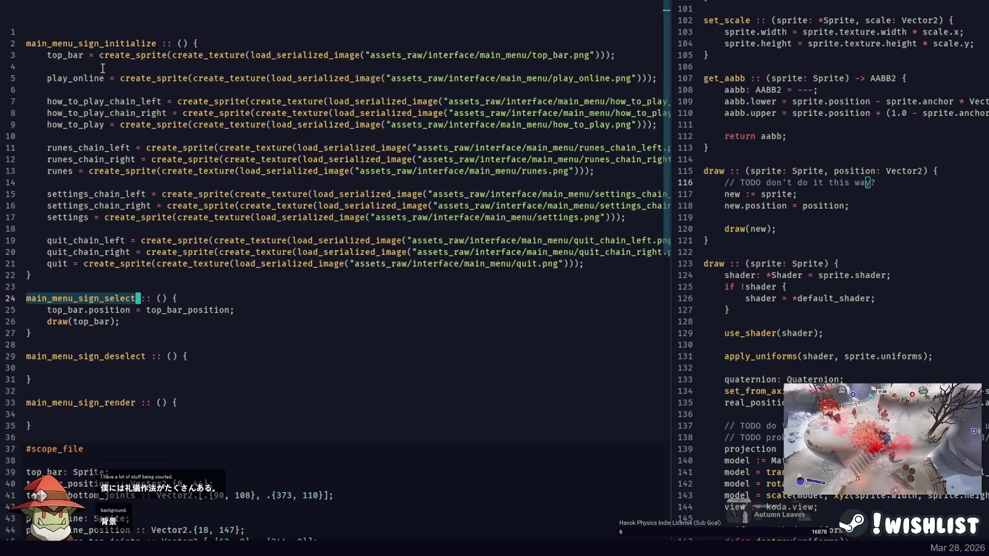
# Check where top_bar and top_bar_position are used and review Sprite's draw procedures.
pyautogui.doubleClick(67, 55)
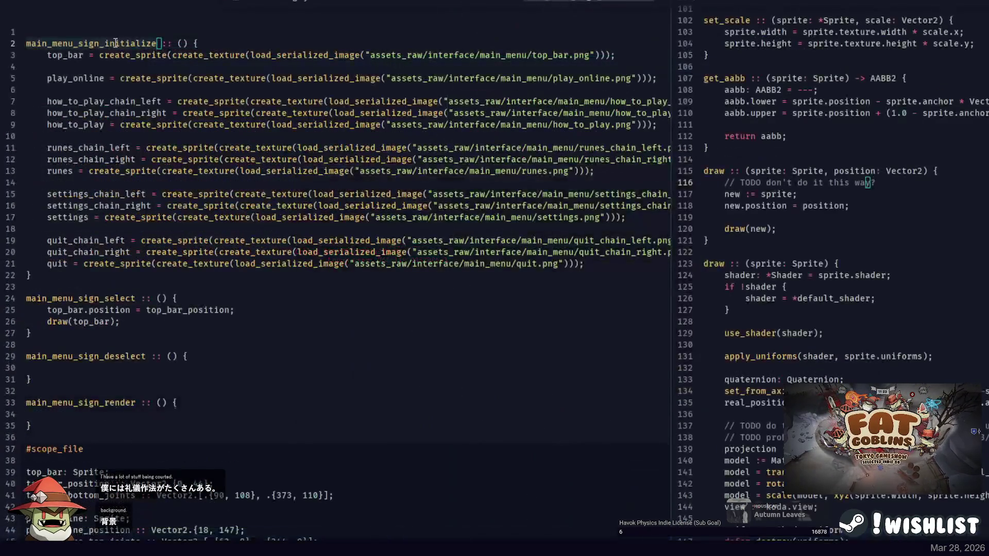
pyautogui.press('Up')
pyautogui.hotkey('ctrl', 'd')
pyautogui.doubleClick(63, 55)
pyautogui.scroll(-2, 115, 145)
pyautogui.doubleClick(198, 241)
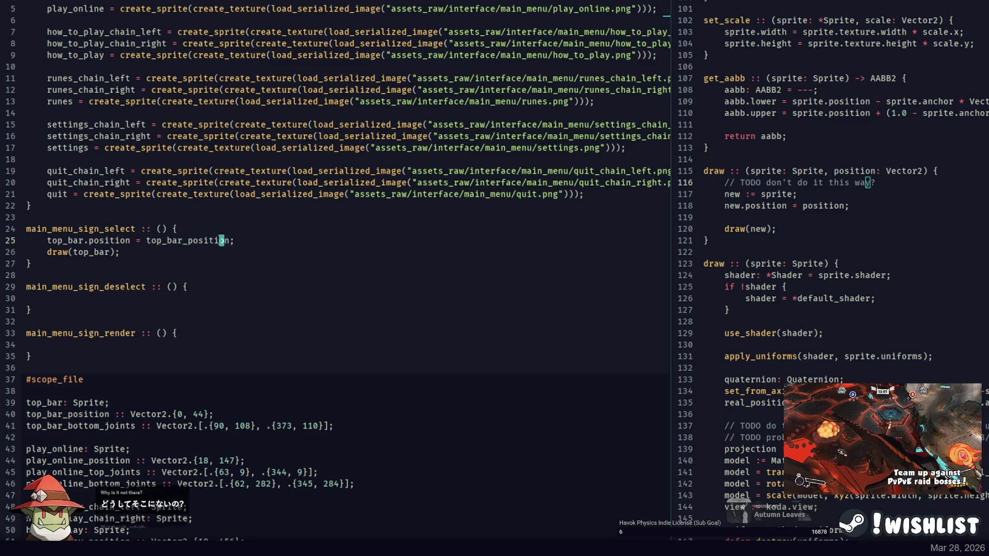
pyautogui.click(256, 229)
pyautogui.click(836, 171)
pyautogui.scroll(-2, 874, 200)
pyautogui.click(878, 195)
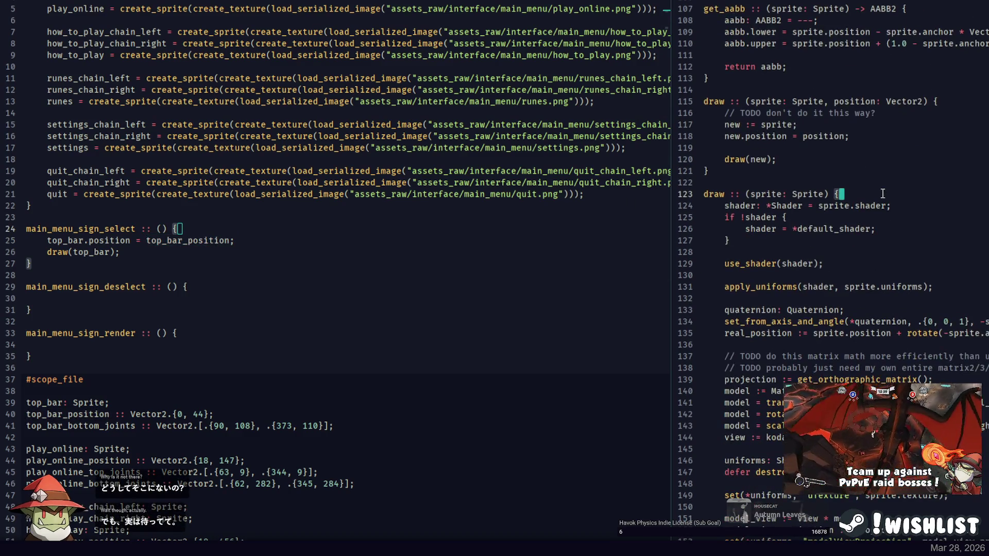
pyautogui.scroll(-4, 896, 196)
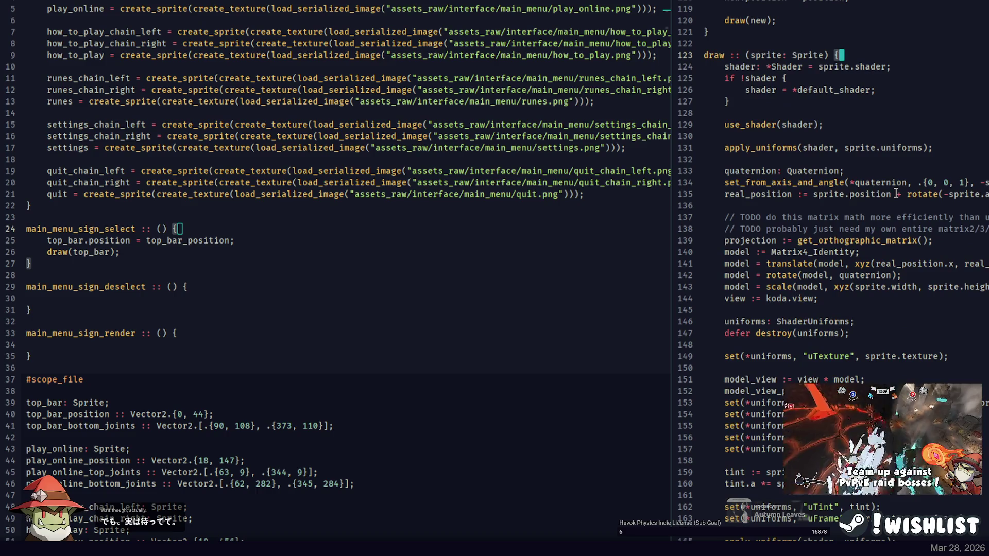
pyautogui.doubleClick(81, 229)
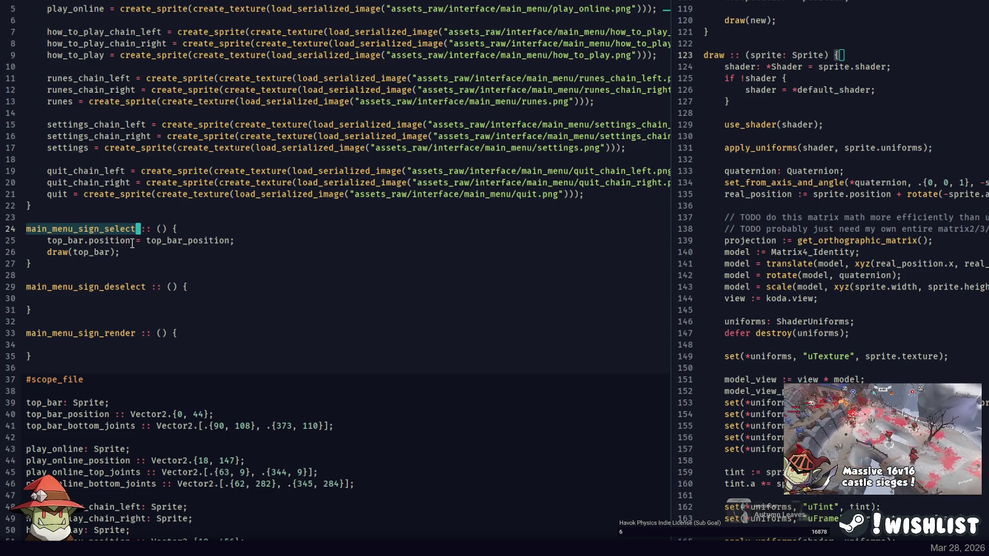
pyautogui.click(117, 229)
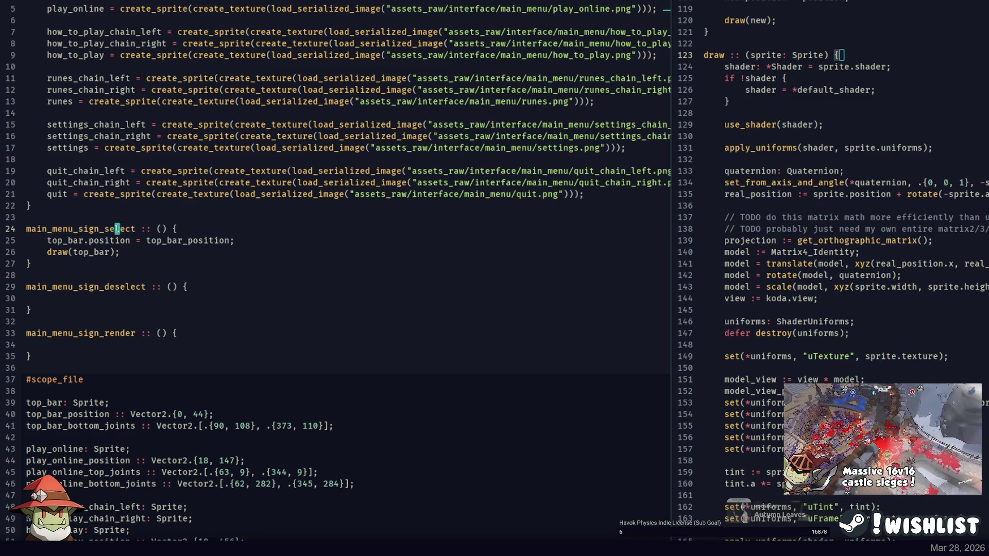
# Move the two top_bar lines from main_menu_sign_select into main_menu_sign_render.
pyautogui.scroll(-4, 123, 222)
pyautogui.scroll(-10, 910, 222)
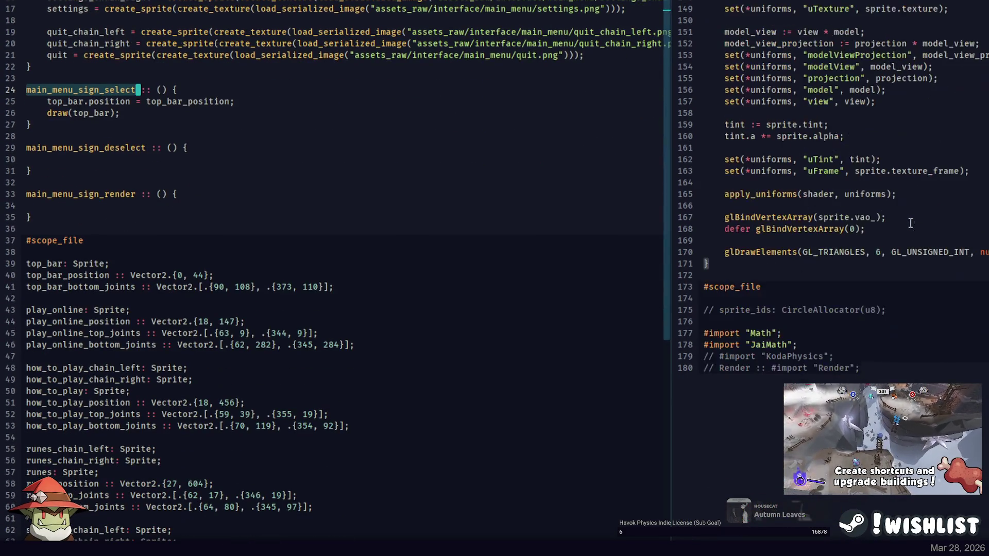
pyautogui.doubleClick(96, 102)
pyautogui.moveTo(178, 90); pyautogui.dragTo(119, 113)
pyautogui.press('BackSpace')
pyautogui.write('top_bar.position = top_bar_position;     draw(top_bar);')
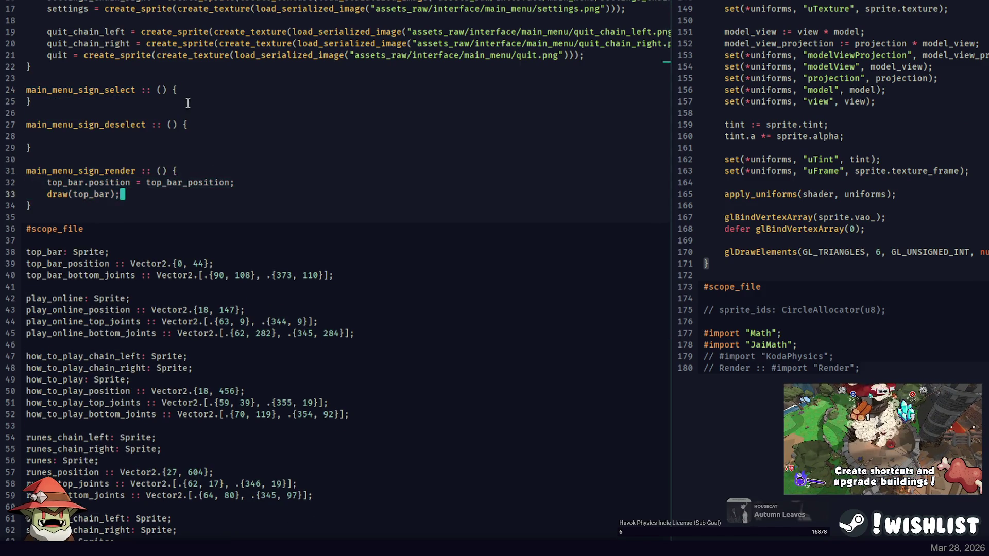
pyautogui.click(201, 90)
pyautogui.press('Return')
# Build and run the game, then add a new line after draw(top_bar).
pyautogui.hotkey('alt', 'Tab')
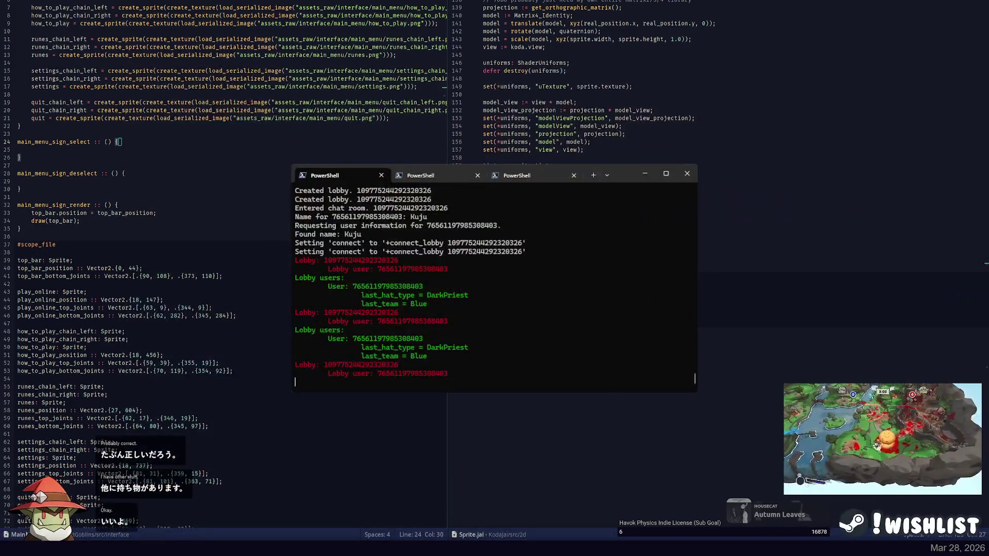
pyautogui.click(64, 173)
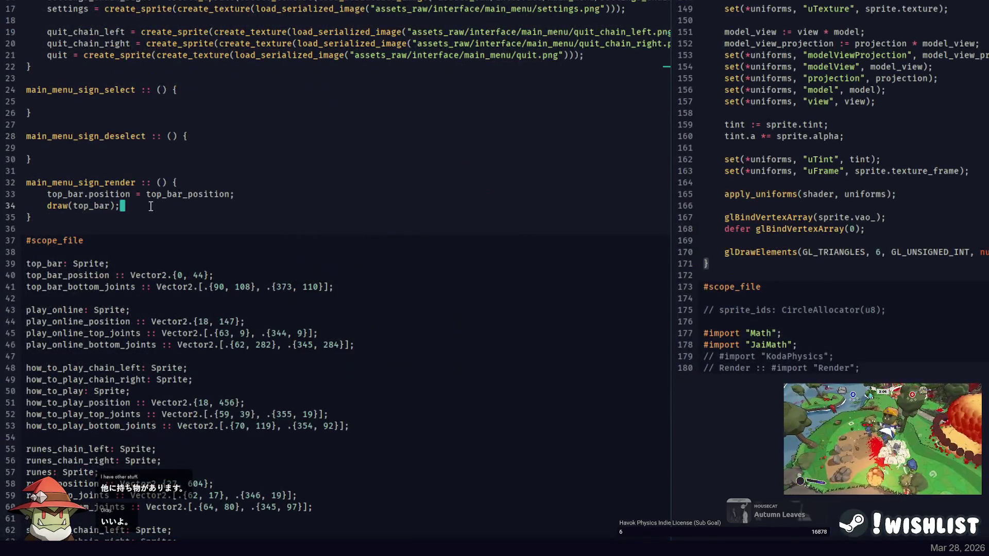
pyautogui.press('Return')
pyautogui.press('Return')
# Copy the five sprite names (play_online, how_to_play, runes, settings, quit) into main_menu_sign_render.
pyautogui.click(81, 230)
pyautogui.write('play_online')
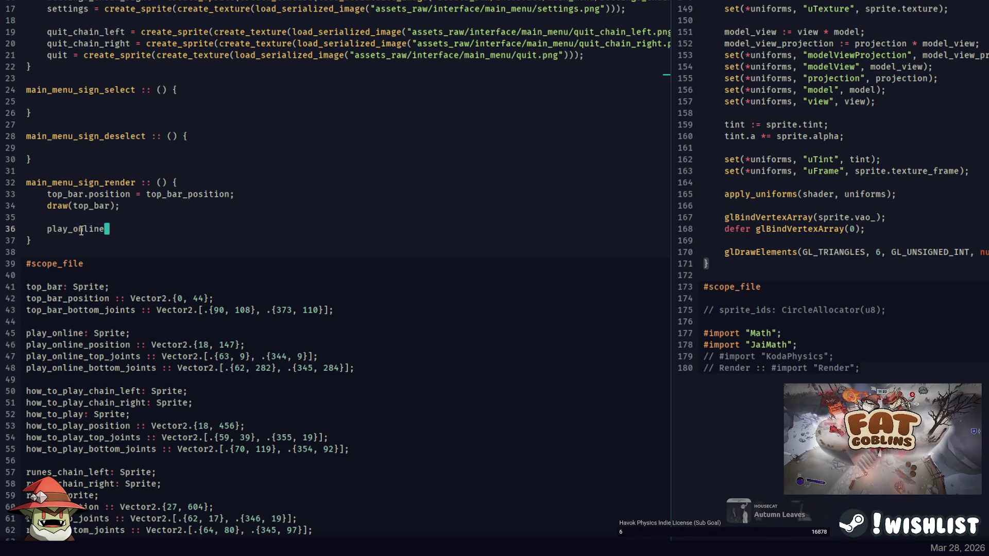
pyautogui.scroll(-4, 137, 158)
pyautogui.press('Return')
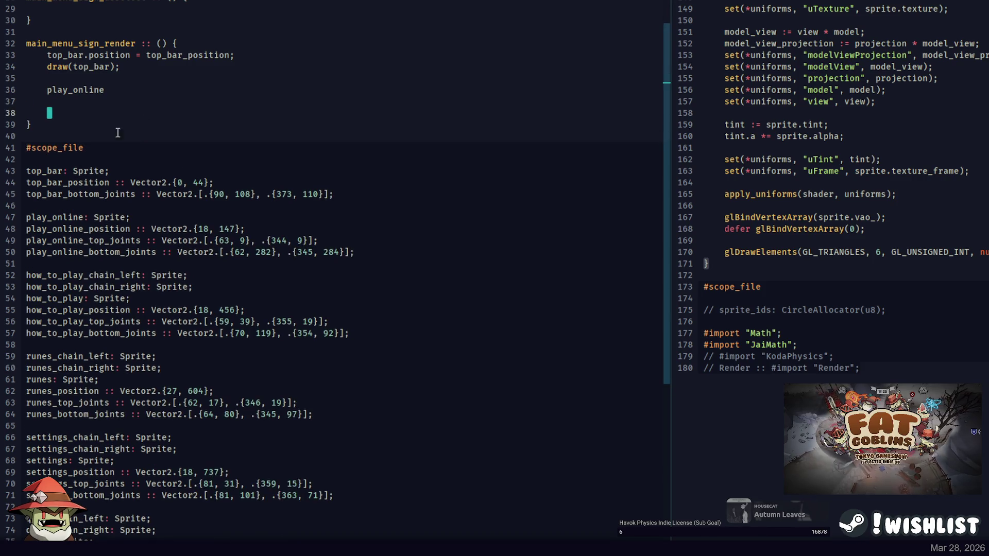
pyautogui.hotkey('ctrl', 'BackSpace')
pyautogui.hotkey('ctrl', 'BackSpace')
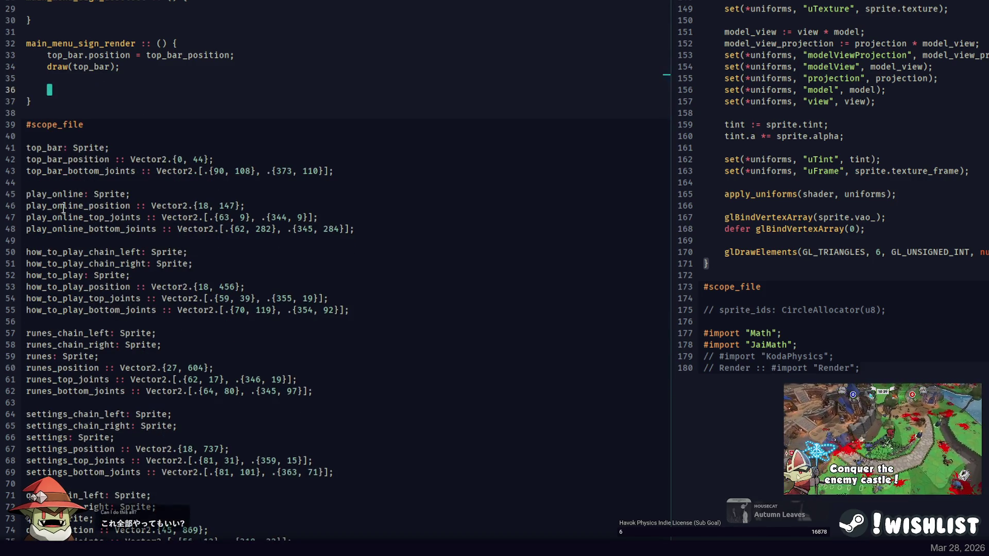
pyautogui.keyDown('ctrl'); pyautogui.doubleClick(40, 356); pyautogui.keyUp('ctrl')
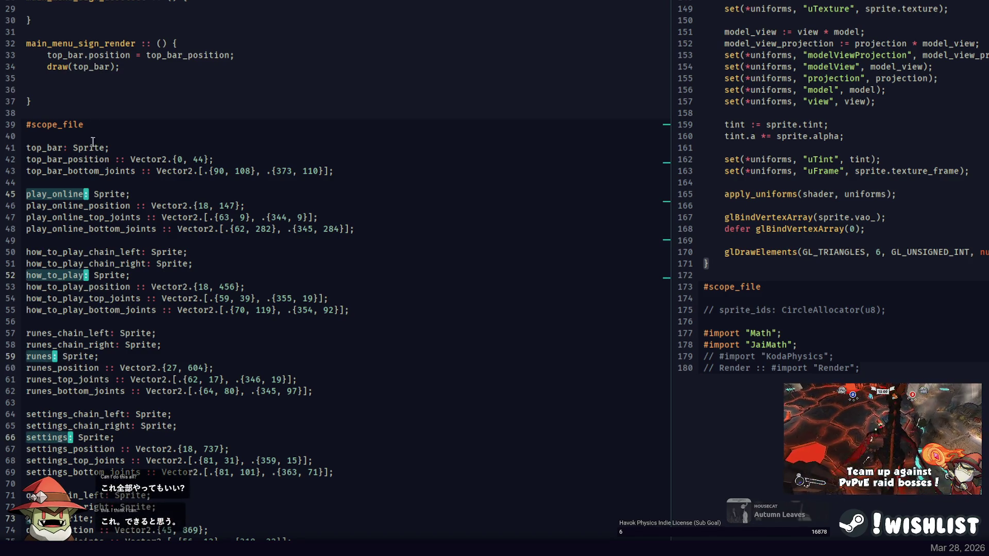
pyautogui.hotkey('ctrl', 'c')
pyautogui.click(73, 90)
pyautogui.hotkey('ctrl', 'v')
# Put the five names on separate indented lines with an edit point at each line end.
pyautogui.press('Return')
pyautogui.press('Down')
pyautogui.press('End')
pyautogui.press('Return')
pyautogui.press('Down')
pyautogui.press('End')
pyautogui.press('Return')
pyautogui.press('Down')
pyautogui.press('End')
pyautogui.press('Return')
pyautogui.press('Down')
pyautogui.press('End')
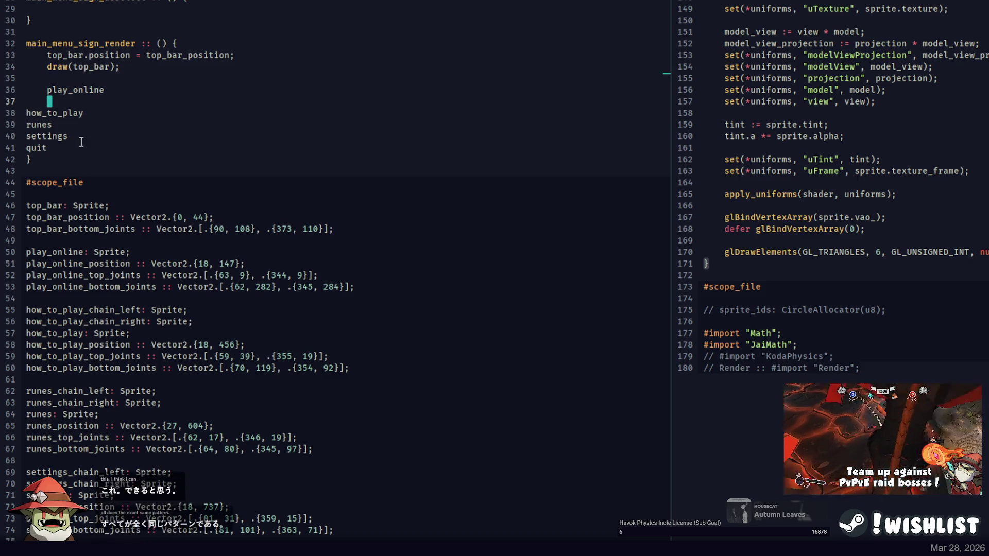
pyautogui.moveTo(26, 122); pyautogui.dragTo(63, 178)
pyautogui.press('Tab')
pyautogui.press('Up')
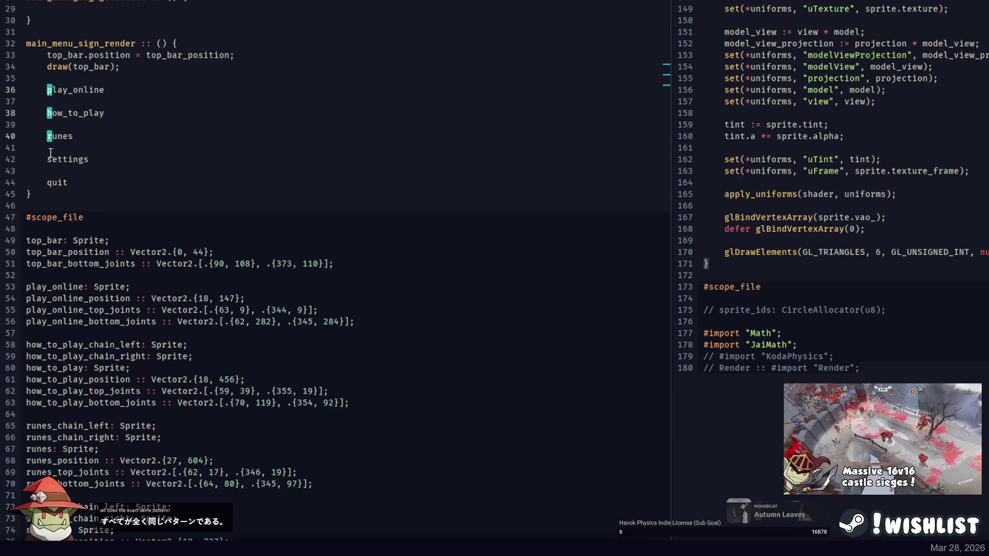
pyautogui.press('End')
# Give each sprite .position = <name>_position; followed by draw(<name>);.
pyautogui.write('.')
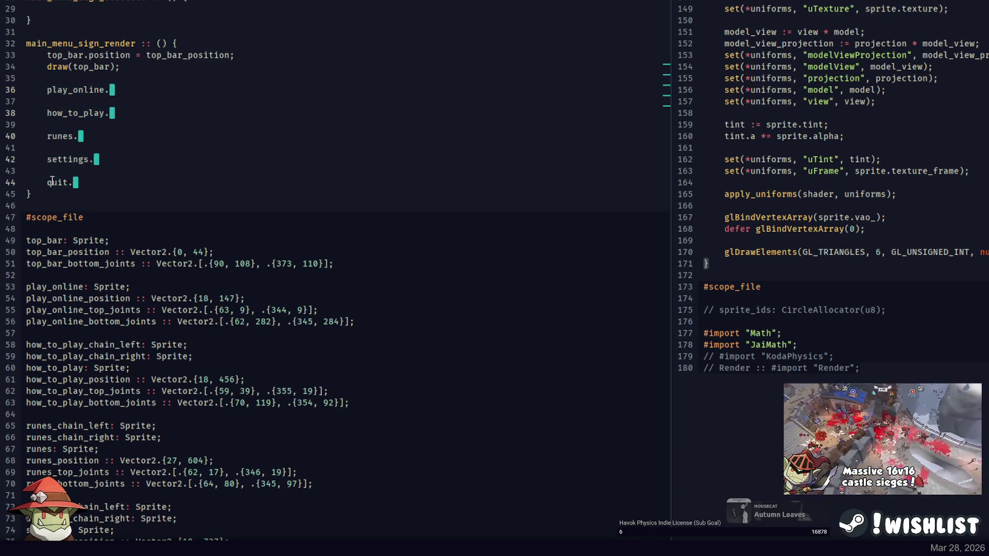
pyautogui.write('position =')
pyautogui.hotkey('ctrl', 'v')
pyautogui.write('_po')
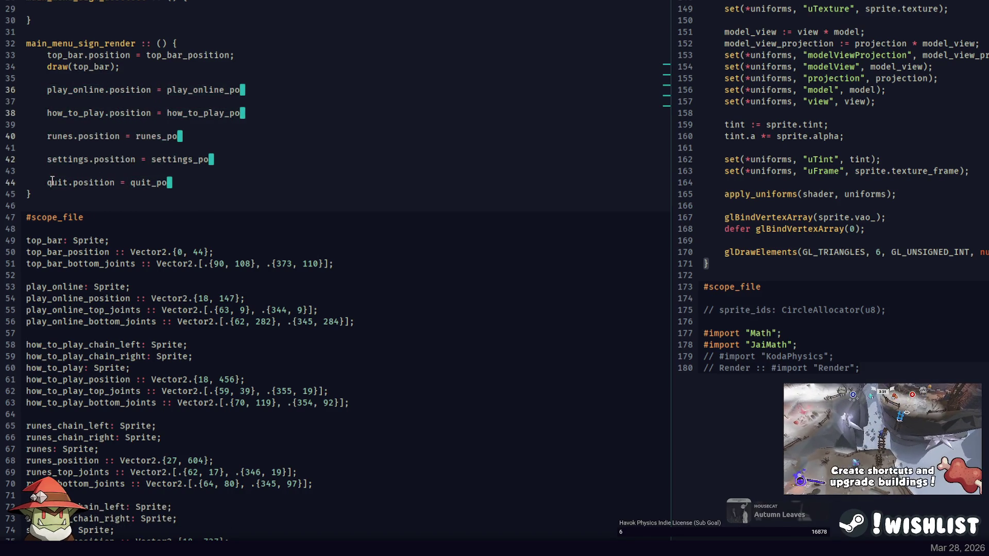
pyautogui.write('sition;')
pyautogui.press('Return')
pyautogui.write('draw(')
pyautogui.hotkey('ctrl', 'v')
pyautogui.write(');')
# Save, then build and run the game to check the full sign menu.
pyautogui.hotkey('alt', 'Tab')
pyautogui.press('Up')
pyautogui.press('Return')
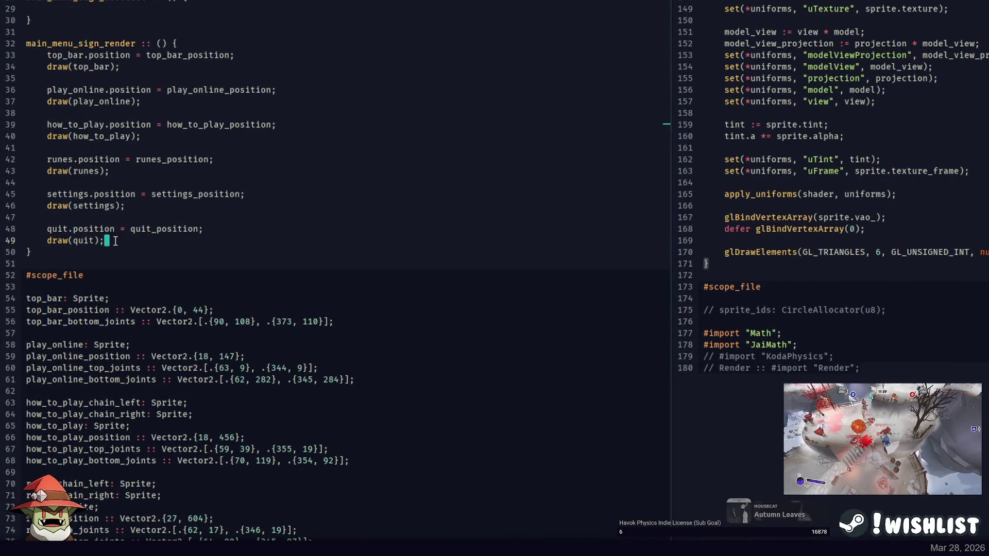
pyautogui.hotkey('ctrl', 'p')
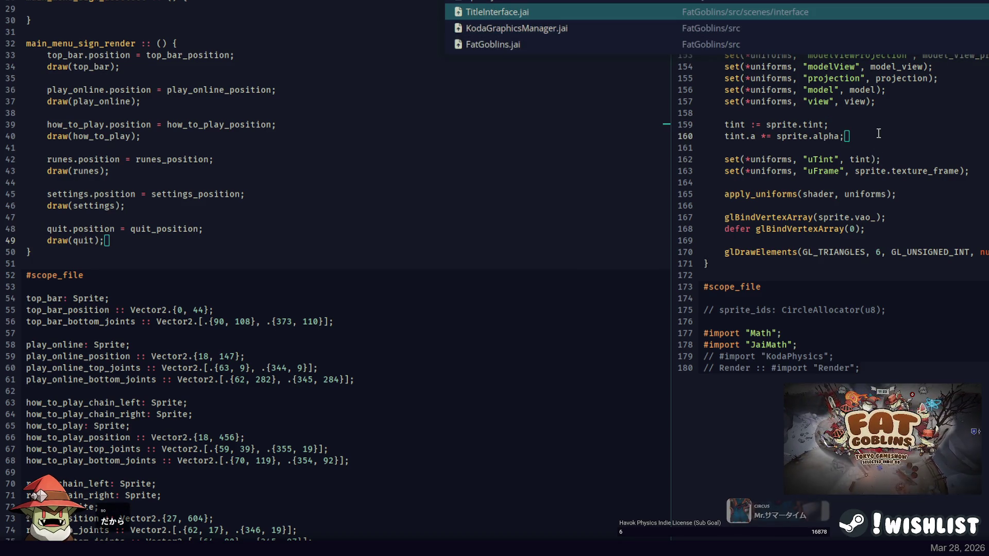
# Open TitleInterface.jai and find the main_menu_sign_render() call at line 393.
pyautogui.press('Return')
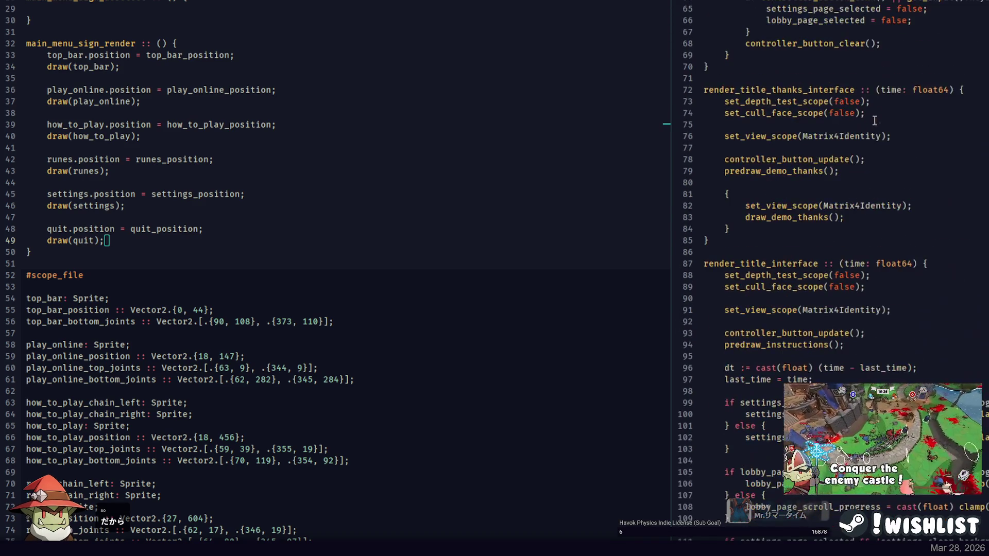
pyautogui.scroll(-20, 874, 120)
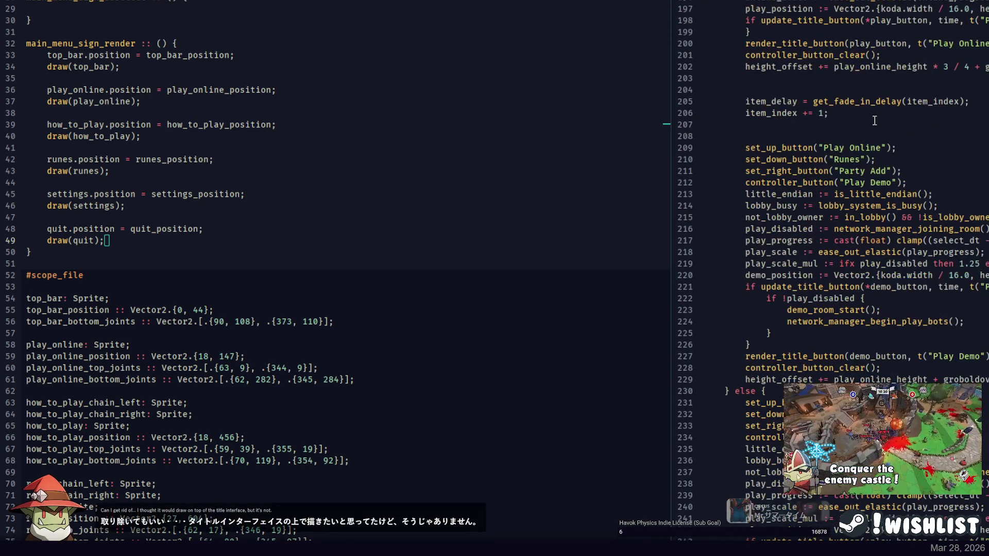
pyautogui.scroll(-8, 875, 120)
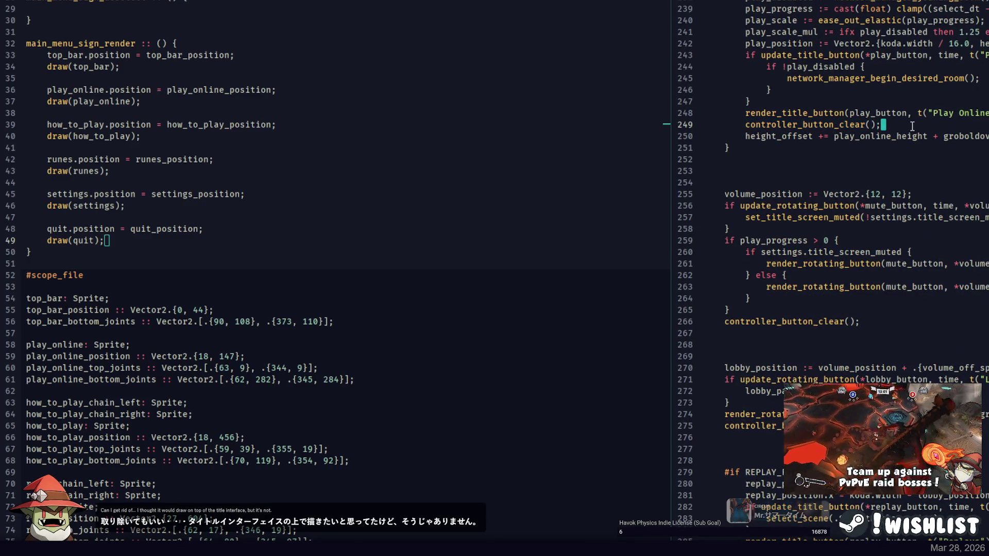
pyautogui.scroll(-8, 835, 126)
pyautogui.scroll(-20, 860, 119)
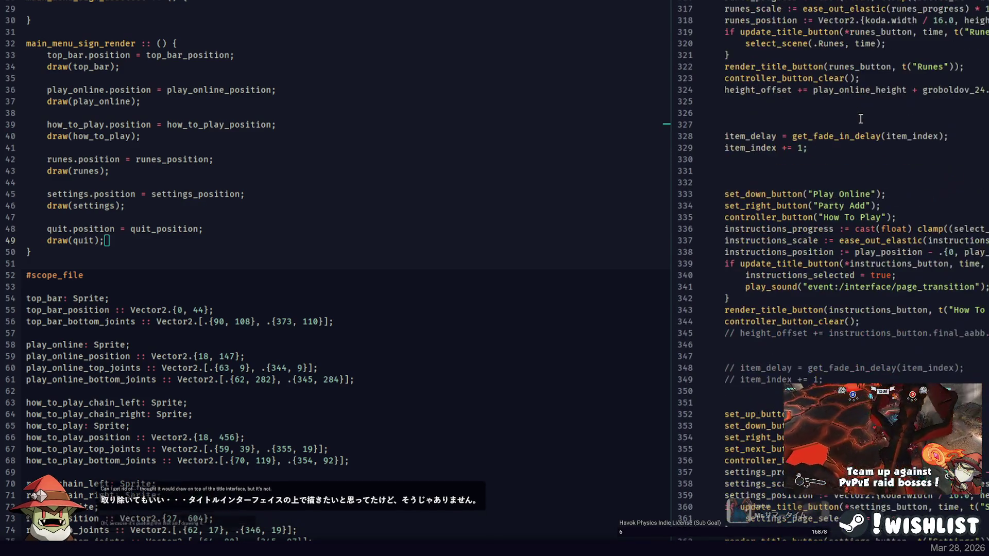
pyautogui.click(824, 78)
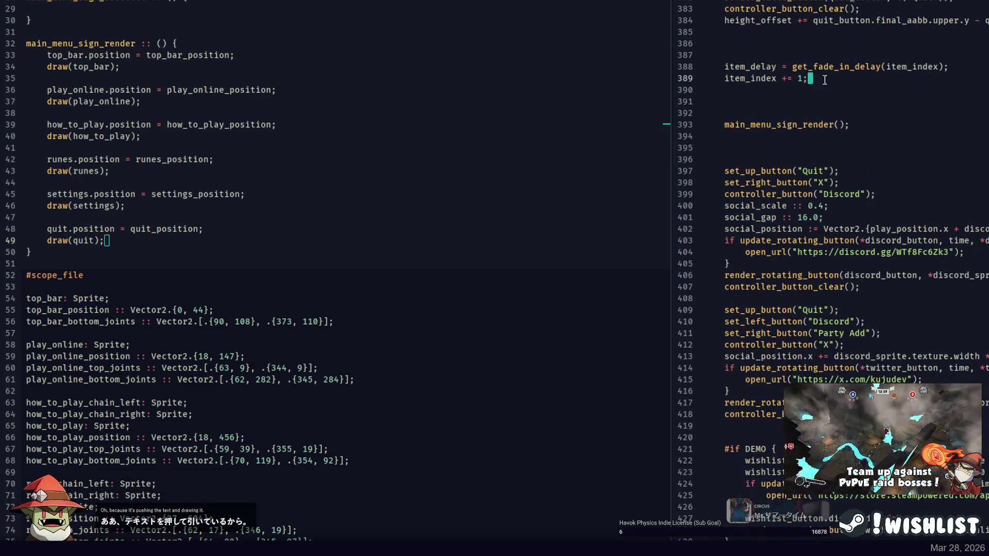
pyautogui.doubleClick(797, 119)
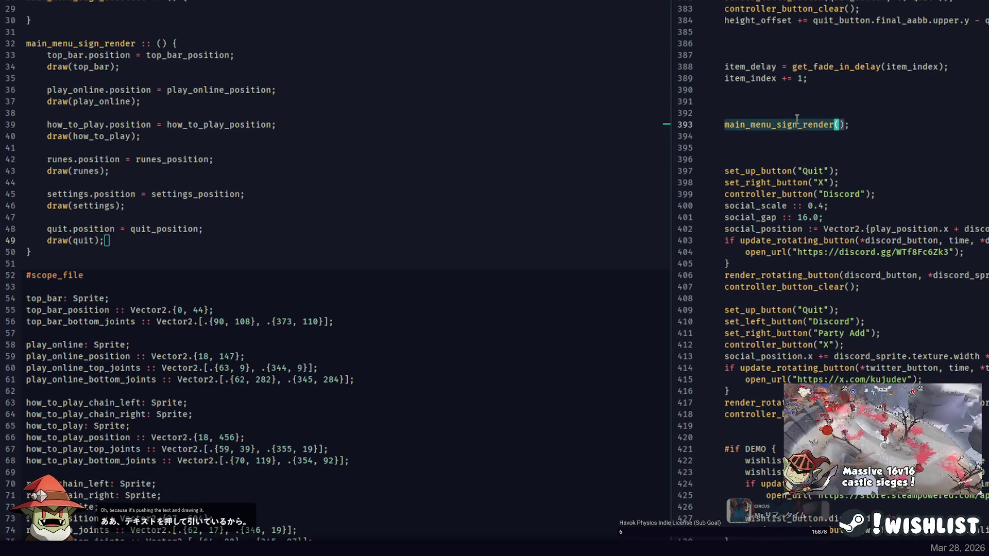
# Locate quit_progress's uses and select the Quit button update and render lines.
pyautogui.scroll(4, 826, 116)
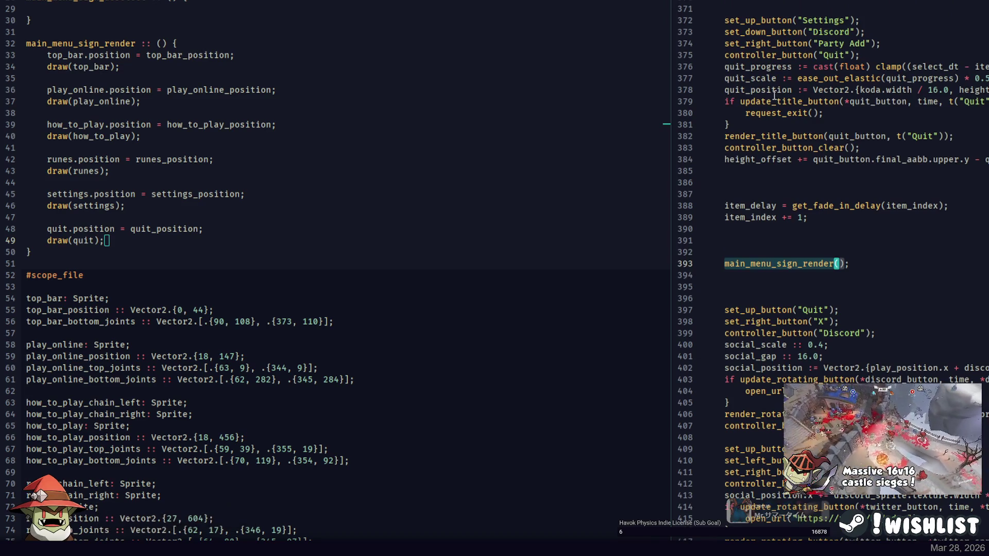
pyautogui.doubleClick(763, 67)
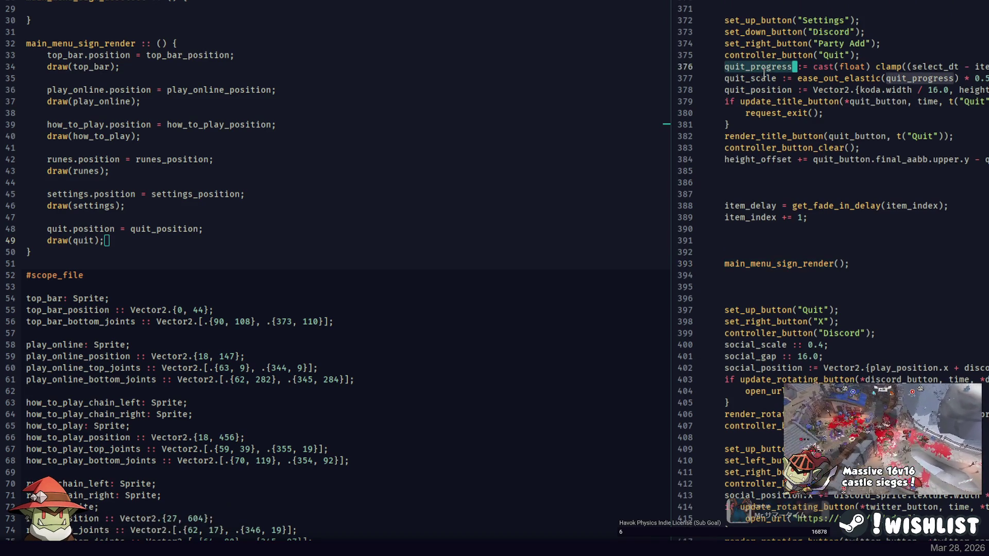
pyautogui.click(817, 215)
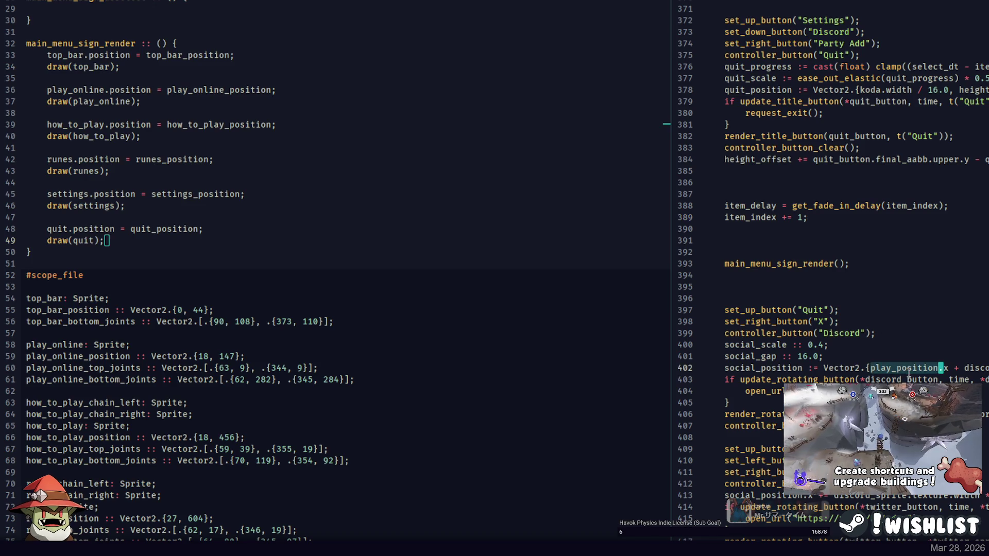
pyautogui.moveTo(773, 101); pyautogui.dragTo(798, 147)
# Comment out the Quit button's navigation setup, rendering and height_offset lines.
pyautogui.moveTo(778, 19); pyautogui.dragTo(794, 54)
pyautogui.hotkey('ctrl', '/')
pyautogui.moveTo(724, 136); pyautogui.dragTo(804, 148)
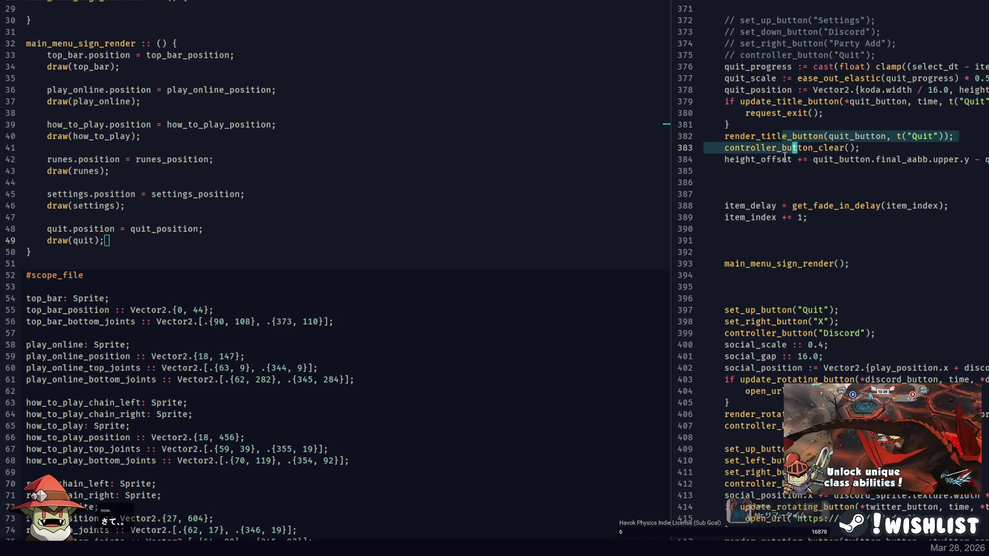
pyautogui.hotkey('ctrl', '/')
pyautogui.scroll(-5, 819, 144)
pyautogui.scroll(4, 818, 144)
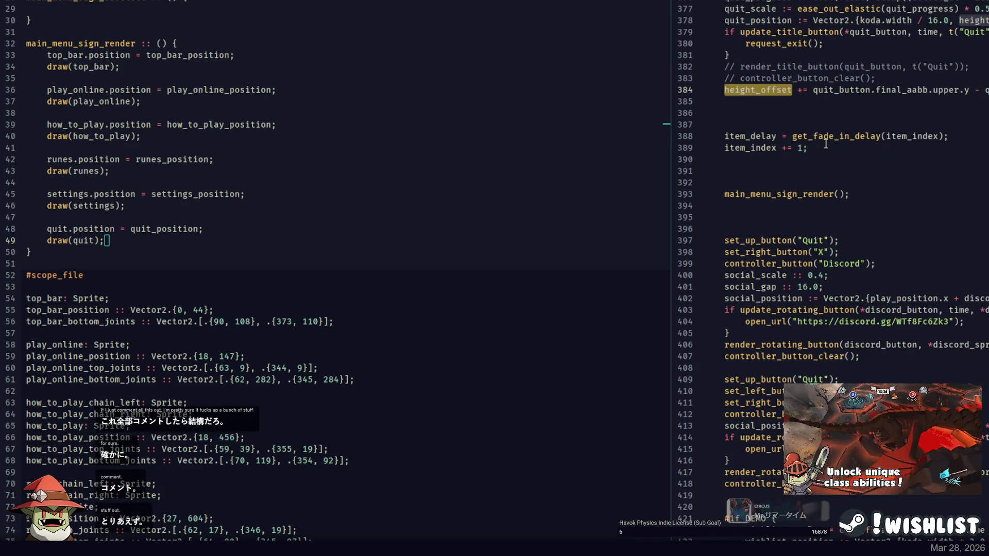
pyautogui.scroll(4, 867, 133)
pyautogui.hotkey('ctrl', '/')
pyautogui.click(779, 176)
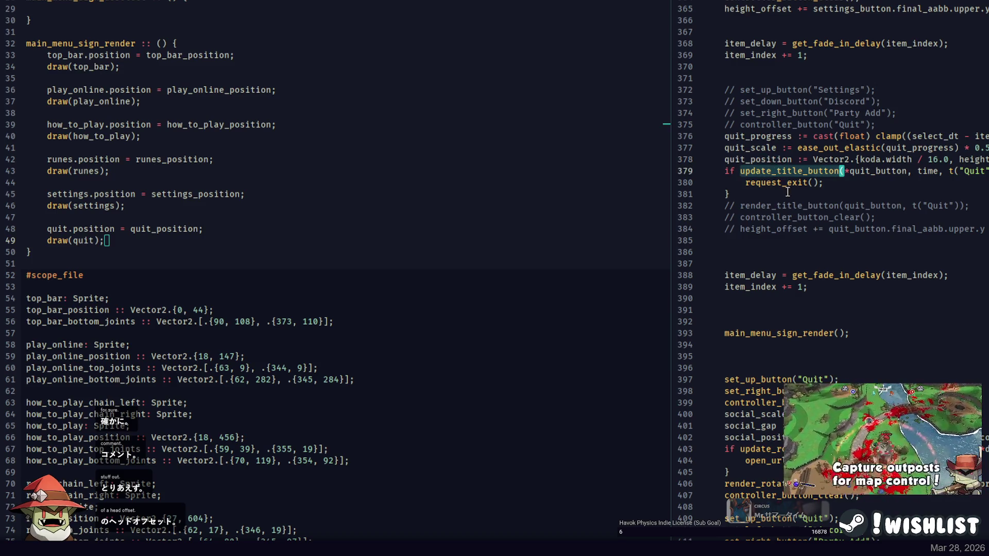
pyautogui.moveTo(787, 191); pyautogui.dragTo(798, 171)
# Comment out the Settings button's update block and navigation setup.
pyautogui.scroll(4, 773, 66)
pyautogui.moveTo(766, 148); pyautogui.dragTo(768, 101)
pyautogui.hotkey('ctrl', '/')
pyautogui.moveTo(770, 56); pyautogui.dragTo(770, 5)
pyautogui.hotkey('ctrl', '/')
# Comment out the How To Play button's update, render and navigation lines.
pyautogui.scroll(12, 799, 118)
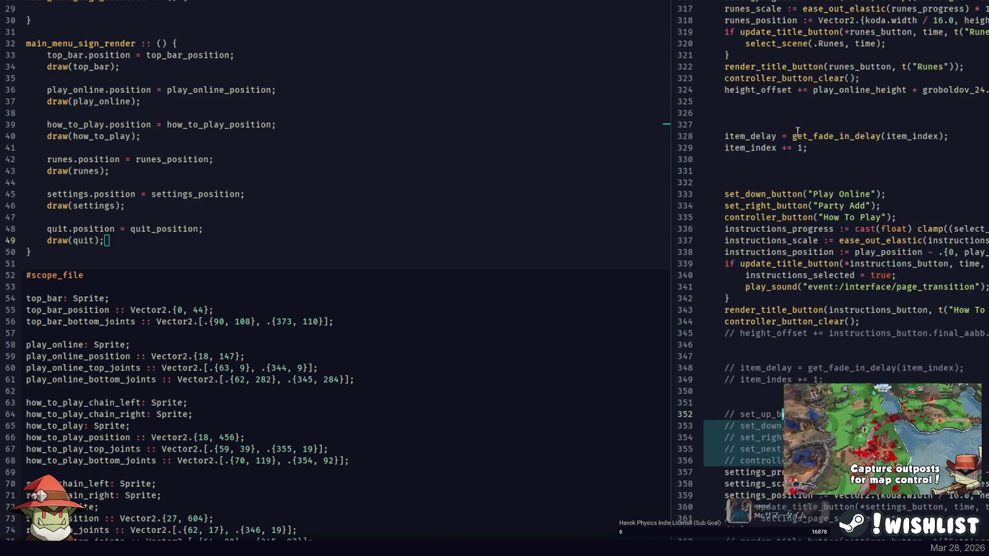
pyautogui.moveTo(785, 334); pyautogui.dragTo(782, 264)
pyautogui.hotkey('ctrl', '/')
pyautogui.moveTo(793, 217); pyautogui.dragTo(779, 195)
pyautogui.hotkey('ctrl', '/')
pyautogui.scroll(1, 780, 196)
pyautogui.scroll(4, 780, 196)
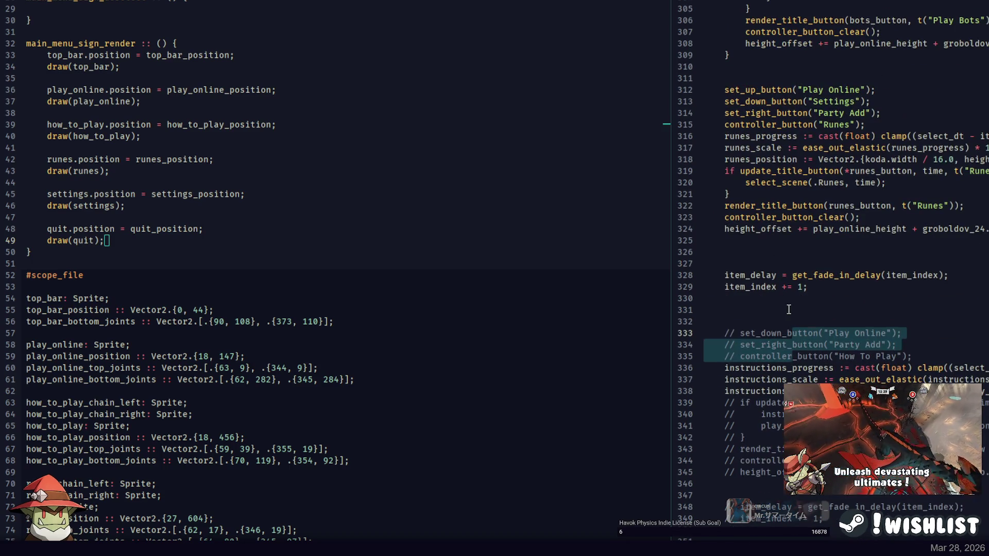
pyautogui.hotkey('ctrl', '/')
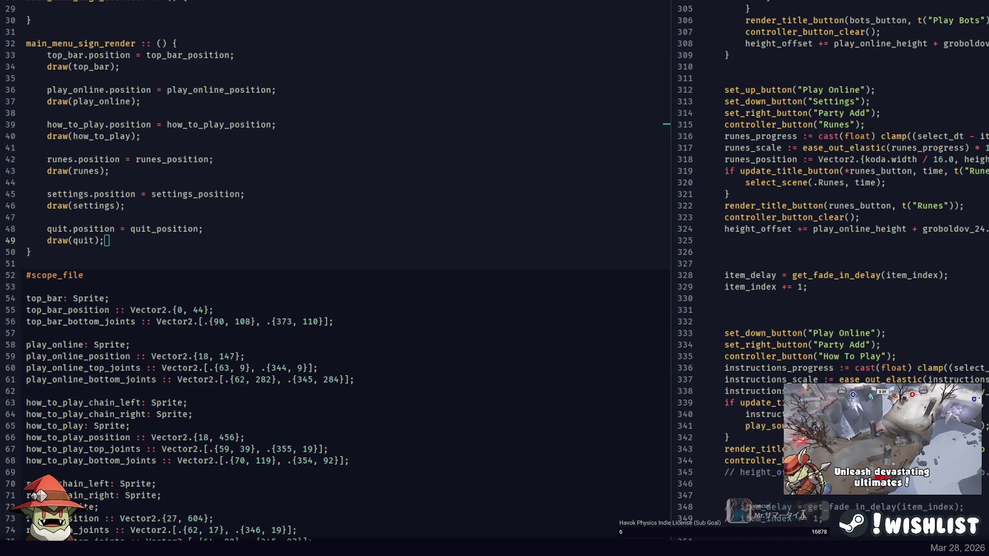
pyautogui.hotkey('ctrl', '/')
# Comment out the Runes button block and the button-setup lines.
pyautogui.moveTo(780, 227)
pyautogui.mouseDown()
pyautogui.moveTo(778, 182)
pyautogui.moveTo(726, 171)
pyautogui.mouseUp()
pyautogui.hotkey('ctrl', '/')
pyautogui.moveTo(865, 125); pyautogui.dragTo(773, 88)
pyautogui.hotkey('ctrl', '/')
# Comment out the Play Bots, Replays and next button blocks further up.
pyautogui.scroll(10, 802, 241)
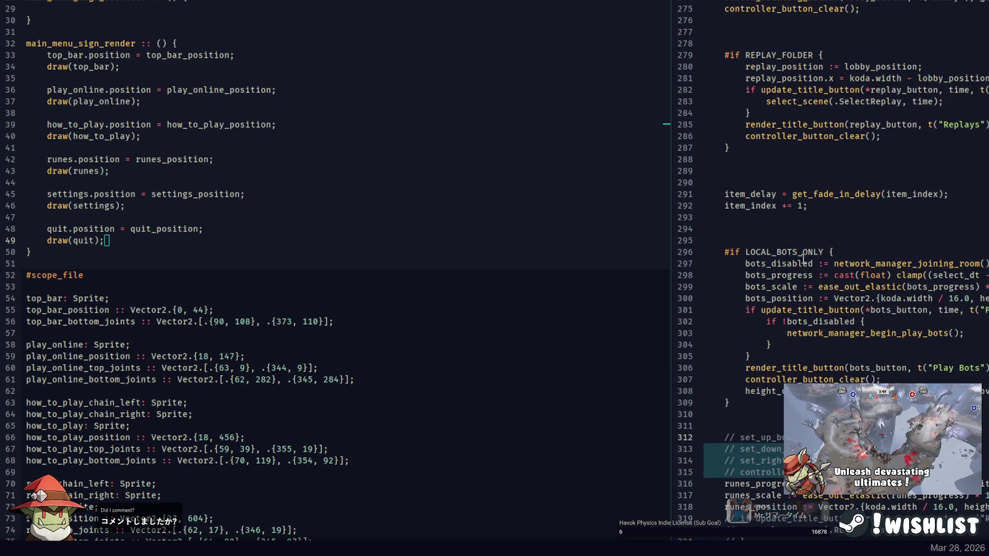
pyautogui.moveTo(797, 310)
pyautogui.mouseDown()
pyautogui.moveTo(775, 345)
pyautogui.moveTo(809, 379)
pyautogui.mouseUp()
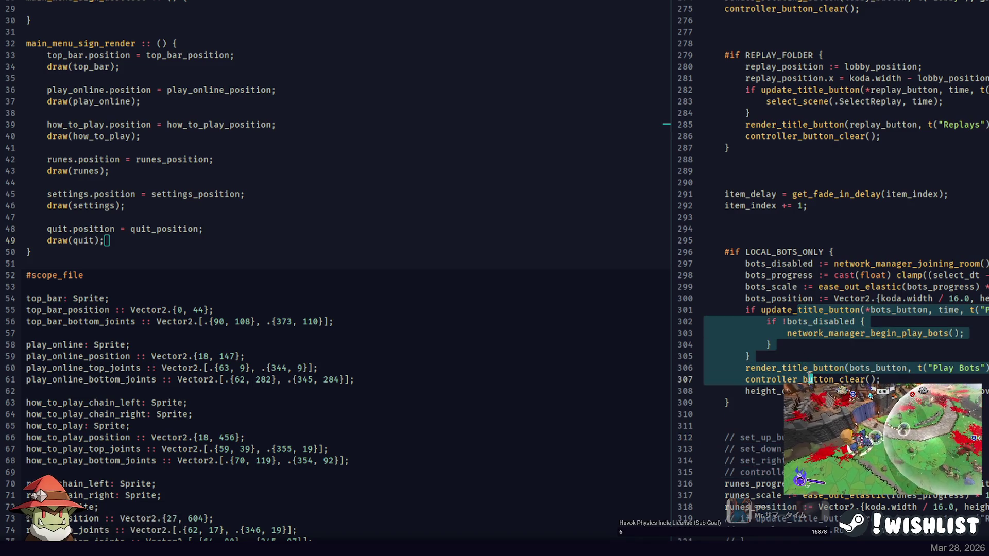
pyautogui.hotkey('ctrl', '/')
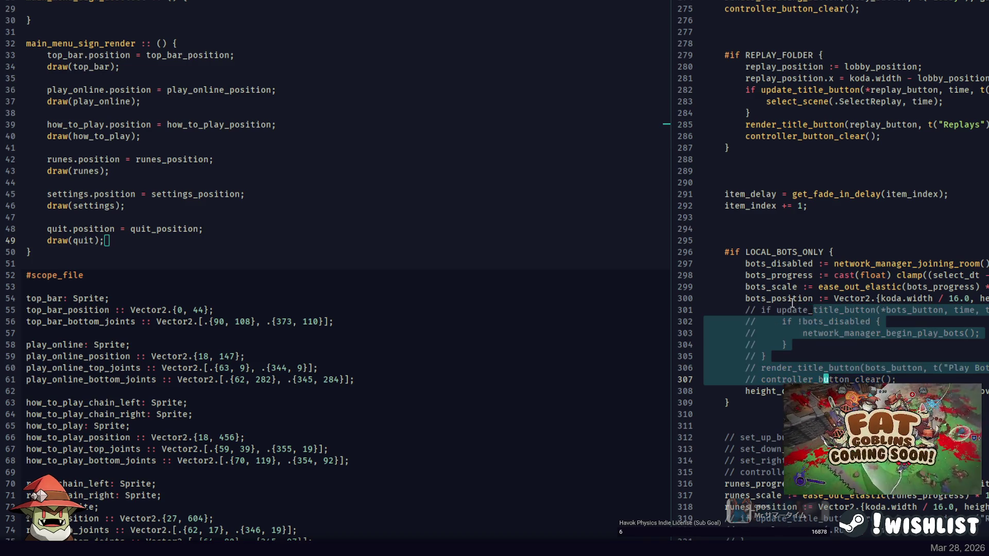
pyautogui.click(793, 299)
pyautogui.scroll(2, 791, 273)
pyautogui.moveTo(706, 171); pyautogui.dragTo(800, 206)
pyautogui.hotkey('ctrl', '/')
pyautogui.scroll(4, 800, 205)
pyautogui.moveTo(771, 171)
pyautogui.mouseDown()
pyautogui.moveTo(752, 206)
pyautogui.moveTo(788, 217)
pyautogui.mouseUp()
pyautogui.hotkey('ctrl', '/')
# Comment out the volume button code and the Play Online button block.
pyautogui.moveTo(782, 112); pyautogui.dragTo(772, 2)
pyautogui.scroll(2, 803, 155)
pyautogui.hotkey('ctrl', '/')
pyautogui.scroll(9, 812, 225)
pyautogui.press('Down')
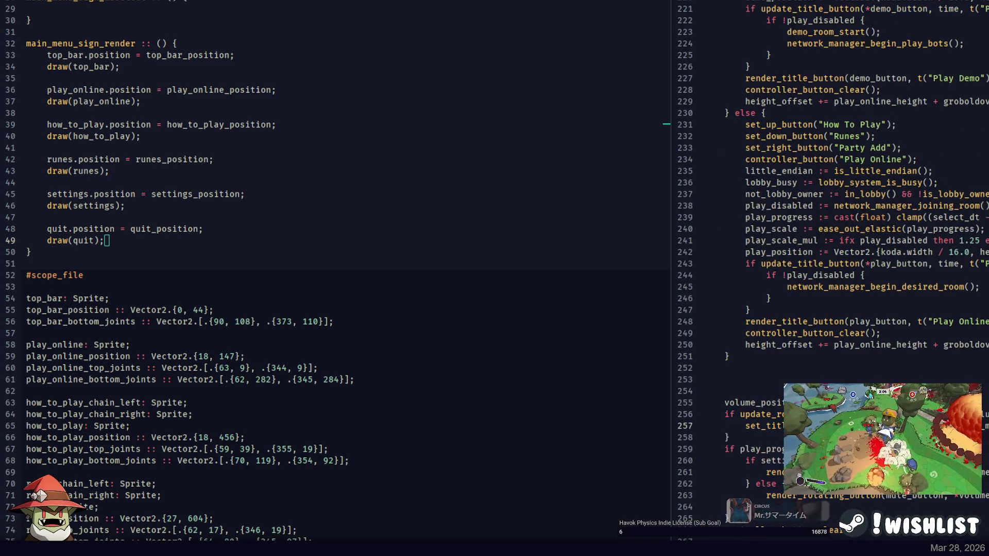
pyautogui.click(790, 380)
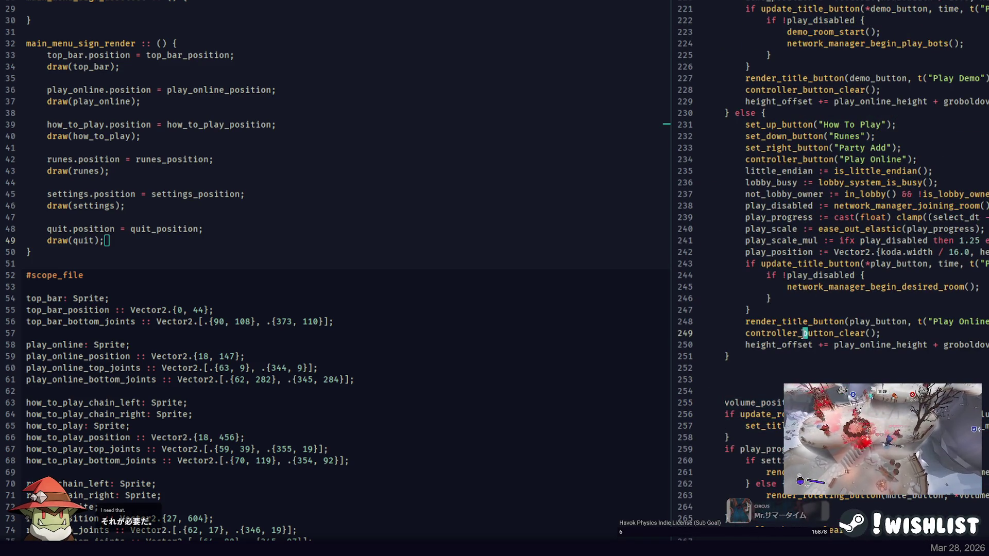
pyautogui.hotkey('shift', 'Up')
pyautogui.hotkey('shift', 'Up')
pyautogui.hotkey('shift', 'Up')
pyautogui.hotkey('ctrl', '/')
# Comment out the How To Play labels, the Play Demo block and its label lines.
pyautogui.press('Up')
pyautogui.press('Up')
pyautogui.press('Up')
pyautogui.hotkey('shift', 'Up')
pyautogui.hotkey('shift', 'Up')
pyautogui.hotkey('shift', 'Up')
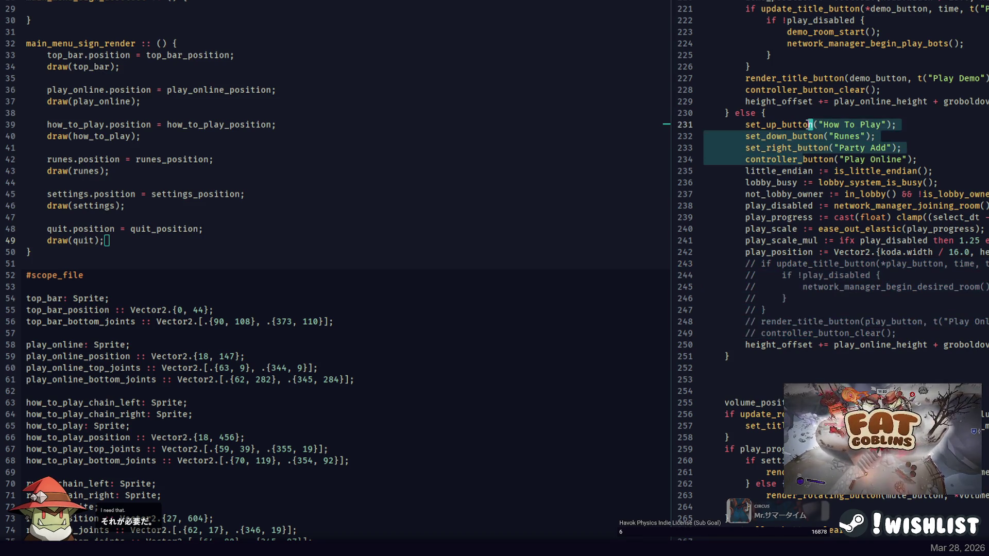
pyautogui.hotkey('ctrl', '/')
pyautogui.press('Up')
pyautogui.press('Up')
pyautogui.press('Up')
pyautogui.hotkey('shift', 'Up')
pyautogui.hotkey('shift', 'Up')
pyautogui.hotkey('shift', 'Up')
pyautogui.hotkey('shift', 'Up')
pyautogui.hotkey('shift', 'Up')
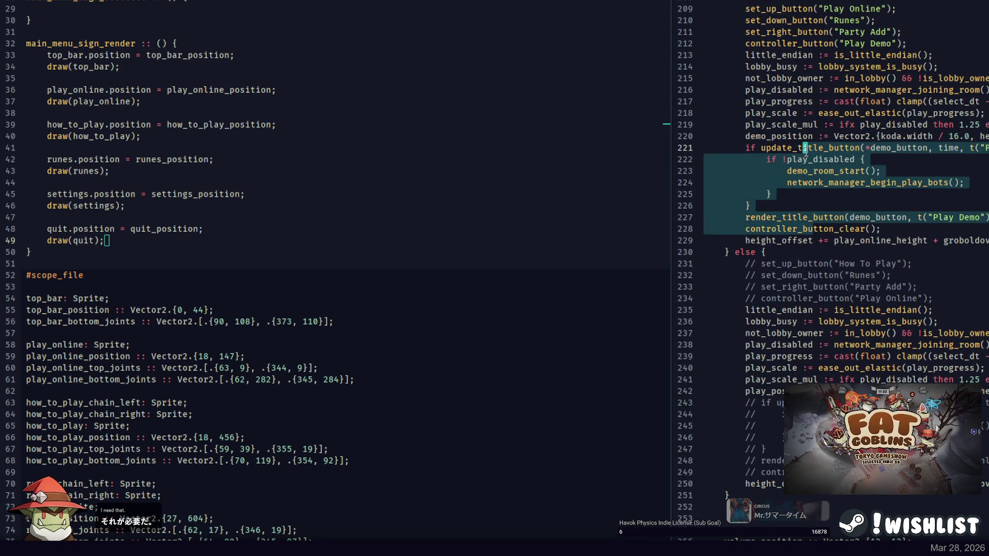
pyautogui.hotkey('ctrl', '/')
pyautogui.press('Up')
pyautogui.press('Up')
pyautogui.press('Up')
pyautogui.hotkey('shift', 'Up')
pyautogui.hotkey('shift', 'Up')
pyautogui.hotkey('shift', 'Up')
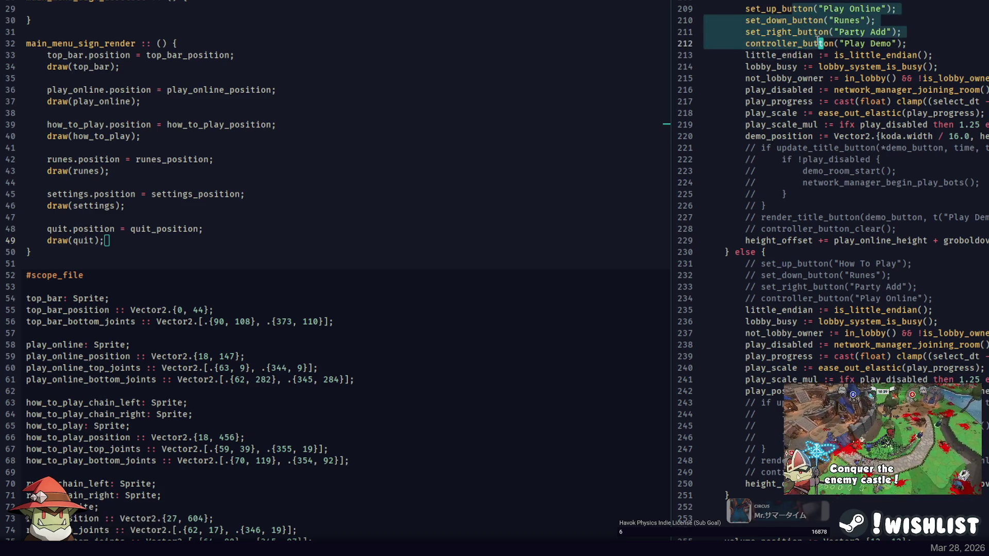
pyautogui.hotkey('ctrl', '/')
# Comment out the DEMO block's button-label lines and play button calls.
pyautogui.scroll(10, 845, 98)
pyautogui.moveTo(745, 136)
pyautogui.mouseDown()
pyautogui.moveTo(804, 221)
pyautogui.moveTo(809, 263)
pyautogui.mouseUp()
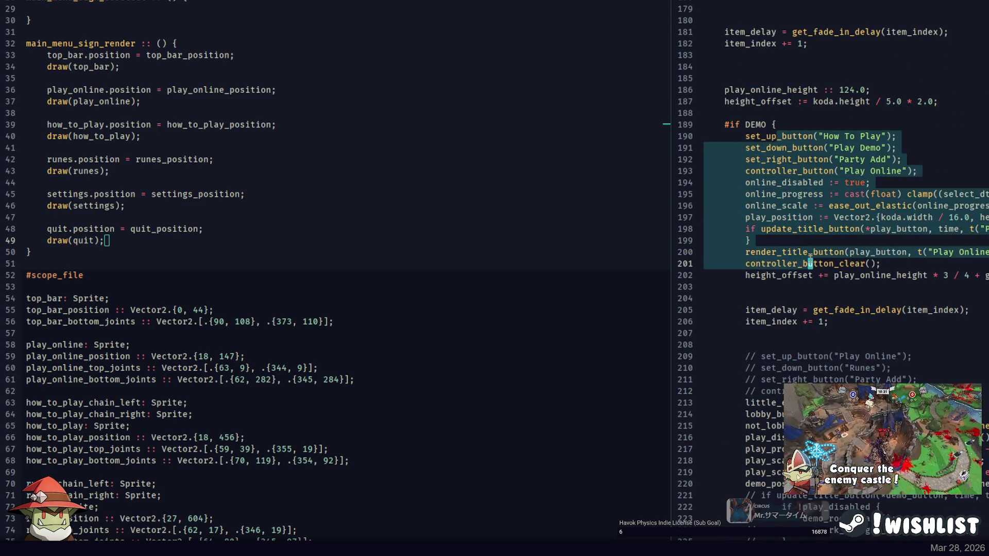
pyautogui.moveTo(746, 136); pyautogui.dragTo(921, 171)
pyautogui.hotkey('ctrl', '/')
pyautogui.moveTo(798, 229); pyautogui.dragTo(809, 263)
pyautogui.hotkey('ctrl', '/')
# Rebuild and launch the game with jai main.jai && ./main.exe in the terminal.
pyautogui.scroll(6, 829, 257)
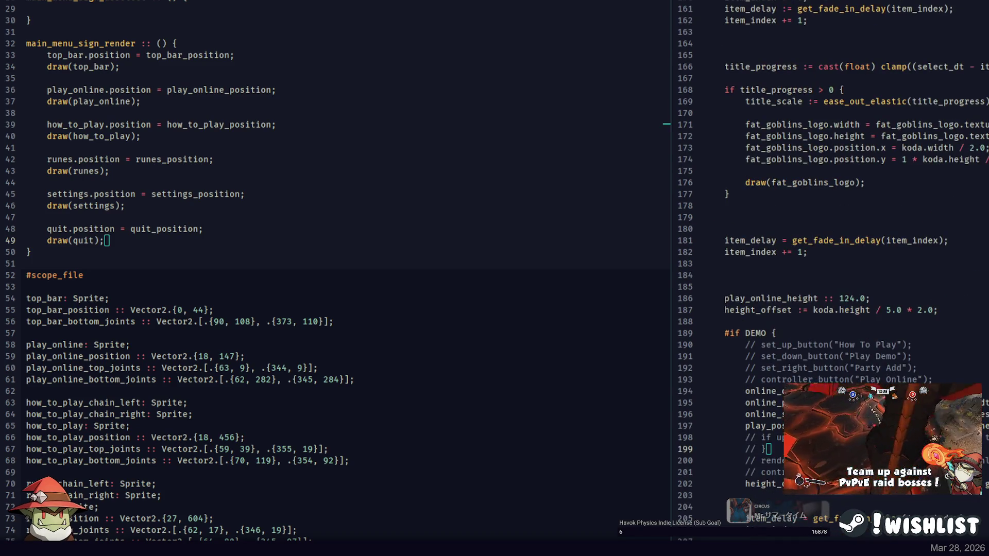
pyautogui.hotkey('alt', 'Tab')
pyautogui.press('Up')
pyautogui.press('Return')
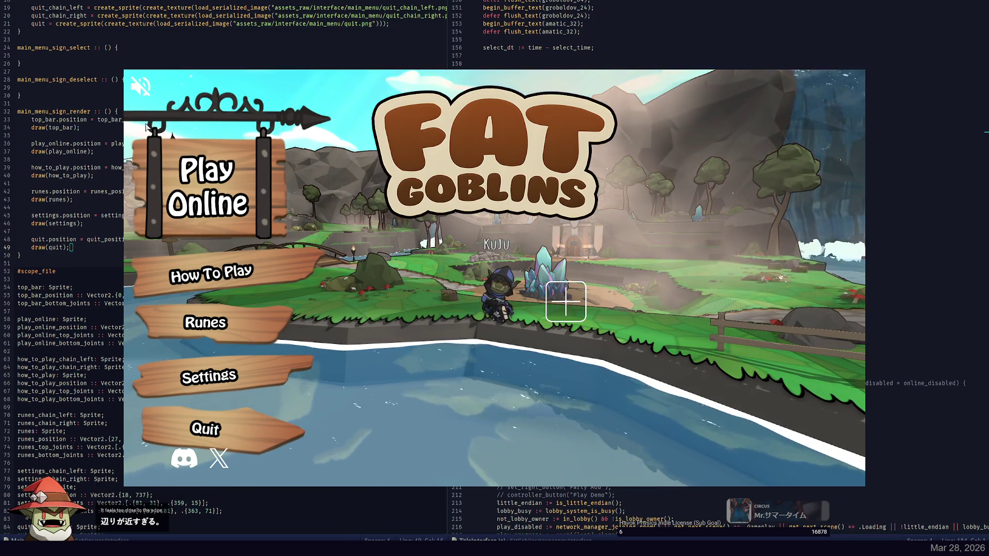
# Quit Fat Goblins and scroll the editor down to the sign position declarations.
pyautogui.hotkey('alt', 'F4')
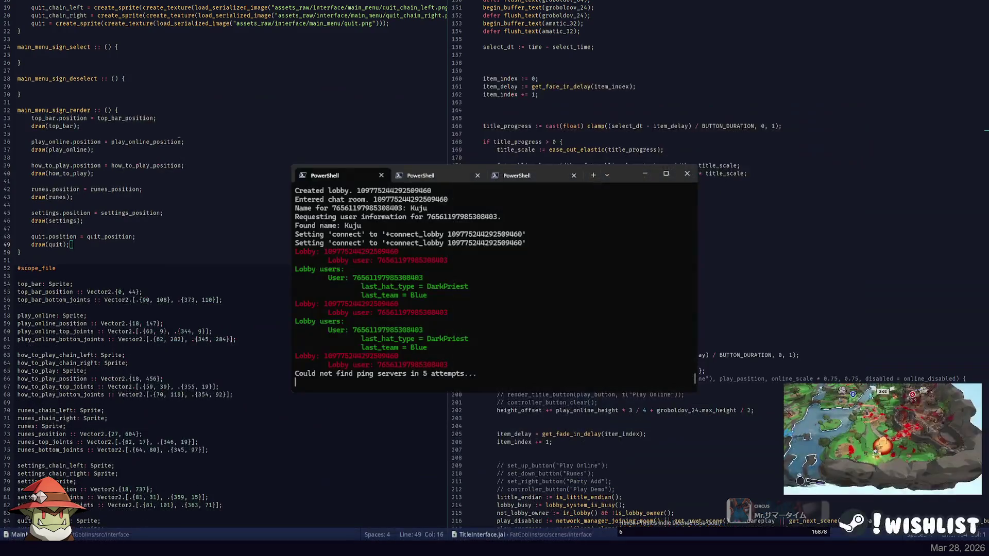
pyautogui.hotkey('alt', 'Tab')
pyautogui.scroll(-10, 155, 206)
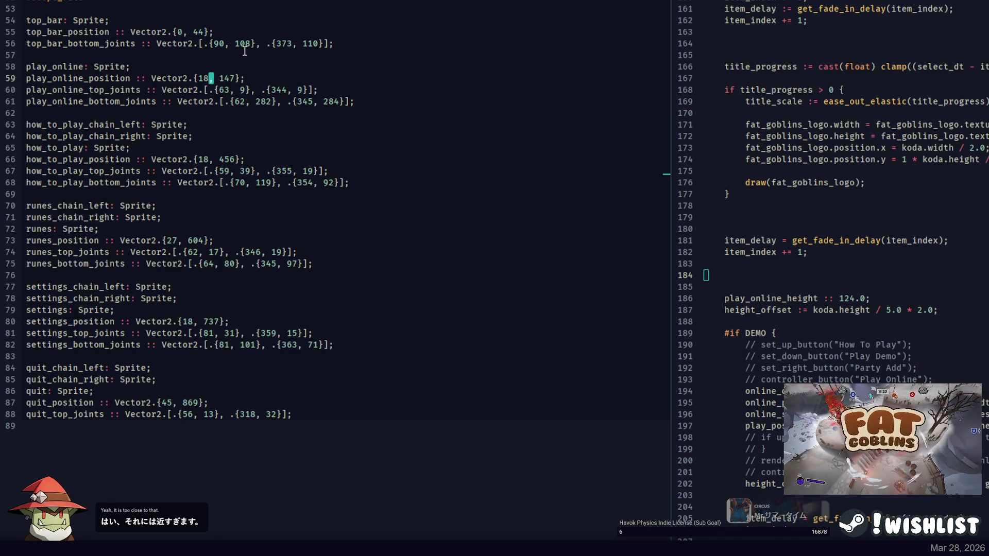
# Append + 40 to the x values of the how_to_play, runes and quit sign positions.
pyautogui.write('+ $0')
pyautogui.write('40')
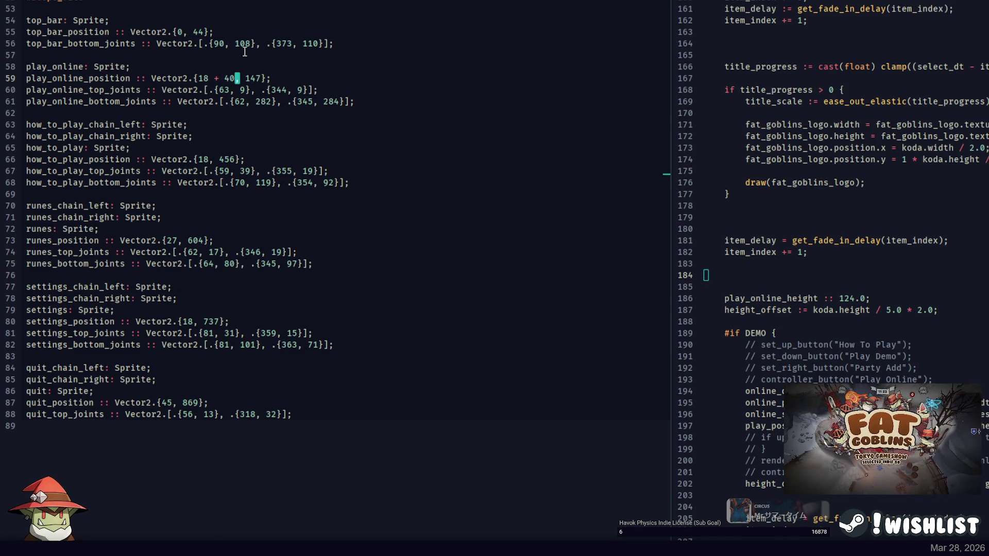
pyautogui.click(210, 153)
pyautogui.write('+ 40')
pyautogui.write('+ 40')
pyautogui.click(195, 322)
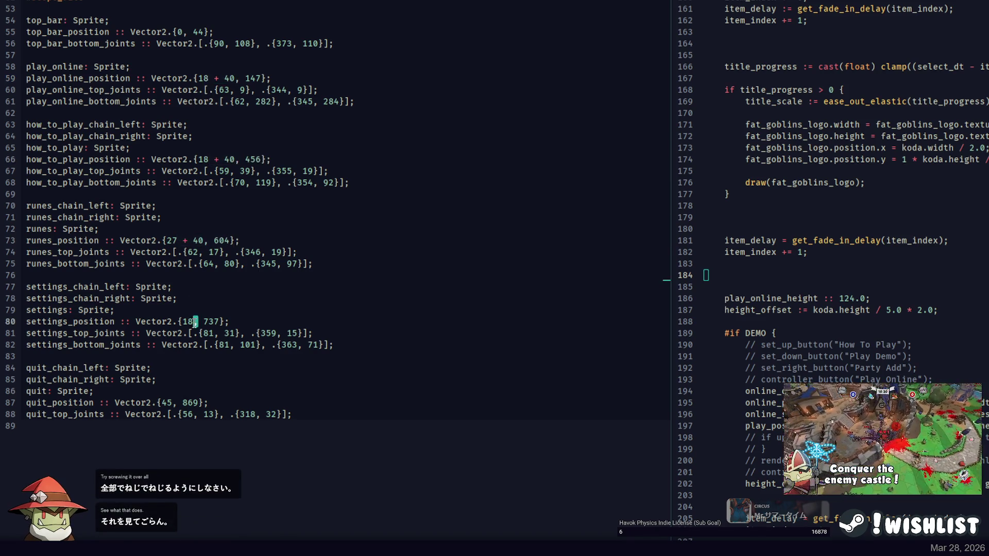
pyautogui.click(176, 402)
pyautogui.write('+ 40')
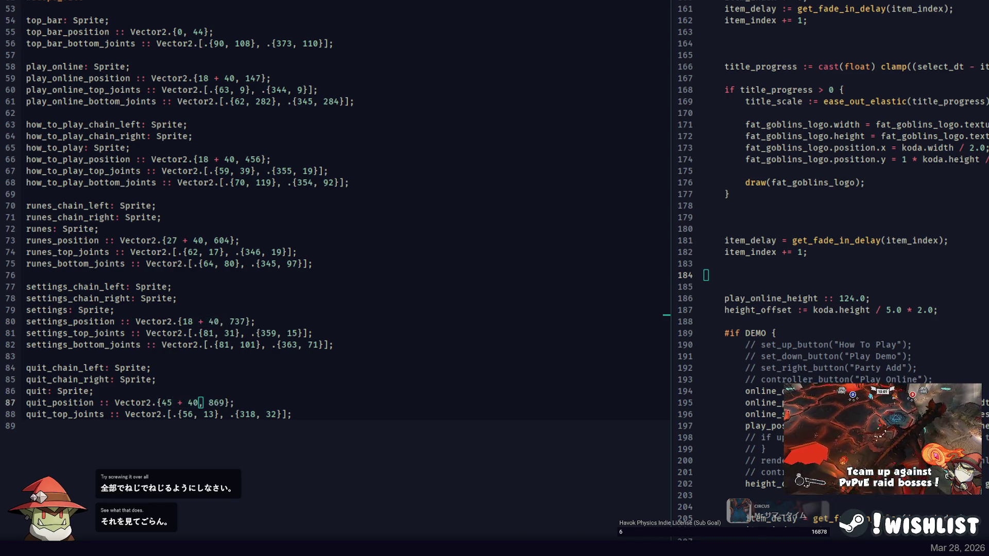
# Rebuild and run the game to check the shifted signs, then close it.
pyautogui.hotkey('alt', 'Tab')
pyautogui.press('Up')
pyautogui.press('Return')
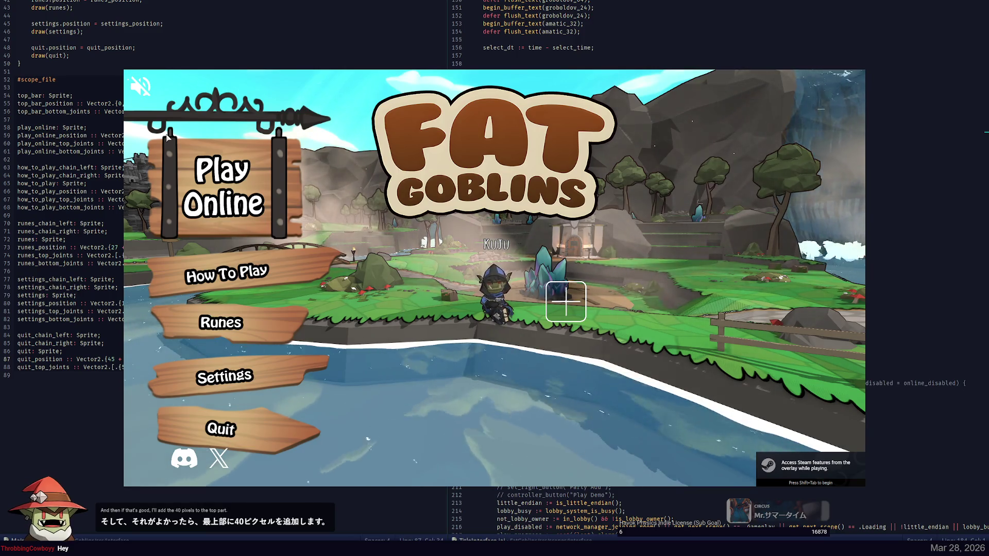
pyautogui.press('Escape')
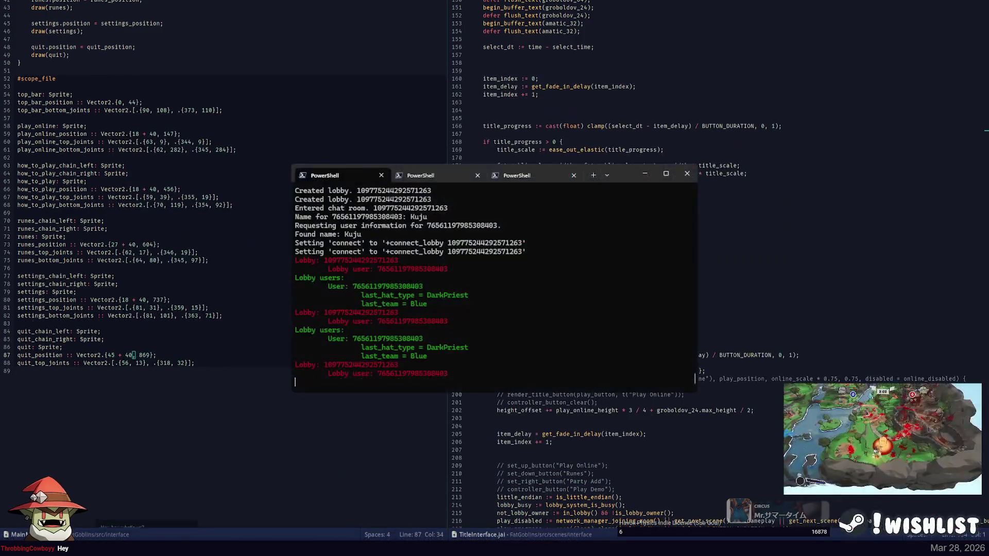
pyautogui.hotkey('alt', 'Tab')
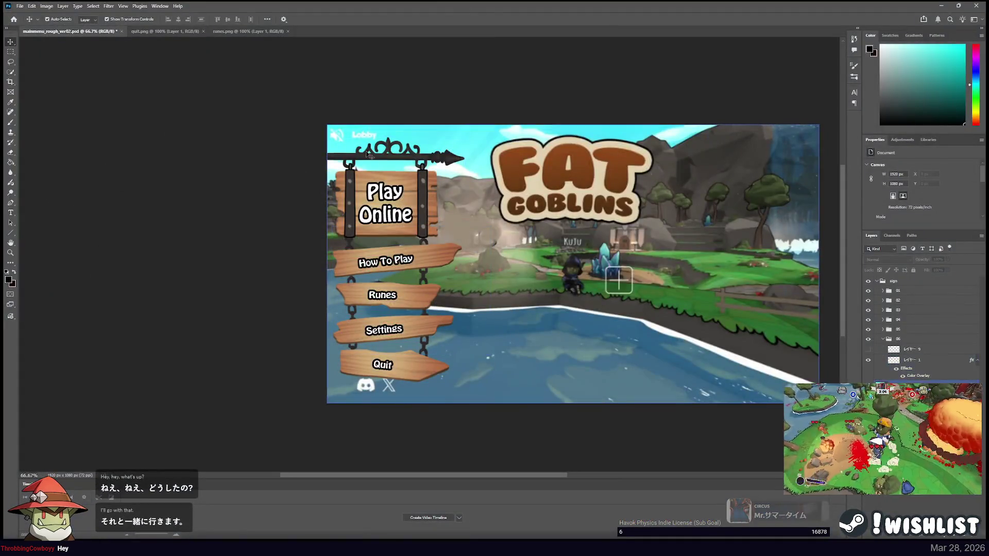
# Select the top sign-bar layer, nudge it 30 px right and zoom in on it.
pyautogui.click(368, 152)
pyautogui.hotkey('ctrl', '1')
pyautogui.hotkey('ctrl', '+')
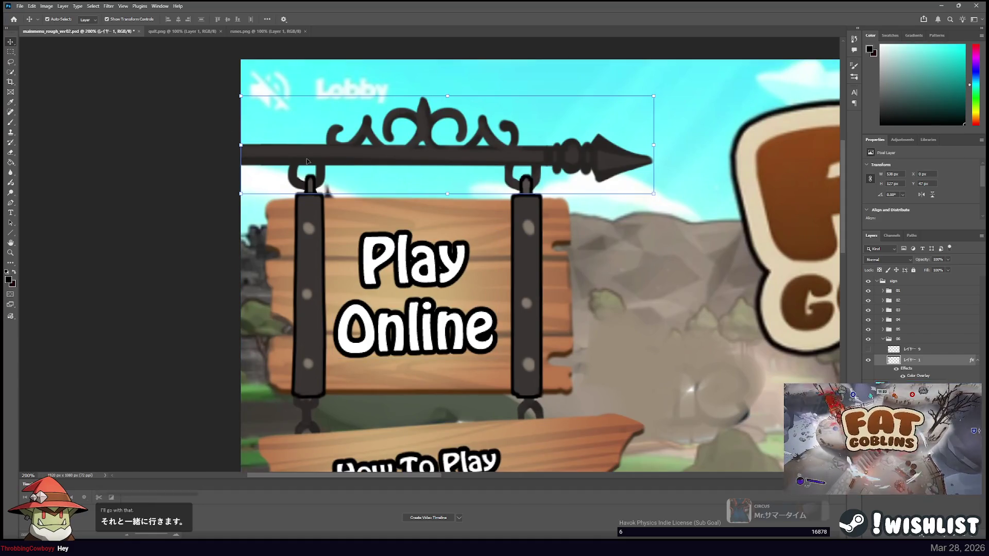
pyautogui.hotkey('shift', 'Right')
pyautogui.hotkey('shift', 'Right')
pyautogui.hotkey('shift', 'Right')
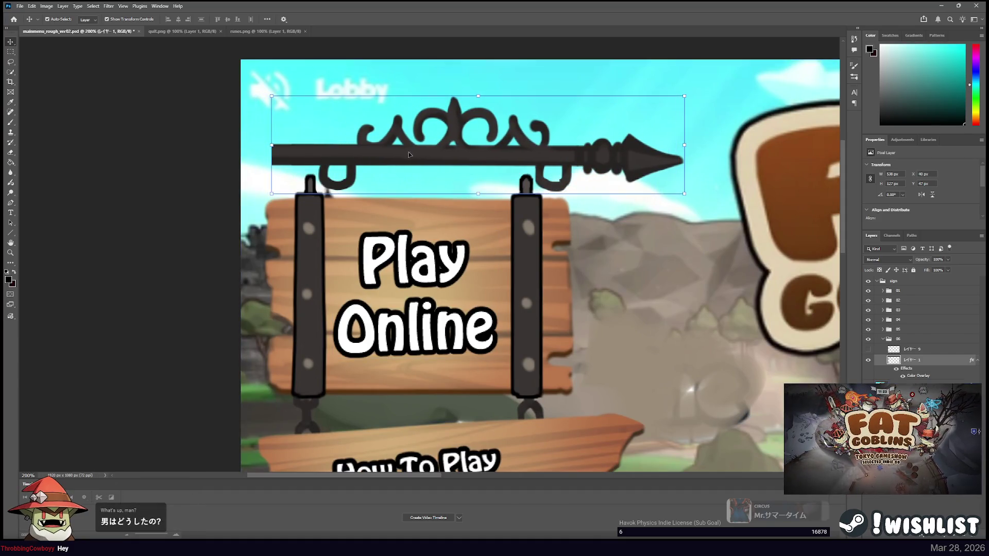
pyautogui.hotkey('ctrl', '+')
pyautogui.hotkey('ctrl', '+')
pyautogui.hscroll(-2, 288, 117)
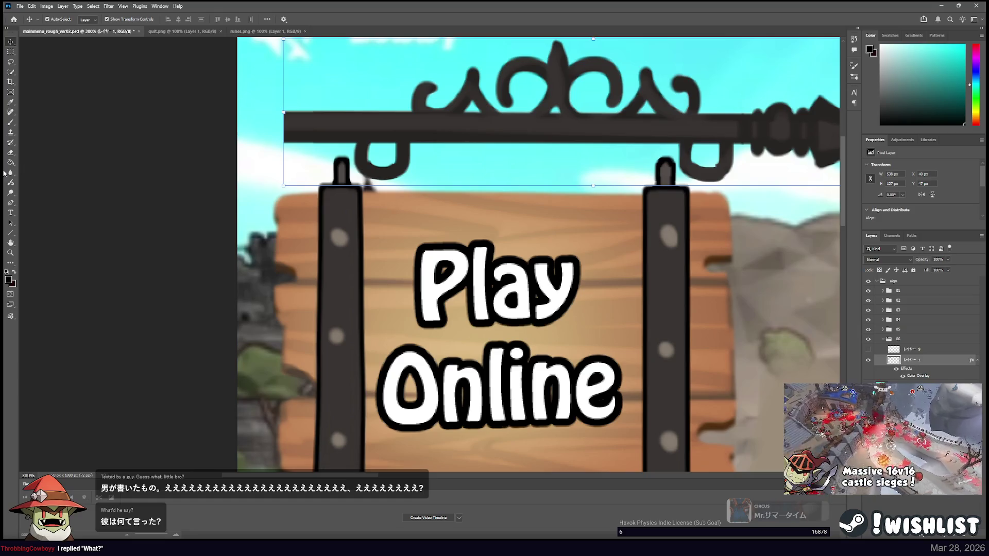
# Retouch the dark bar's left end with the Spot Healing Brush.
pyautogui.click(9, 112)
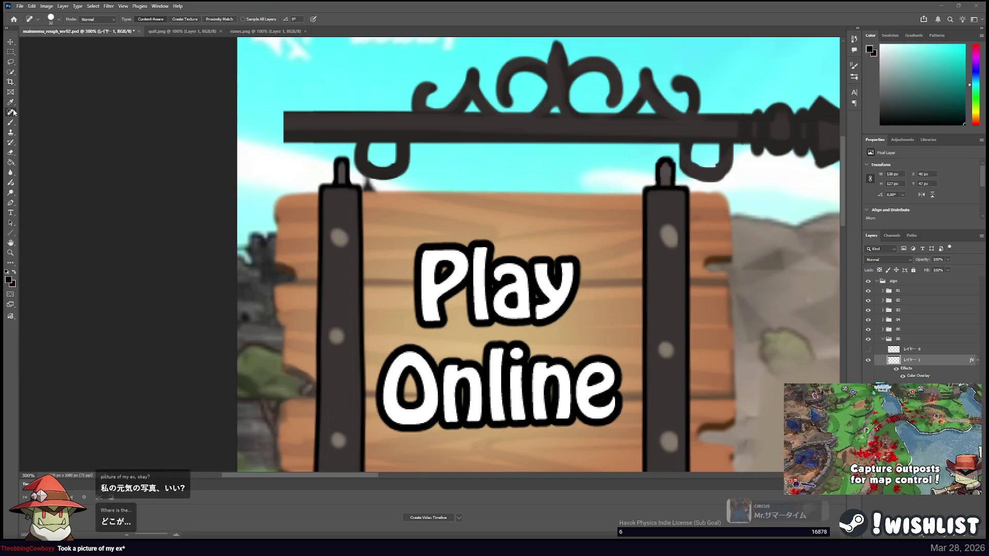
pyautogui.click(10, 146)
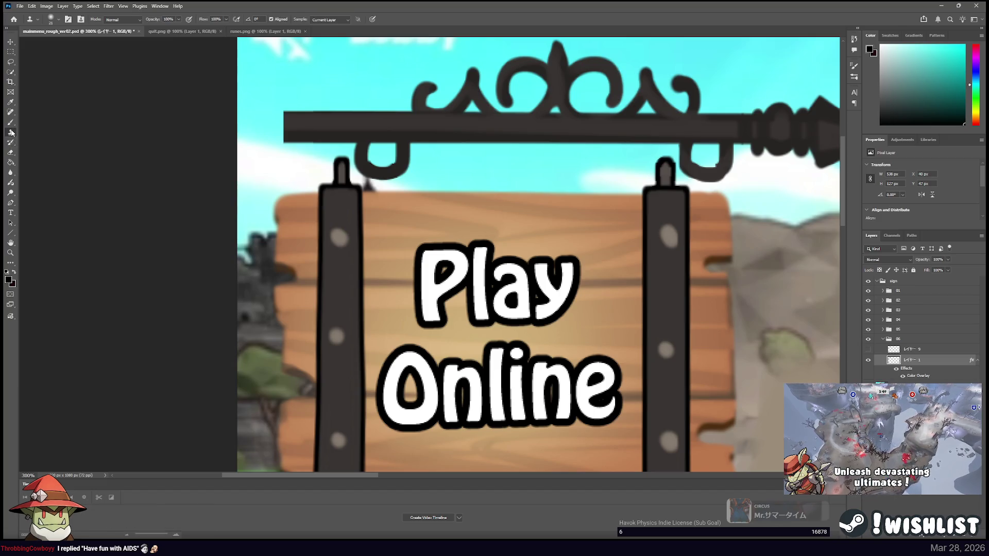
pyautogui.click(11, 163)
pyautogui.click(10, 173)
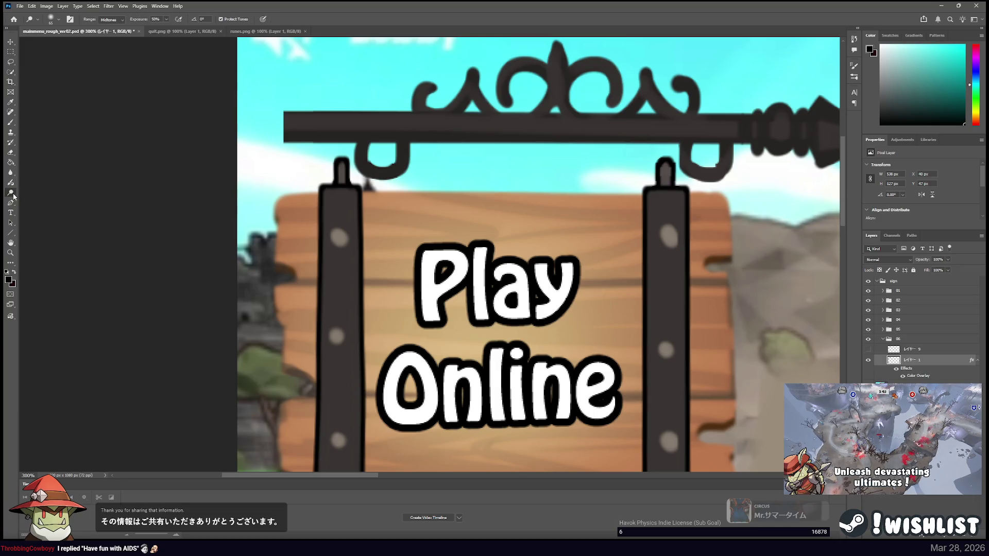
pyautogui.click(13, 114)
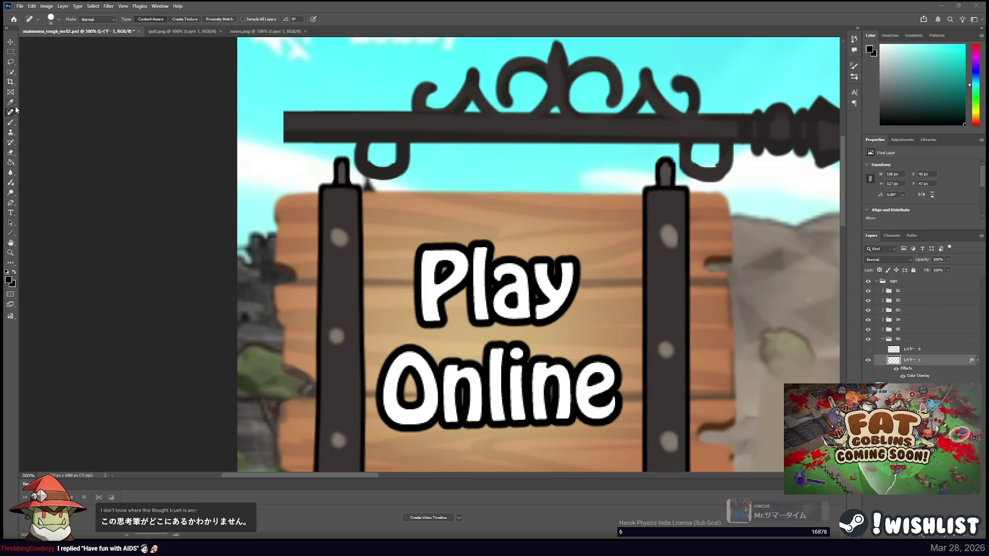
pyautogui.moveTo(327, 121)
pyautogui.mouseDown()
pyautogui.moveTo(230, 126)
pyautogui.moveTo(325, 114)
pyautogui.mouseUp()
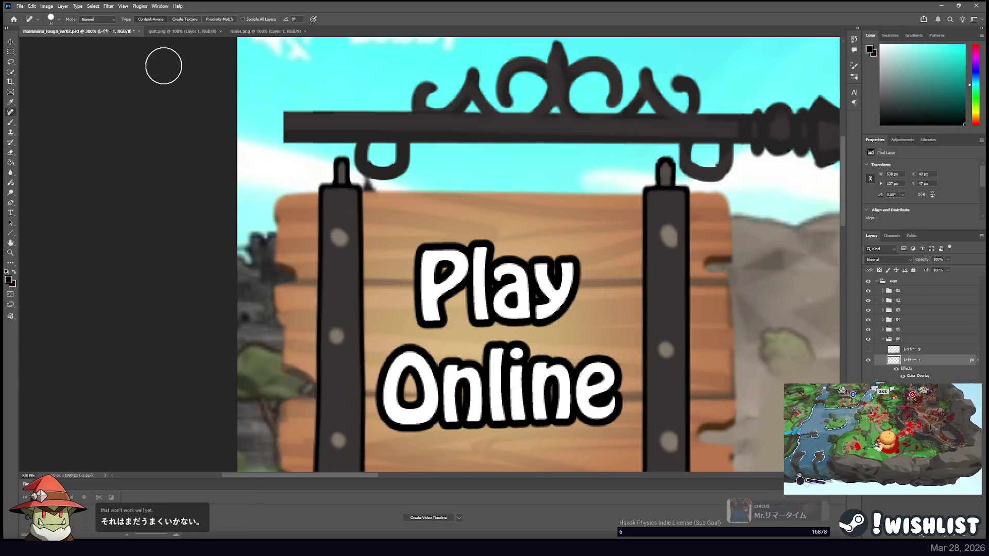
pyautogui.click(12, 54)
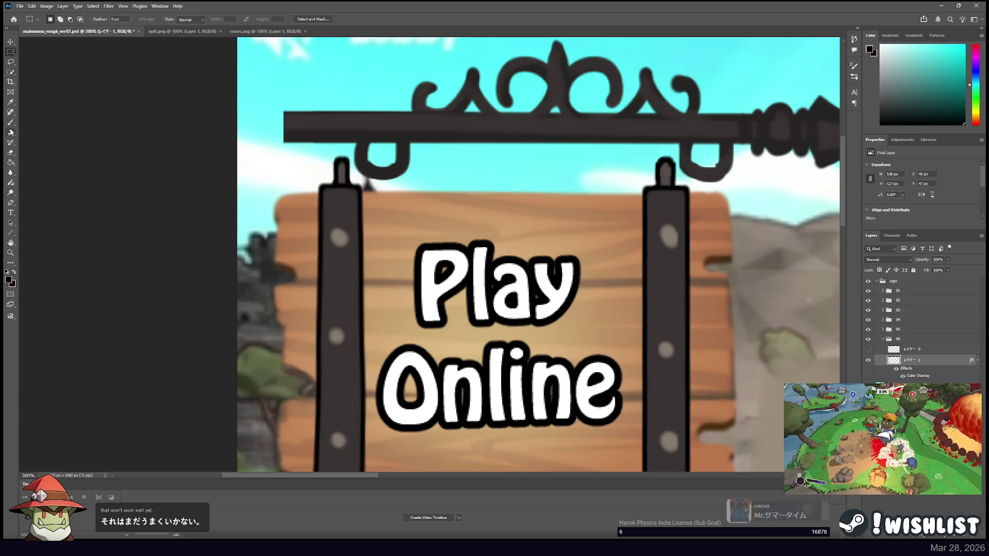
pyautogui.click(11, 113)
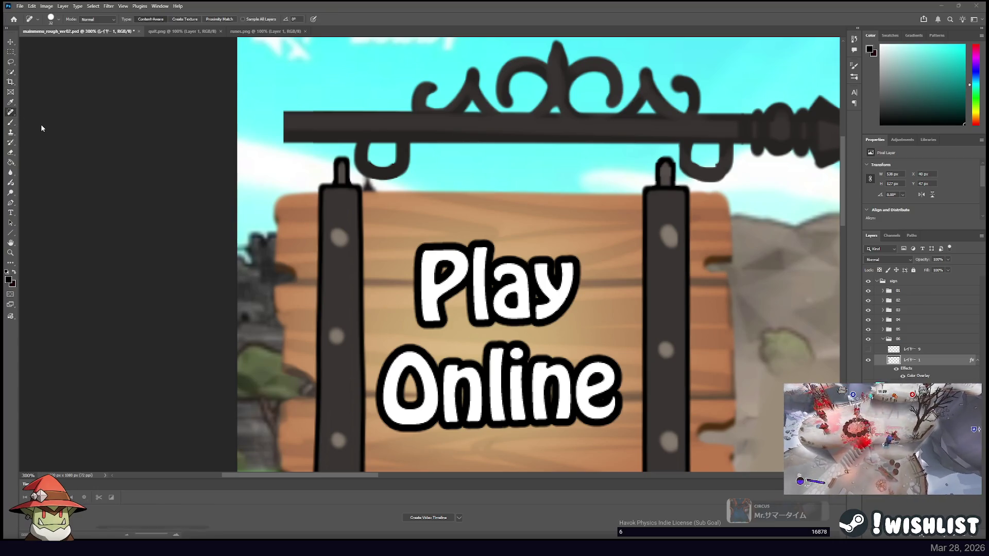
# Extend the top bar's left end to the canvas edge with the Healing Brush.
pyautogui.hotkey('shift', 'j')
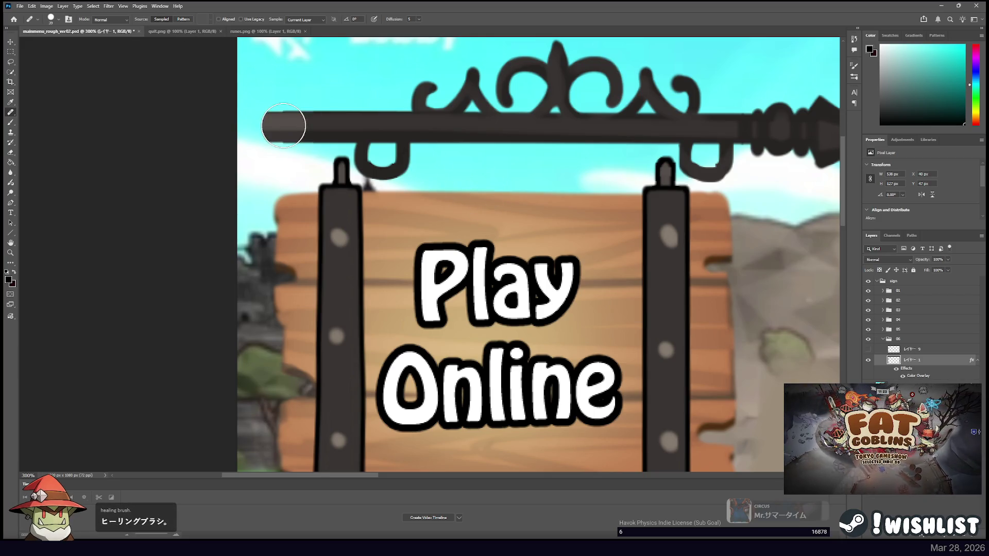
pyautogui.moveTo(281, 126); pyautogui.dragTo(236, 130)
pyautogui.hotkey('ctrl', 'z')
pyautogui.hotkey('ctrl', 'z')
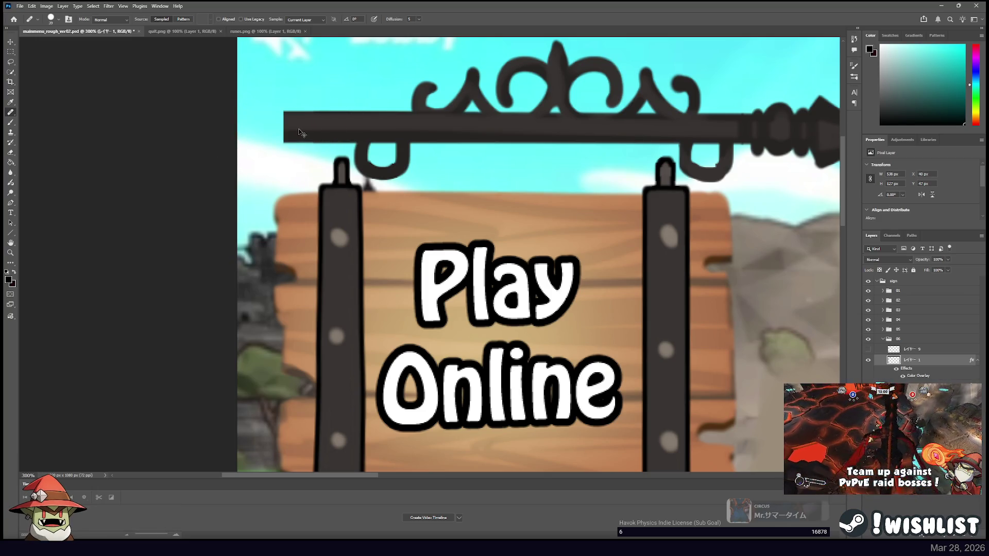
pyautogui.moveTo(292, 127); pyautogui.dragTo(238, 127)
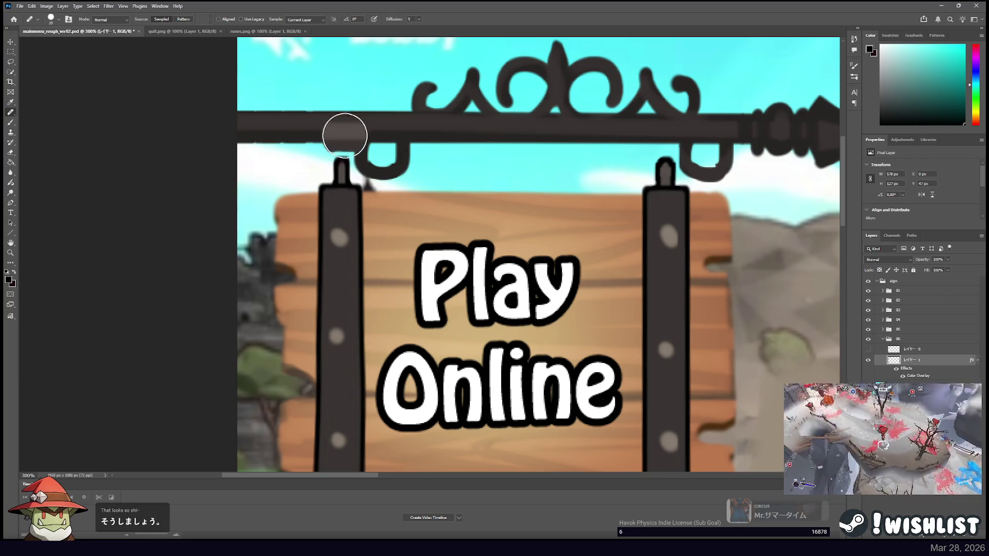
pyautogui.scroll(-3, 391, 169)
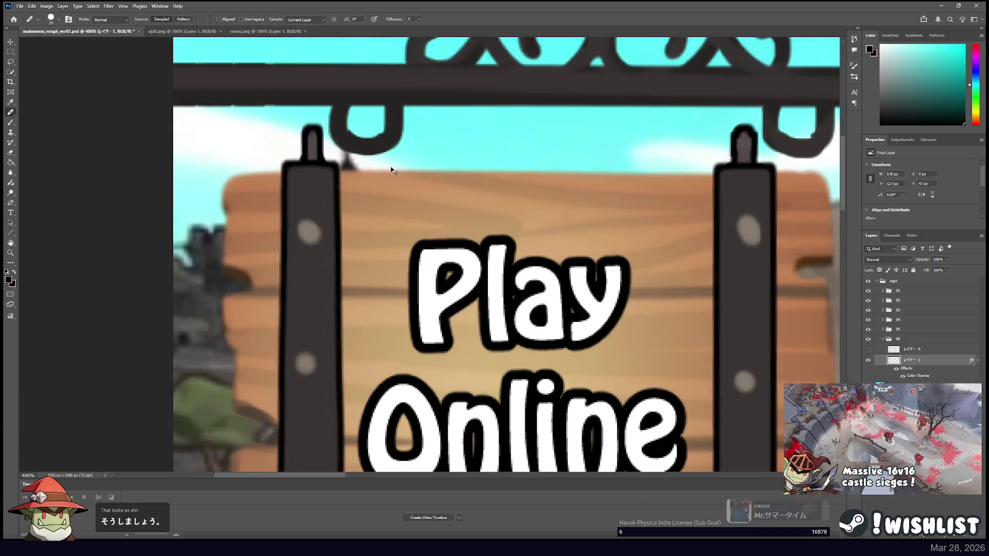
pyautogui.scroll(-2, 391, 170)
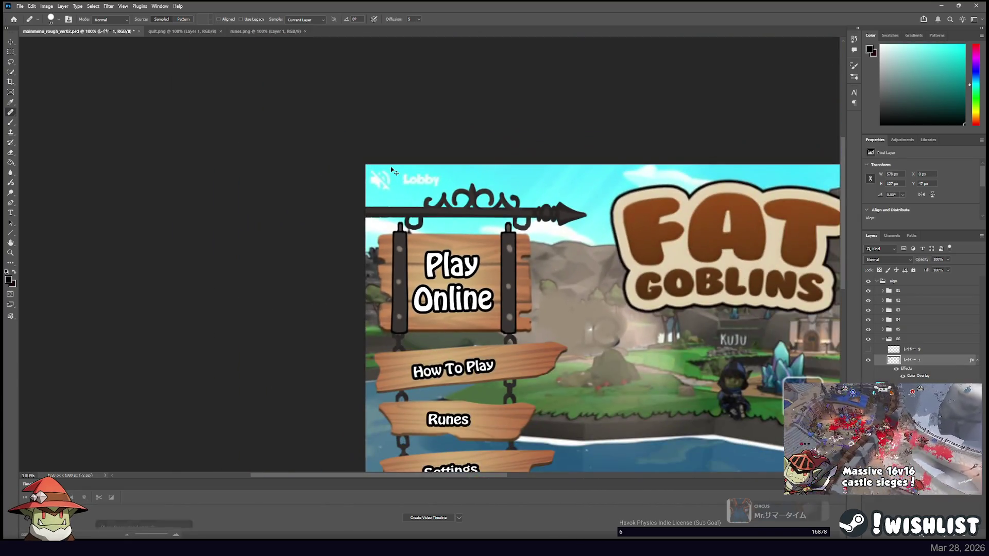
# Select the top bar's layer and toggle its visibility to compare the result.
pyautogui.press('v')
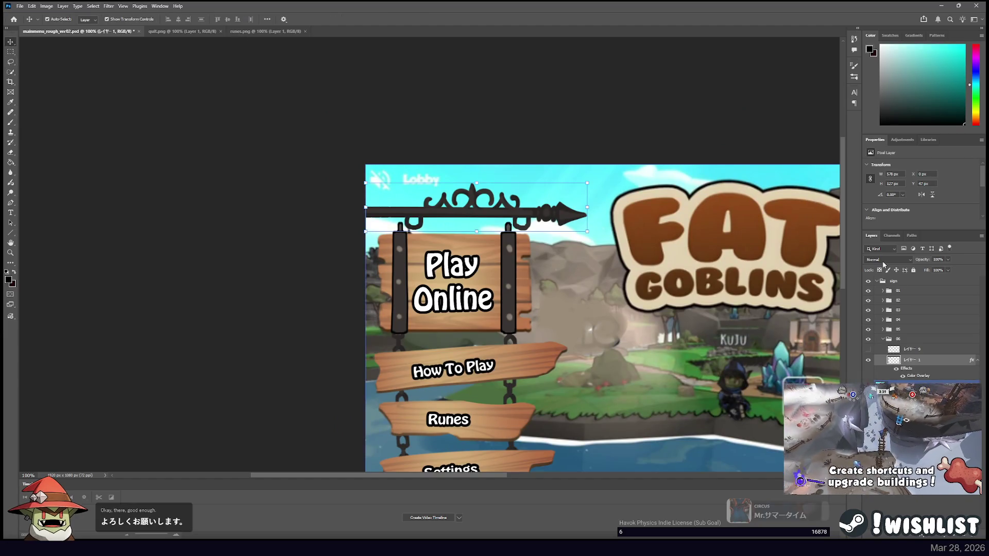
pyautogui.click(905, 291)
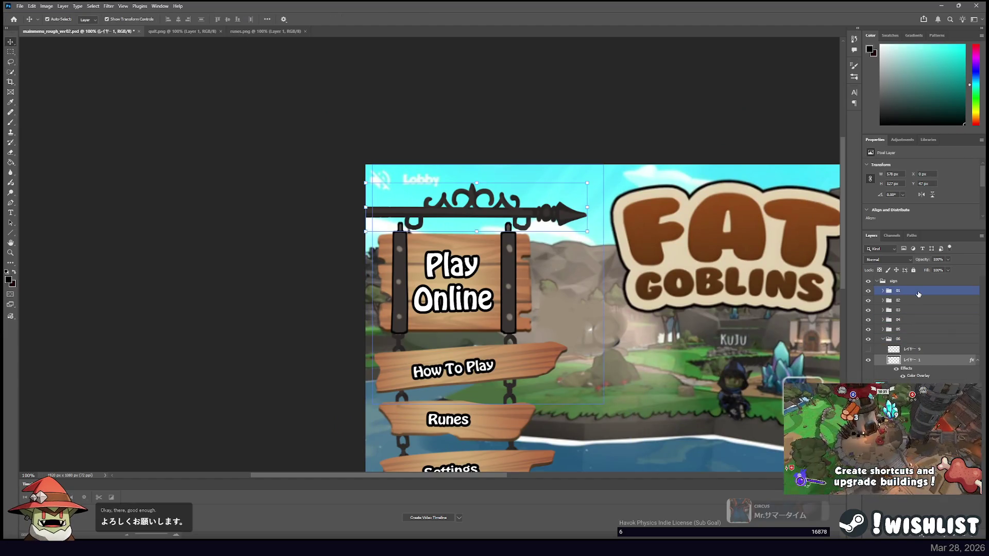
pyautogui.click(442, 209)
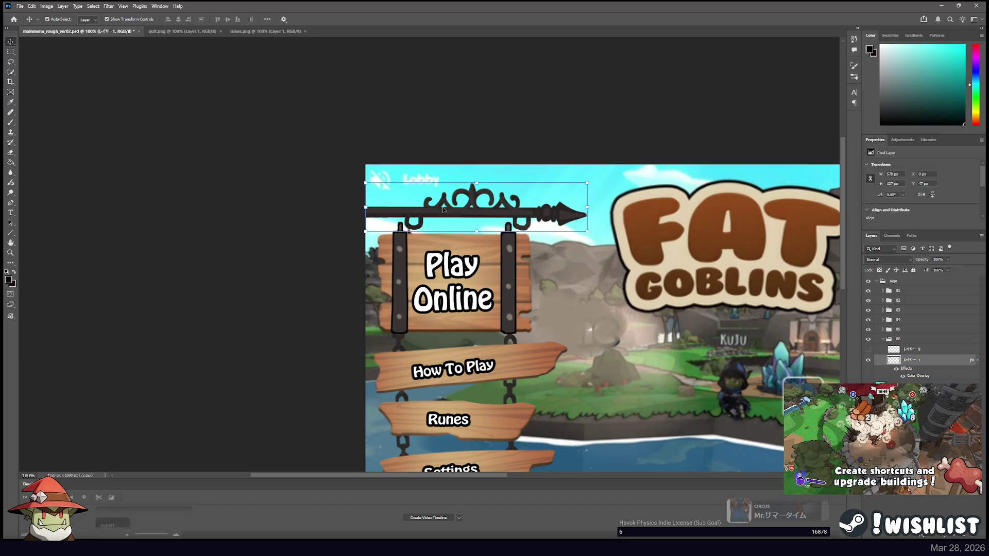
pyautogui.click(868, 361)
pyautogui.click(868, 361)
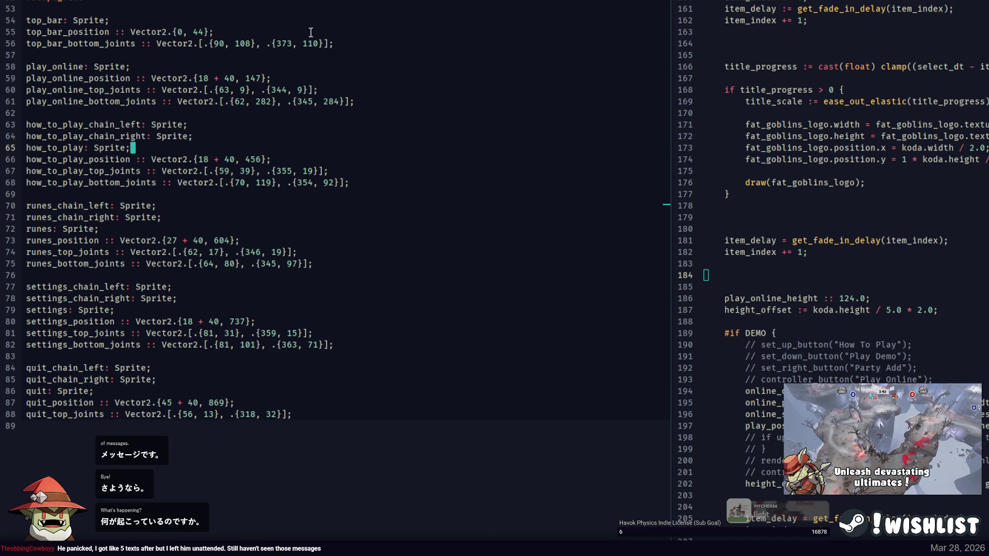
# Add + 40 to both top_bar_bottom_joints x values (90 and 373) on line 56.
pyautogui.click(333, 42)
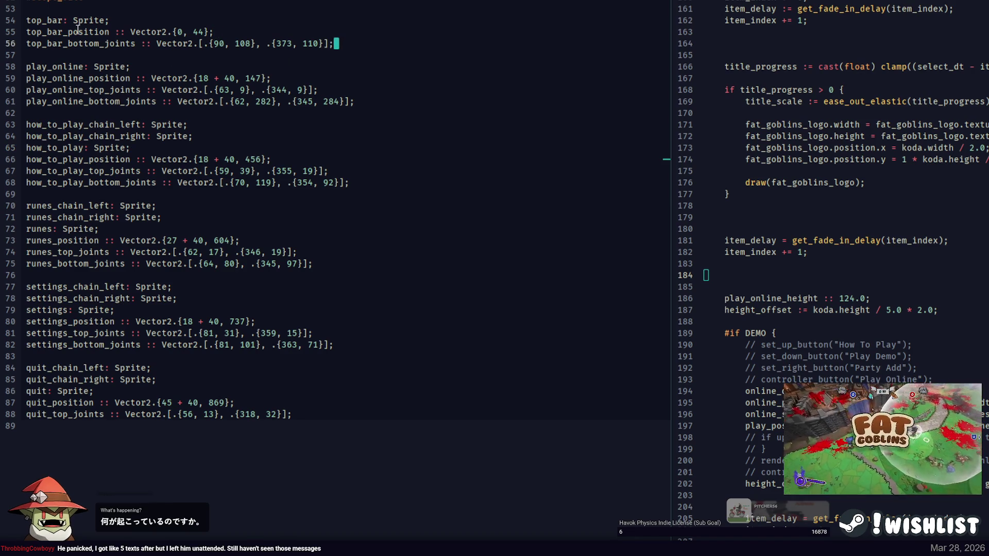
pyautogui.click(221, 44)
pyautogui.press('Right')
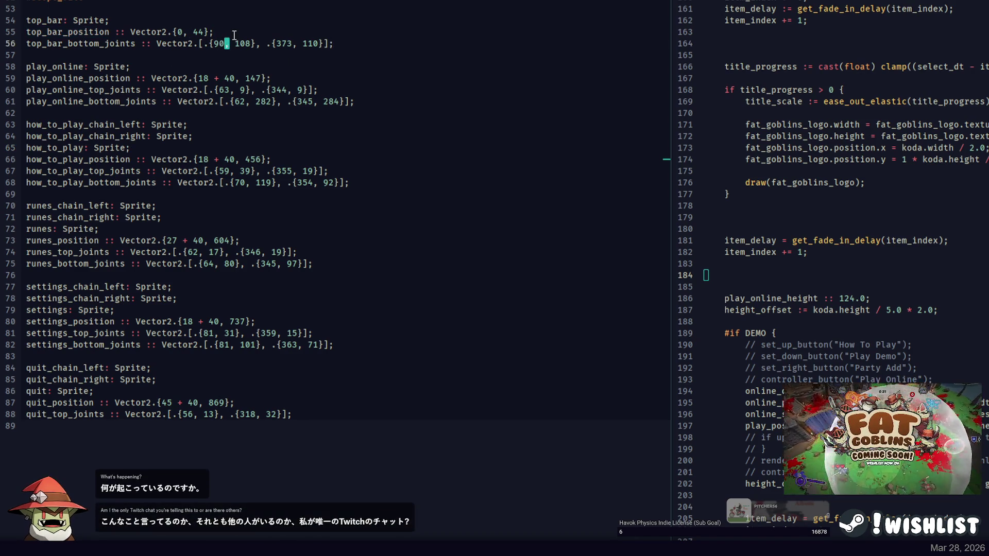
pyautogui.hotkey('shift', 'Left')
pyautogui.hotkey('shift', 'Left')
pyautogui.hotkey('shift', 'Left')
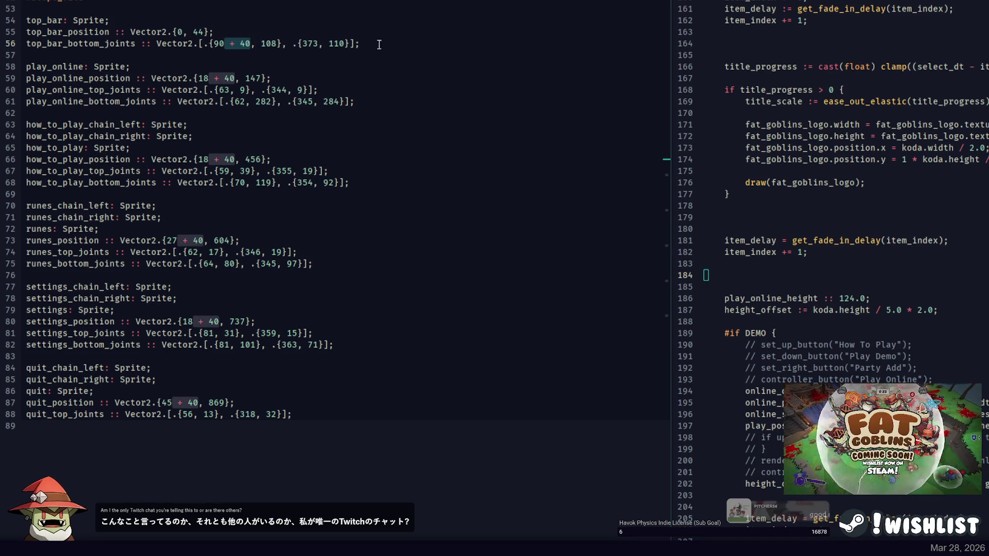
pyautogui.hotkey('ctrl', 'c')
pyautogui.click(319, 43)
pyautogui.hotkey('ctrl', 'v')
pyautogui.click(404, 45)
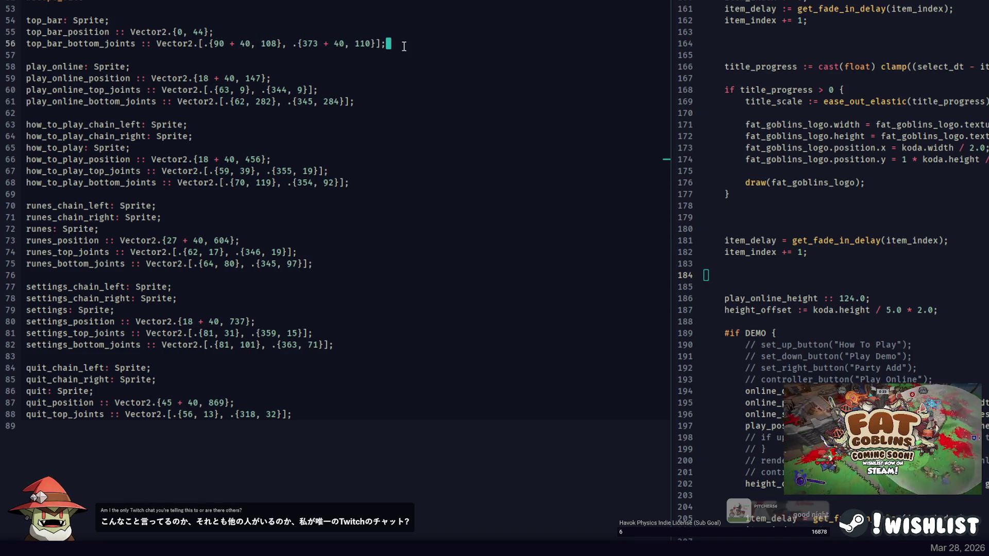
# Rebuild and run the game to preview the menu, then close it.
pyautogui.hotkey('alt', 'Tab')
pyautogui.press('Up')
pyautogui.press('Return')
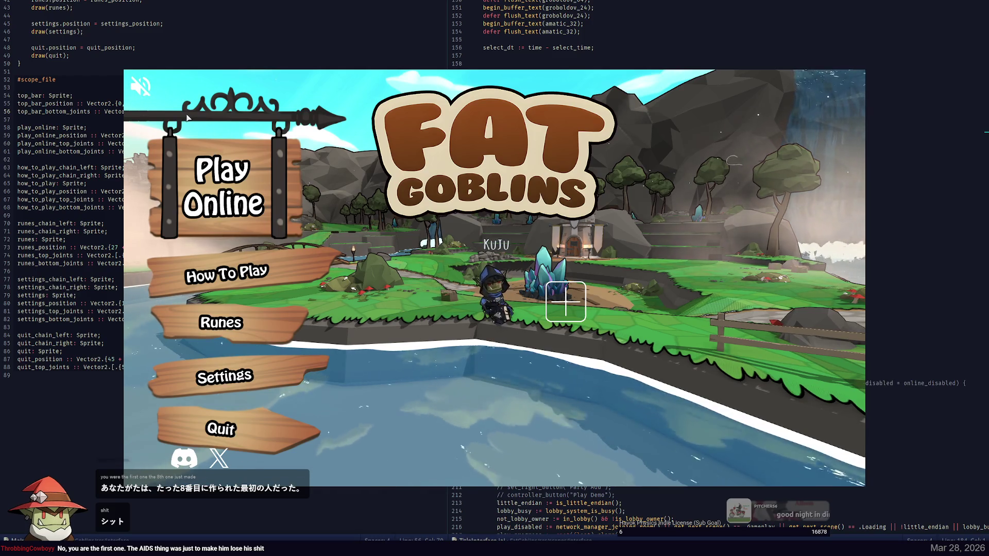
pyautogui.click(260, 184)
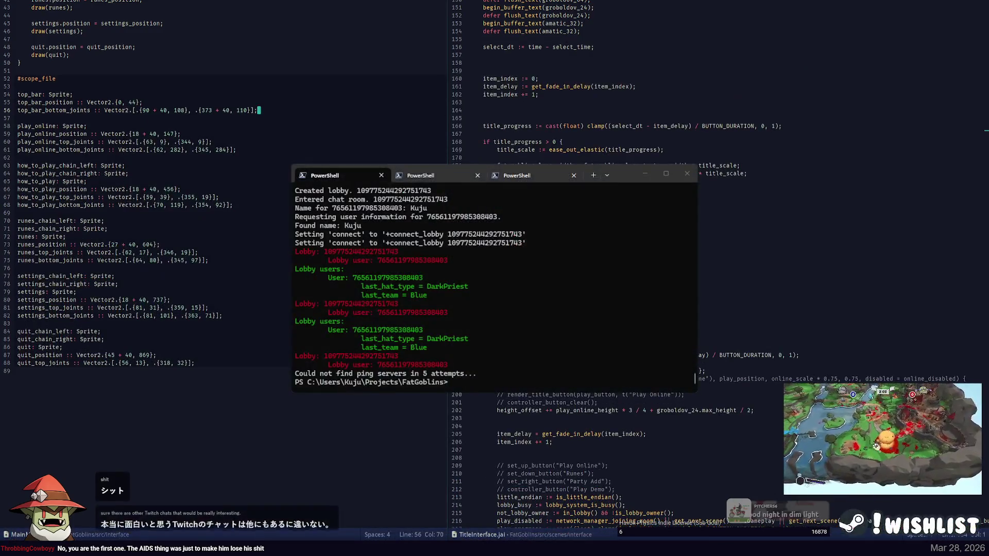
pyautogui.click(357, 43)
pyautogui.press('End')
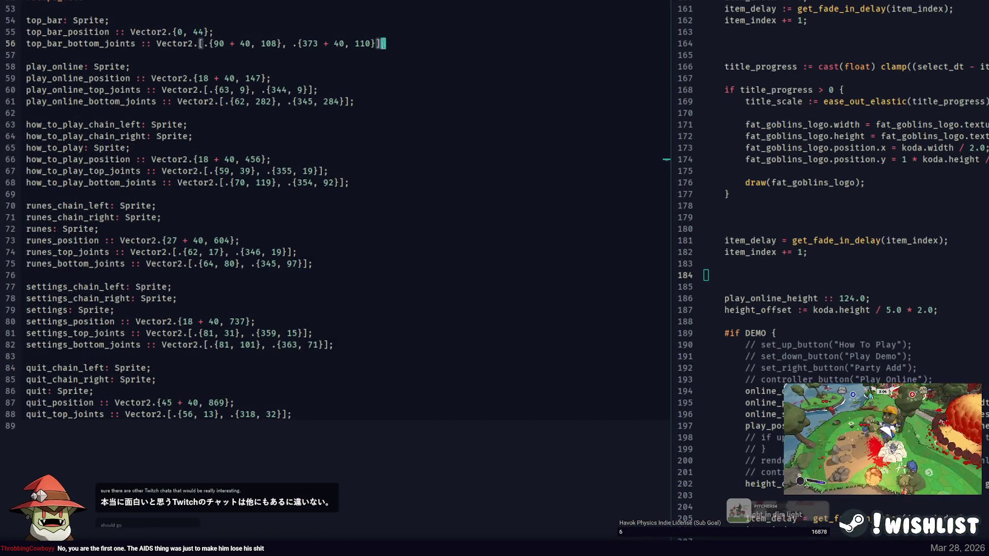
pyautogui.hotkey('alt', 'Tab')
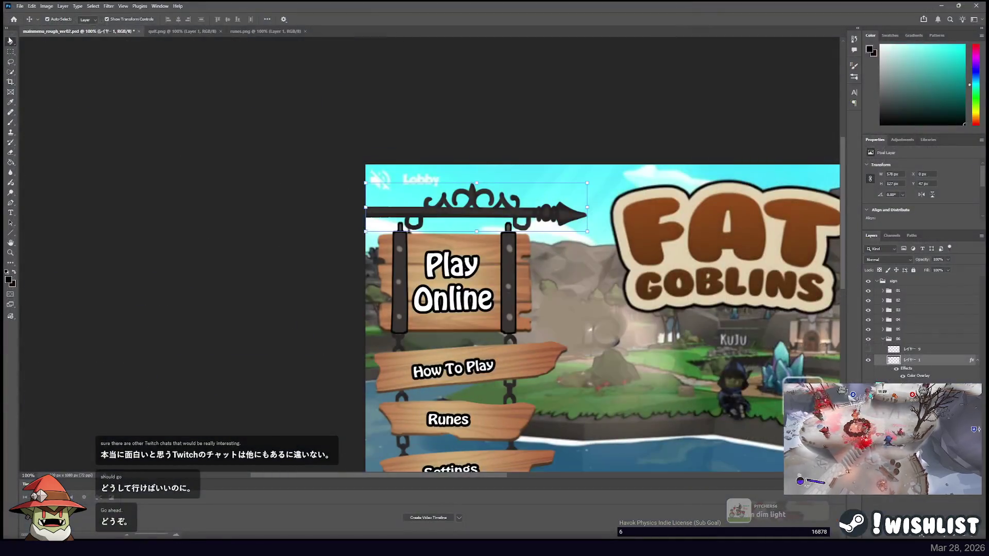
# Inspect the sign posts layer's bounds with a cancelled transform, then select the light layer.
pyautogui.keyDown('ctrl'); pyautogui.click(412, 256); pyautogui.keyUp('ctrl')
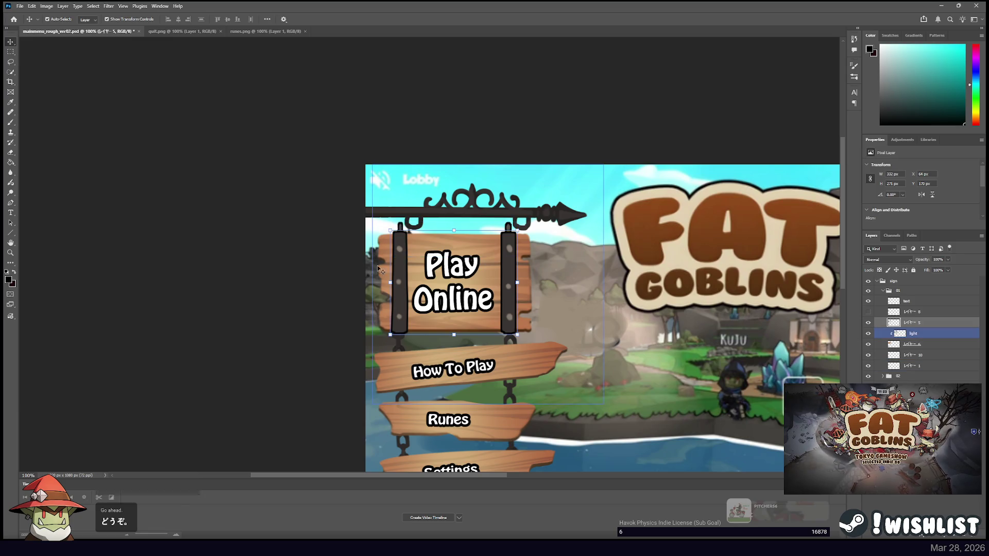
pyautogui.hotkey('ctrl', 't')
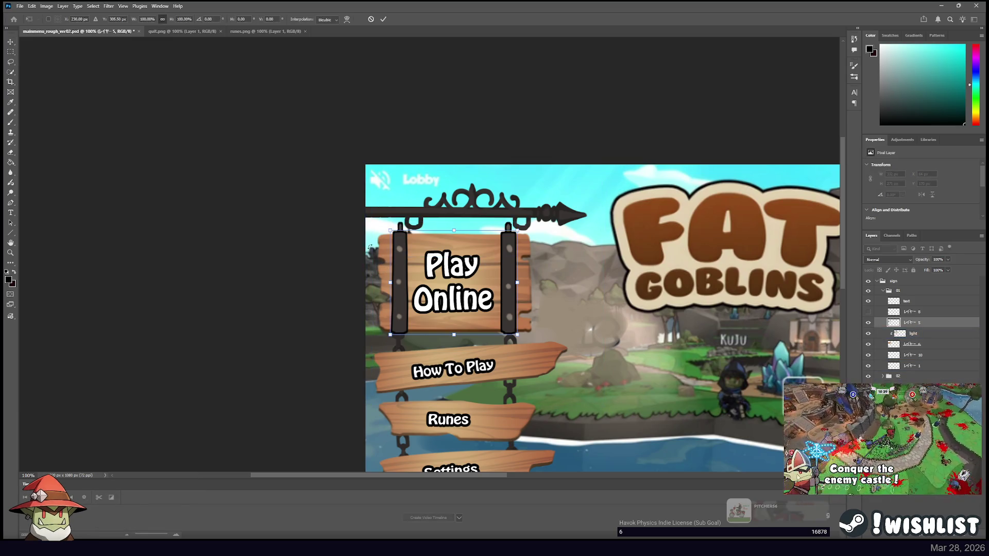
pyautogui.press('Return')
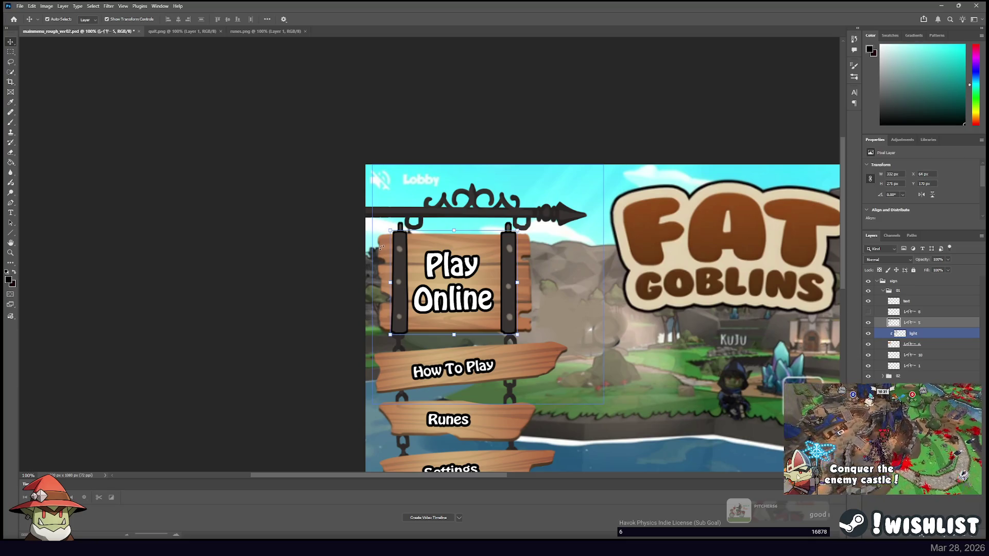
pyautogui.click(214, 194)
pyautogui.click(422, 239)
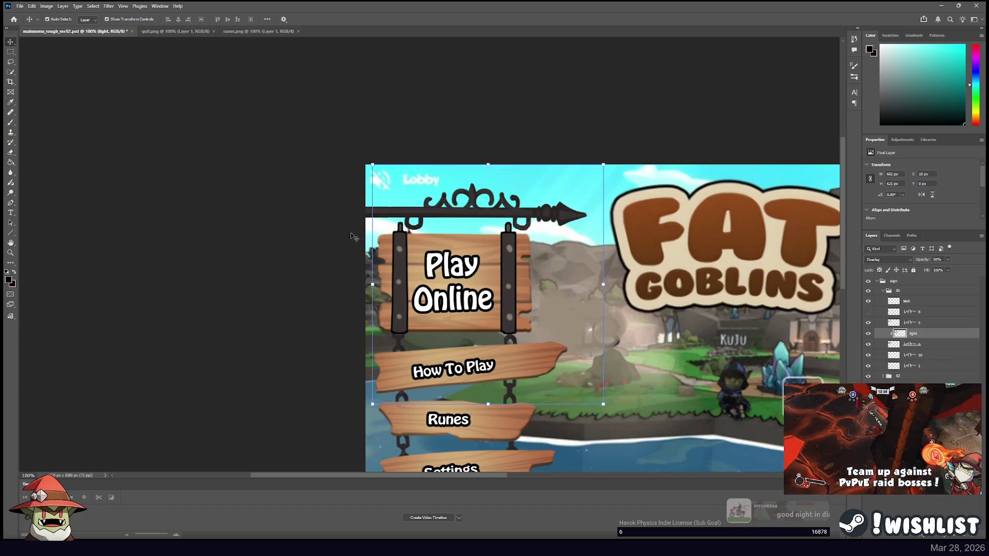
# Toggle the sign plank layer's visibility to compare, then nudge it 20 px right.
pyautogui.click(887, 344)
pyautogui.click(868, 344)
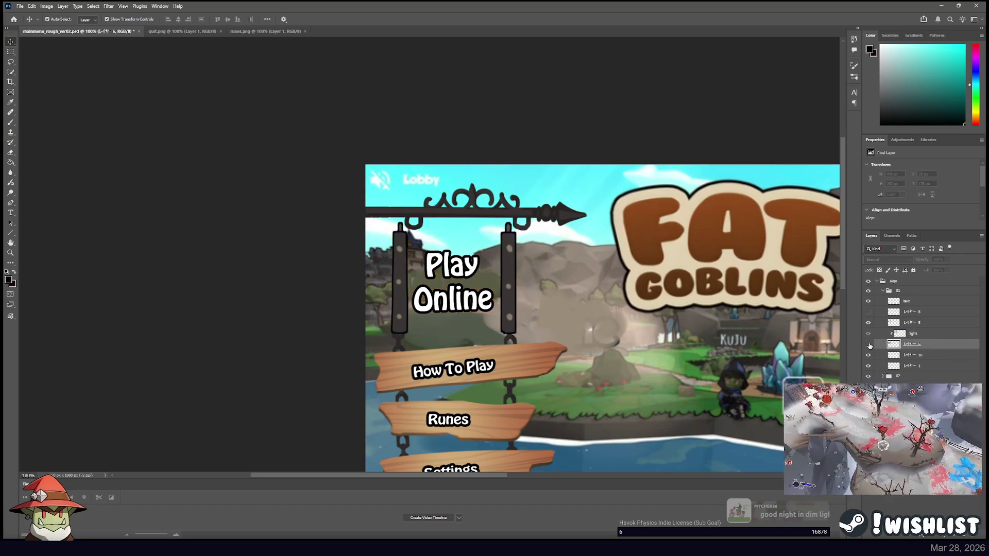
pyautogui.click(868, 344)
pyautogui.click(869, 344)
pyautogui.click(868, 344)
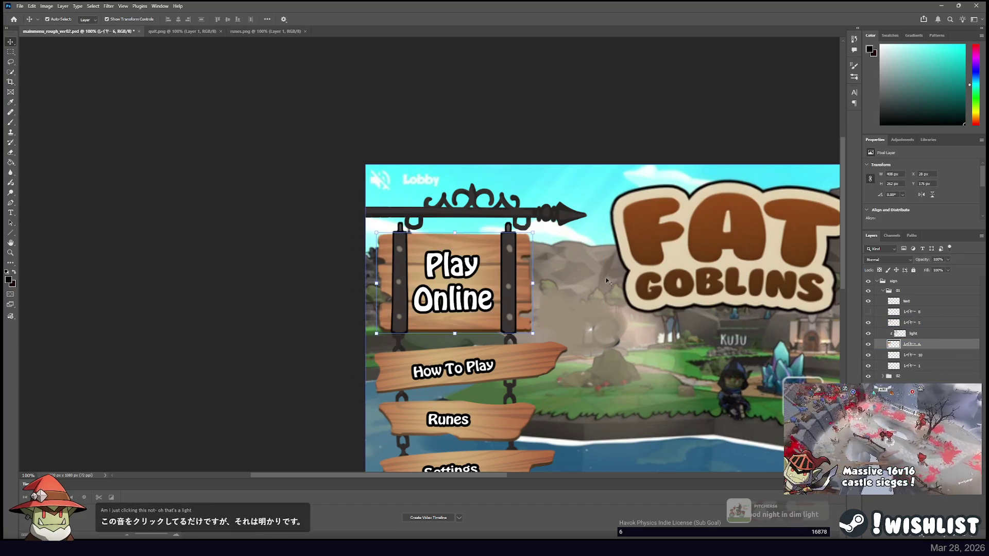
pyautogui.hotkey('shift', 'Right')
pyautogui.hotkey('shift', 'Right')
# Undo the sign posts' move back to X 74 px and return to the Jai code.
pyautogui.click(400, 256)
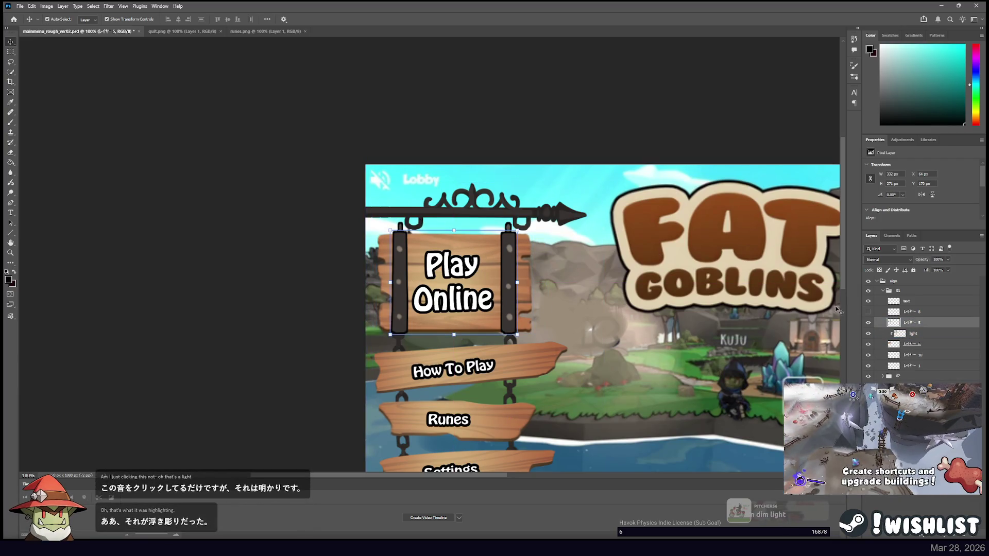
pyautogui.click(933, 348)
pyautogui.moveTo(933, 348)
pyautogui.mouseDown()
pyautogui.moveTo(932, 310)
pyautogui.moveTo(930, 338)
pyautogui.mouseUp()
pyautogui.click(509, 227)
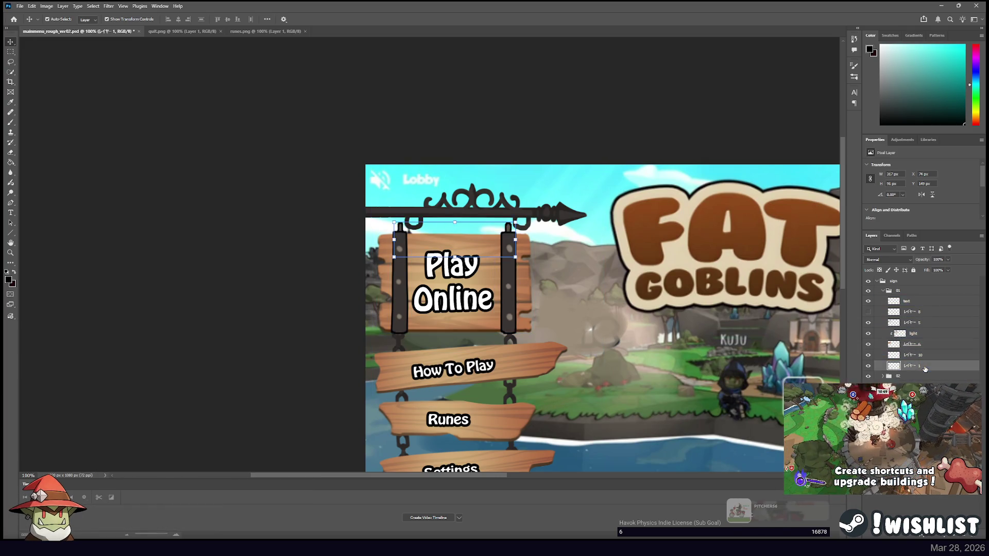
pyautogui.hotkey('ctrl', 'z')
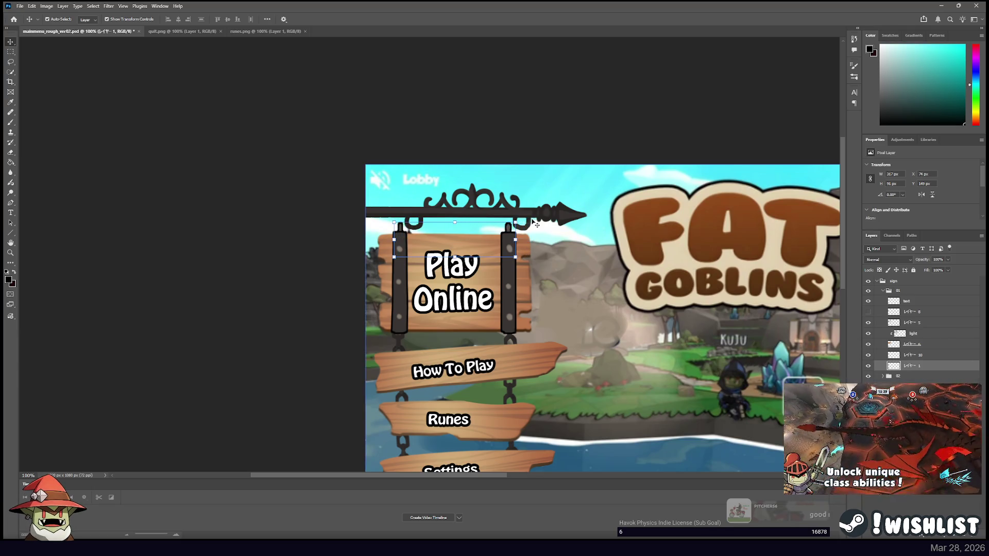
pyautogui.hotkey('alt', 'Tab')
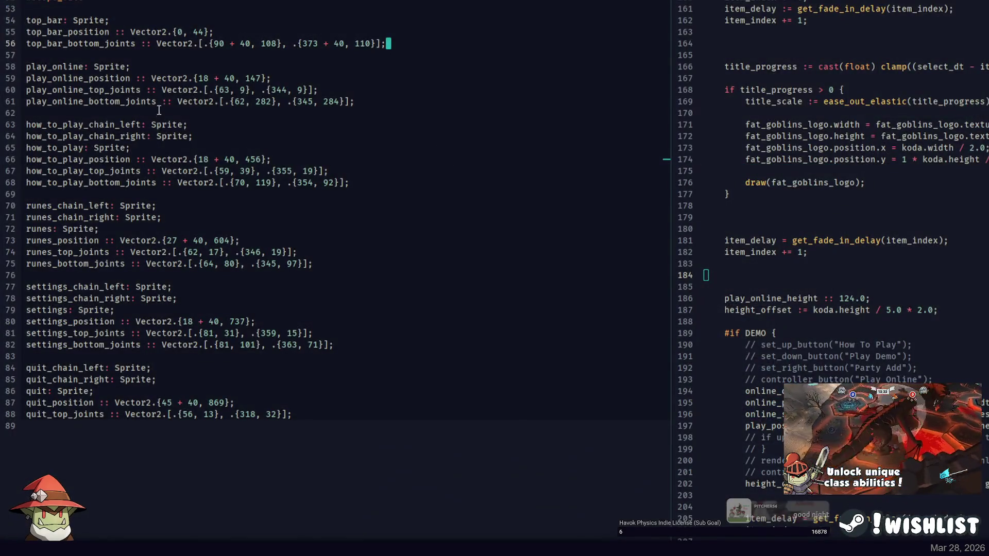
# Check the play_online declaration, put the caret after 'top_bar: Sprite;' on line 54, and list project files.
pyautogui.click(150, 64)
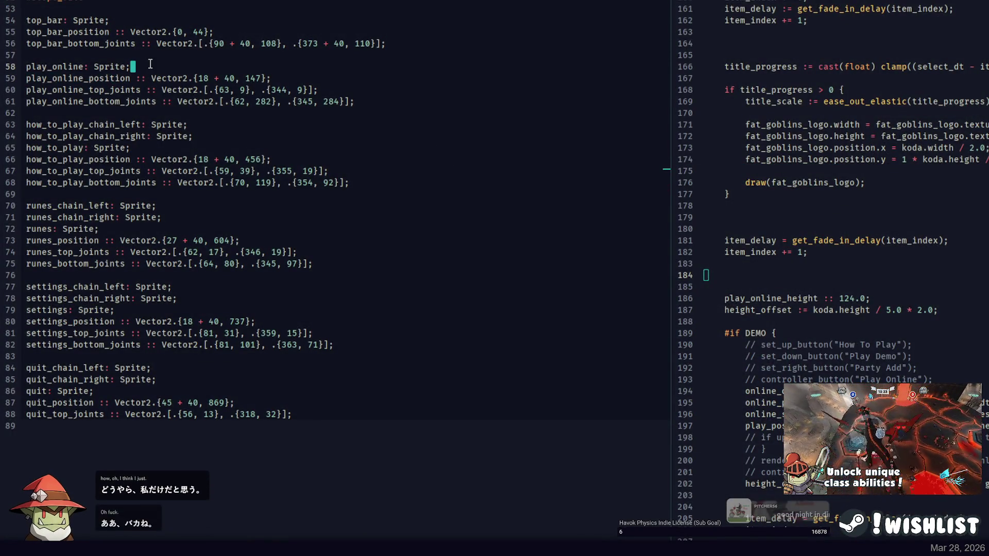
pyautogui.hotkey('alt', 'Tab')
pyautogui.hotkey('alt', 'Tab')
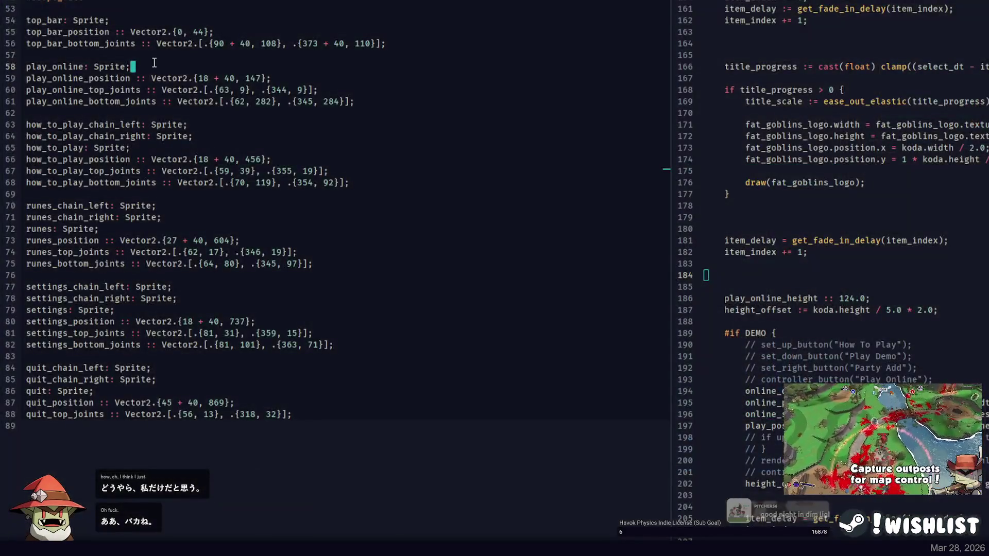
pyautogui.click(155, 63)
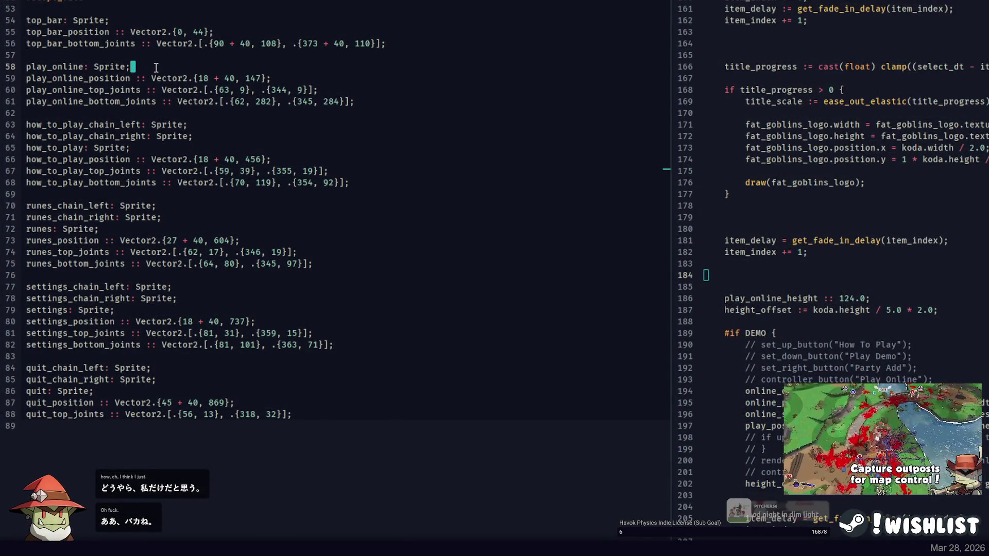
pyautogui.scroll(4, 65, 191)
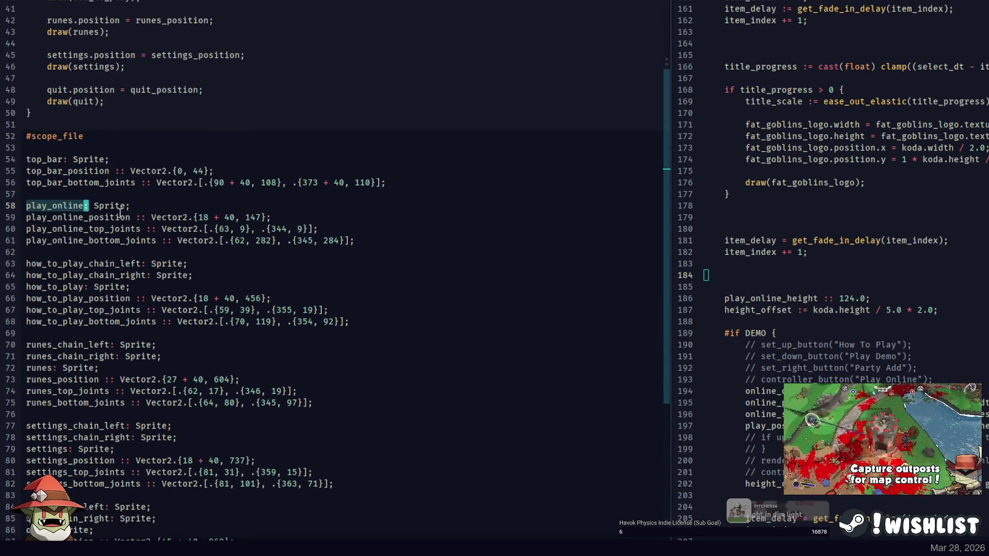
pyautogui.doubleClick(56, 205)
pyautogui.click(135, 207)
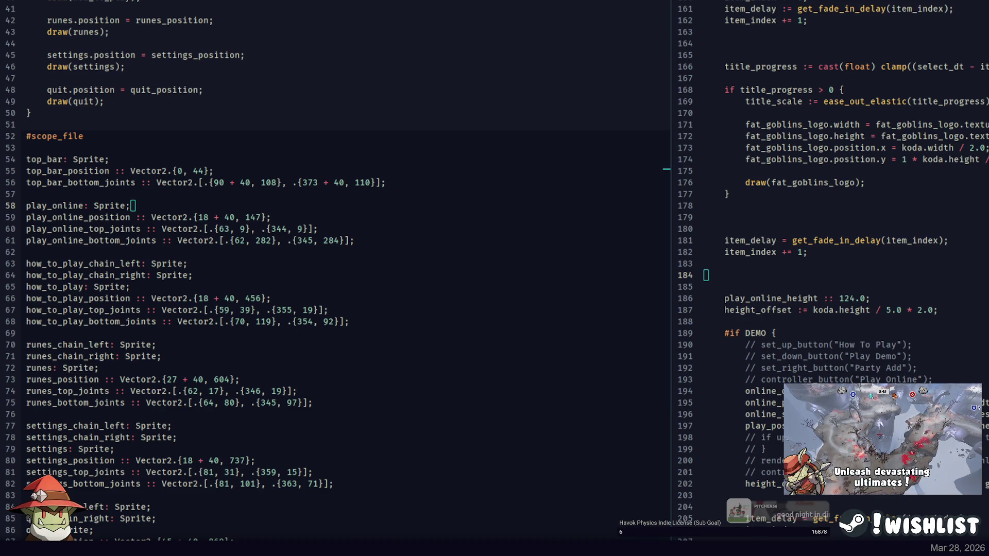
pyautogui.click(143, 160)
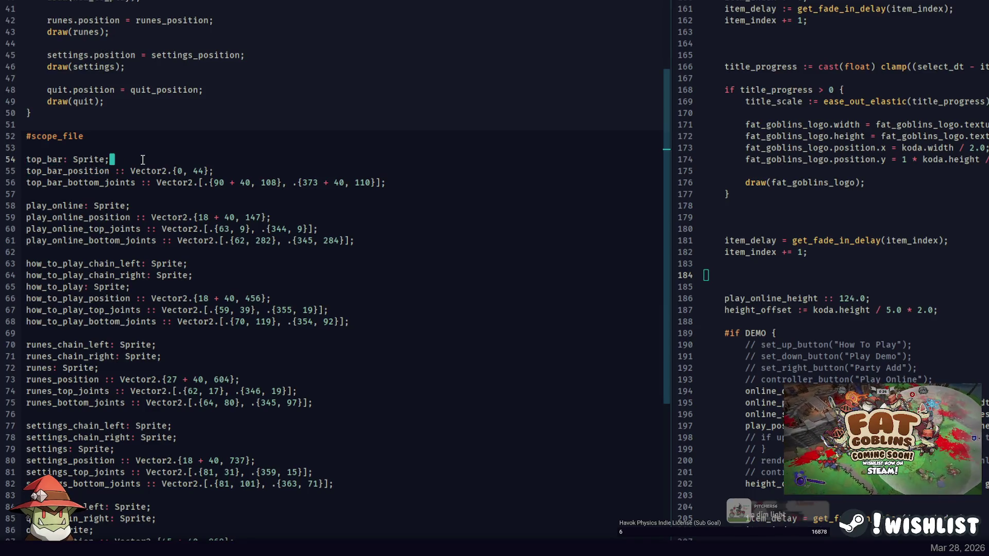
pyautogui.hotkey('alt', 'Tab')
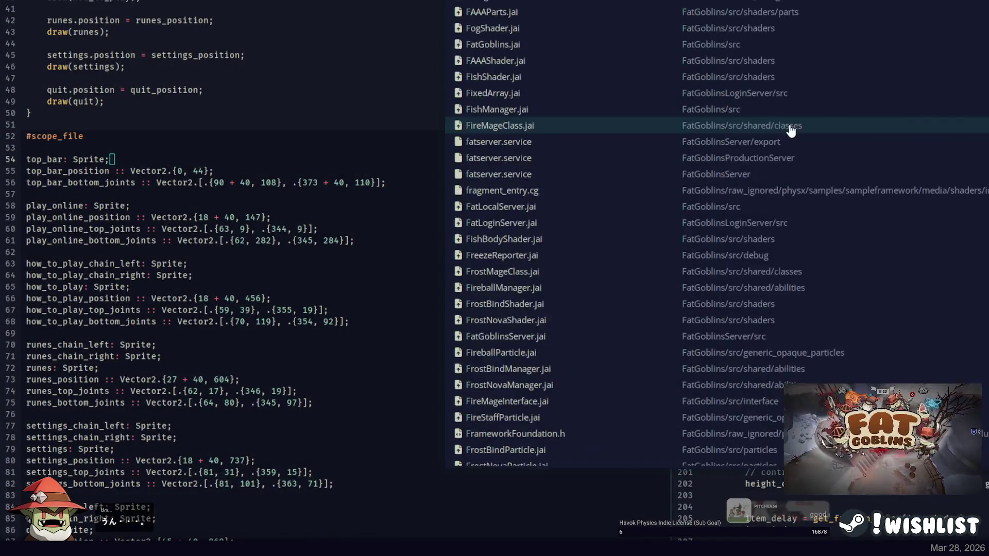
# Open the imports file in the right pane and add an #import line for the Box2D module.
pyautogui.click(791, 128)
pyautogui.scroll(10, 824, 126)
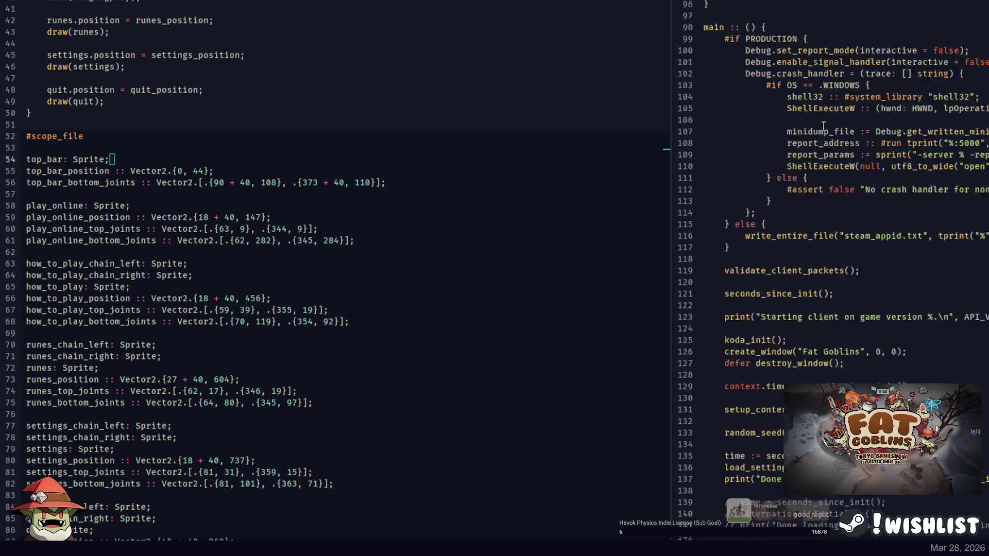
pyautogui.scroll(20, 824, 126)
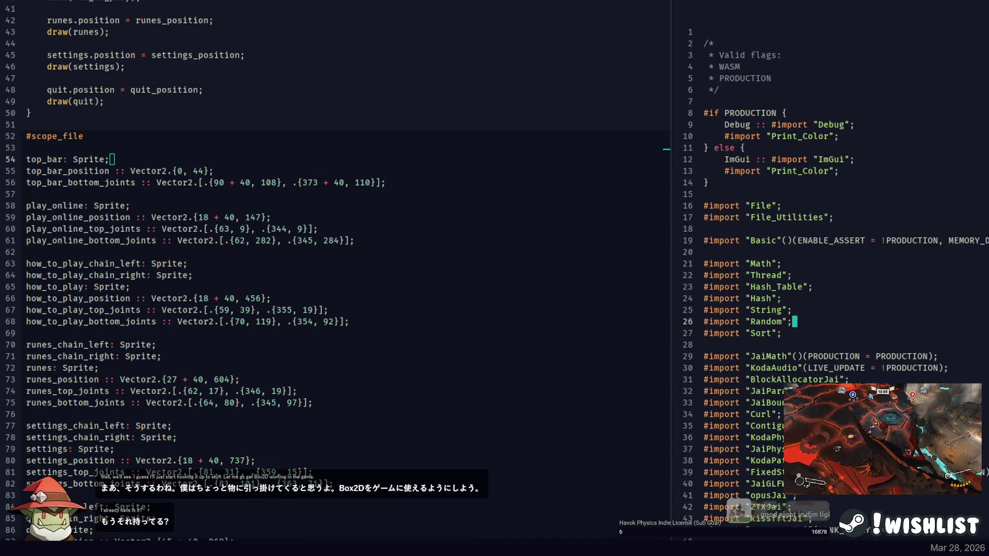
pyautogui.hotkey('ctrl', 'o')
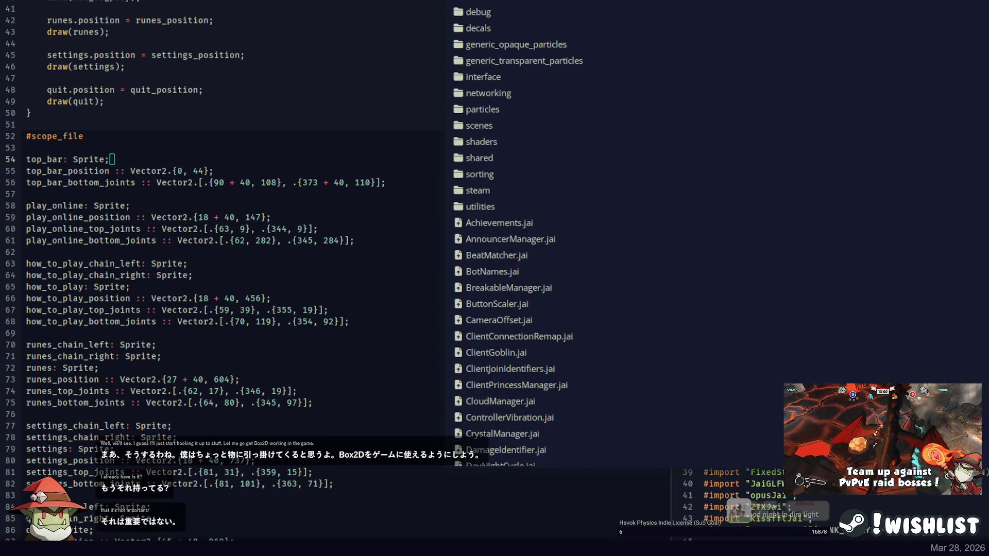
pyautogui.hotkey('ctrl', 'alt', 'p')
pyautogui.press('Escape')
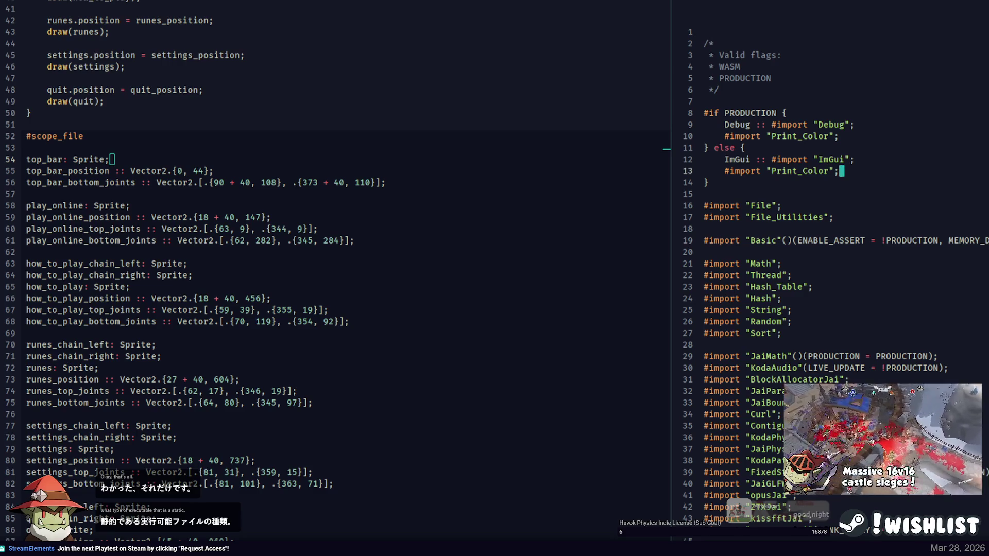
pyautogui.scroll(-4, 829, 257)
pyautogui.click(706, 403)
pyautogui.write('#import "JaiBox')
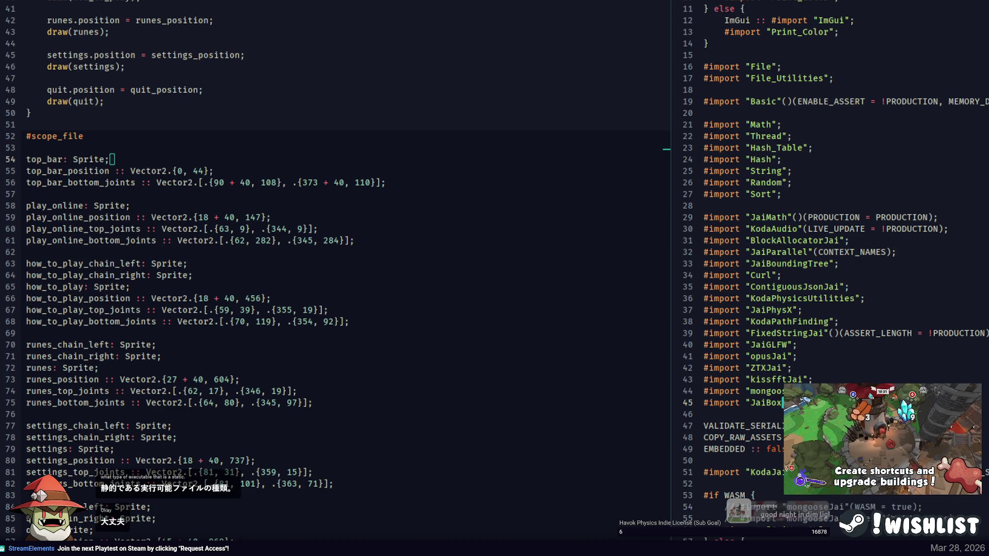
# Open the Box2D module's source file from Users/Projects/jaibo in the right pane.
pyautogui.hotkey('ctrl', 'o')
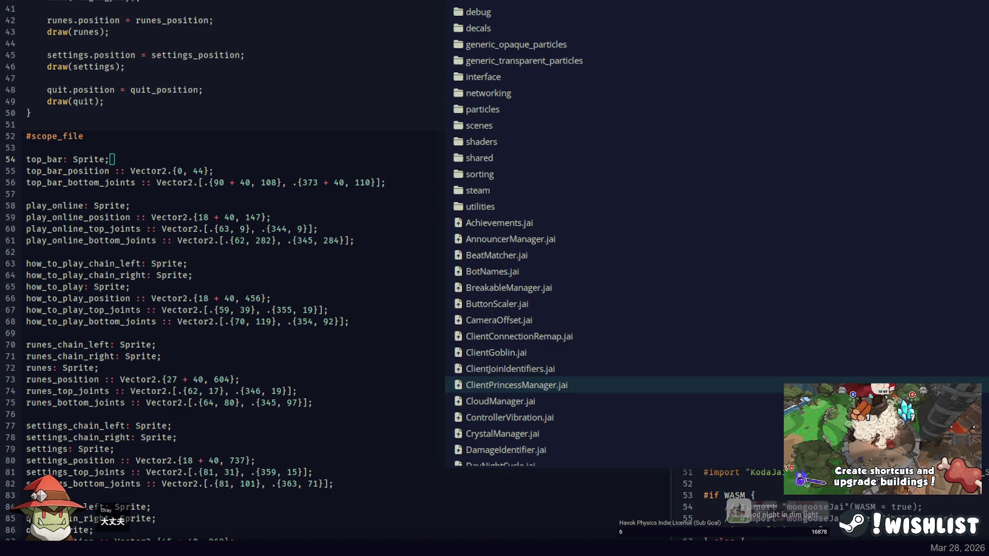
pyautogui.press('BackSpace')
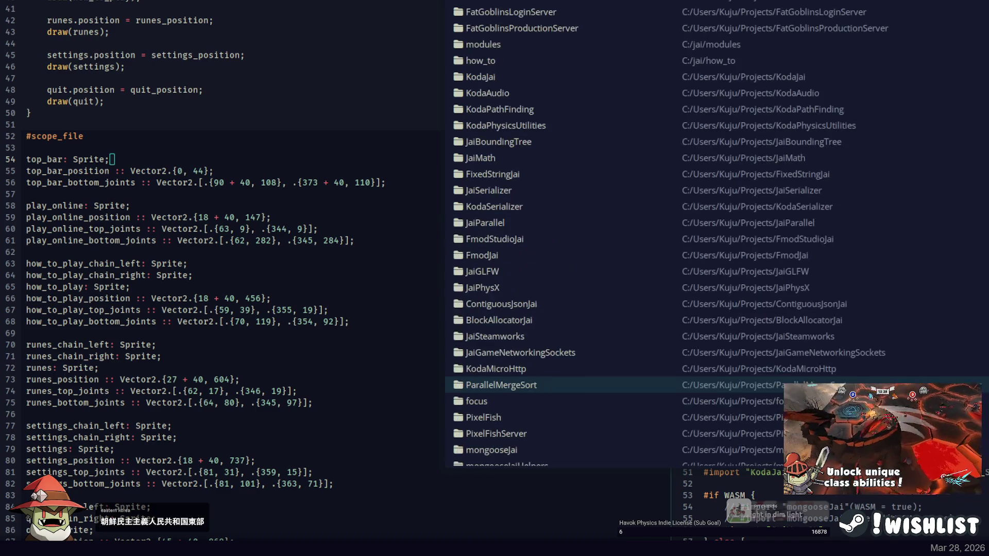
pyautogui.press('BackSpace')
pyautogui.write('Users/')
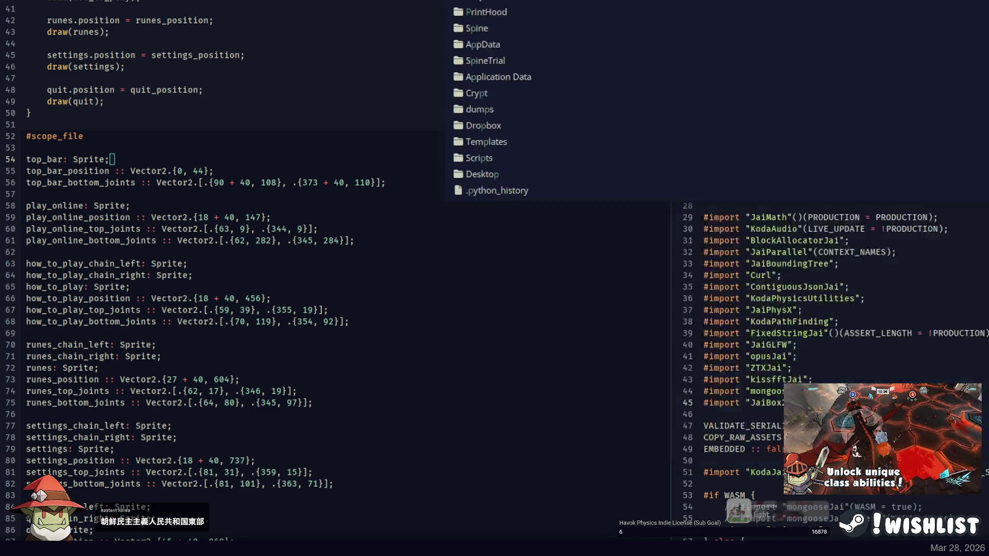
pyautogui.write('Projects/jaibo')
pyautogui.press('Tab')
pyautogui.press('Down')
pyautogui.press('Return')
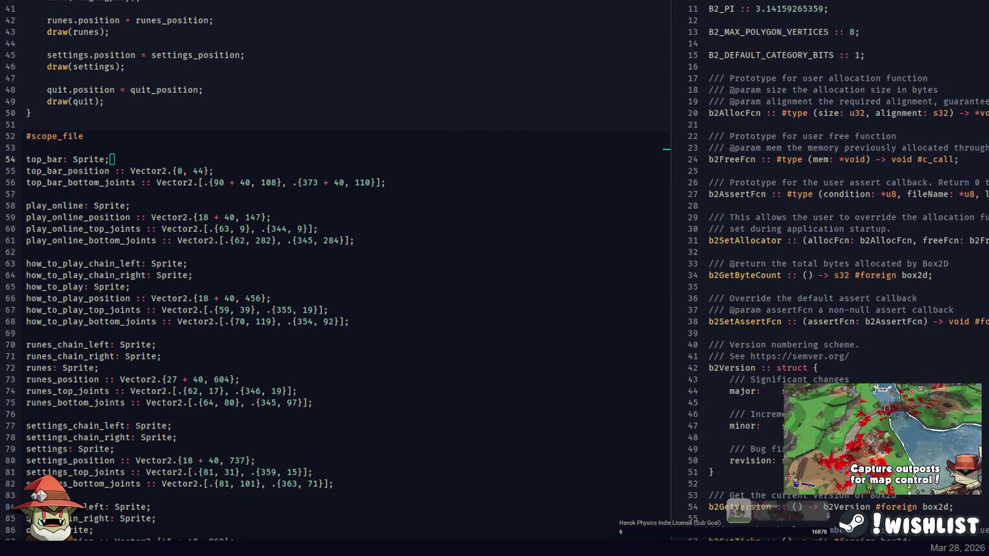
# Scroll through the top of the Box2D bindings around the b2Version struct.
pyautogui.scroll(3, 874, 123)
pyautogui.scroll(-9, 874, 124)
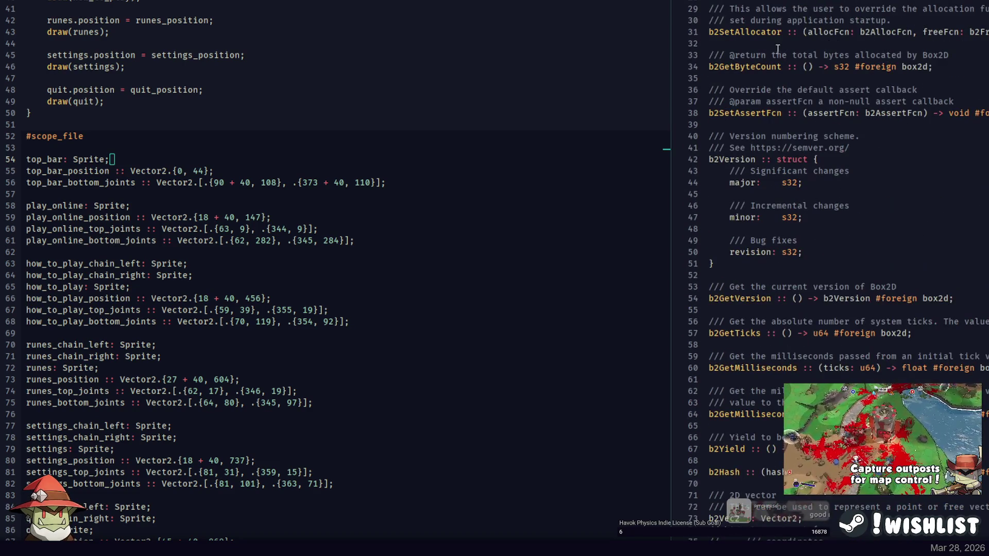
pyautogui.scroll(1, 775, 112)
pyautogui.scroll(-5, 775, 116)
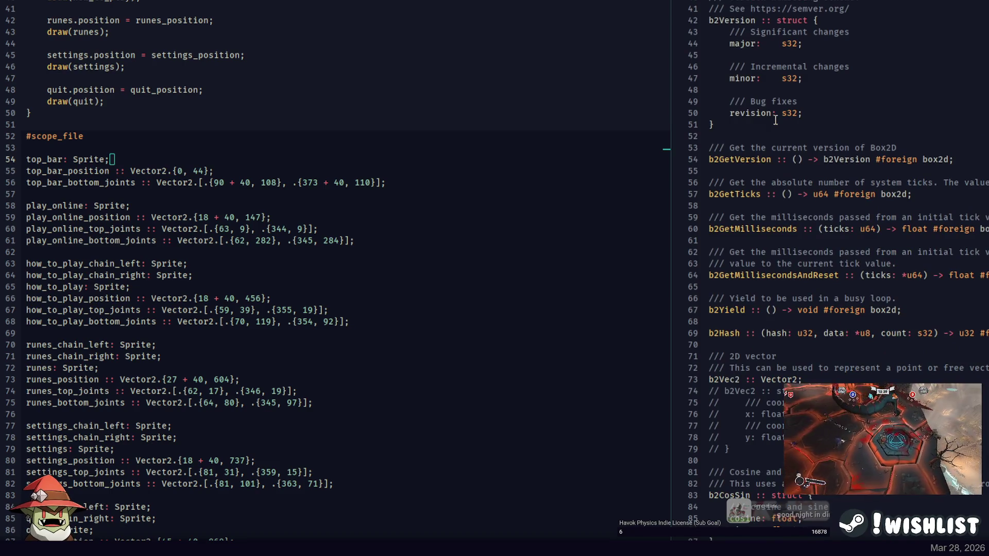
pyautogui.click(747, 129)
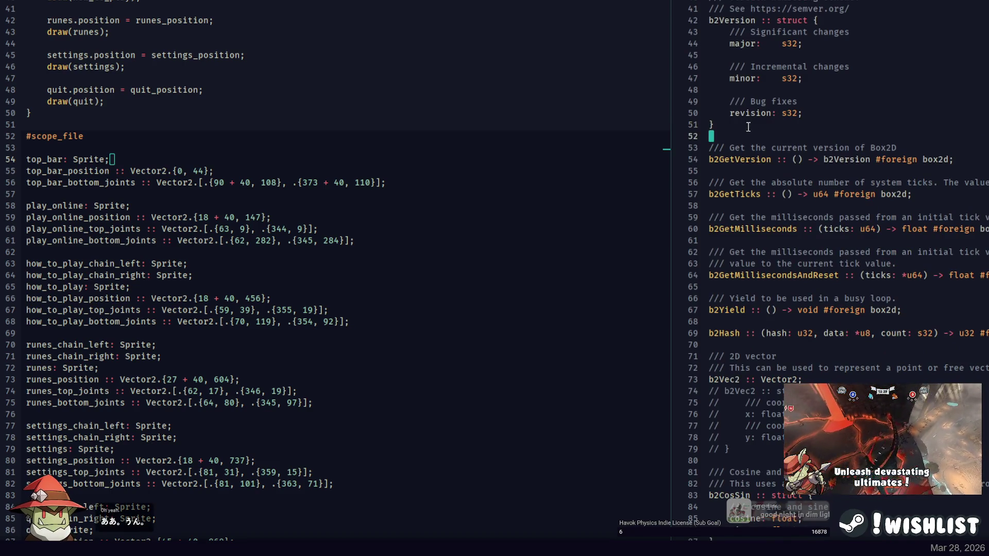
pyautogui.scroll(-11, 749, 129)
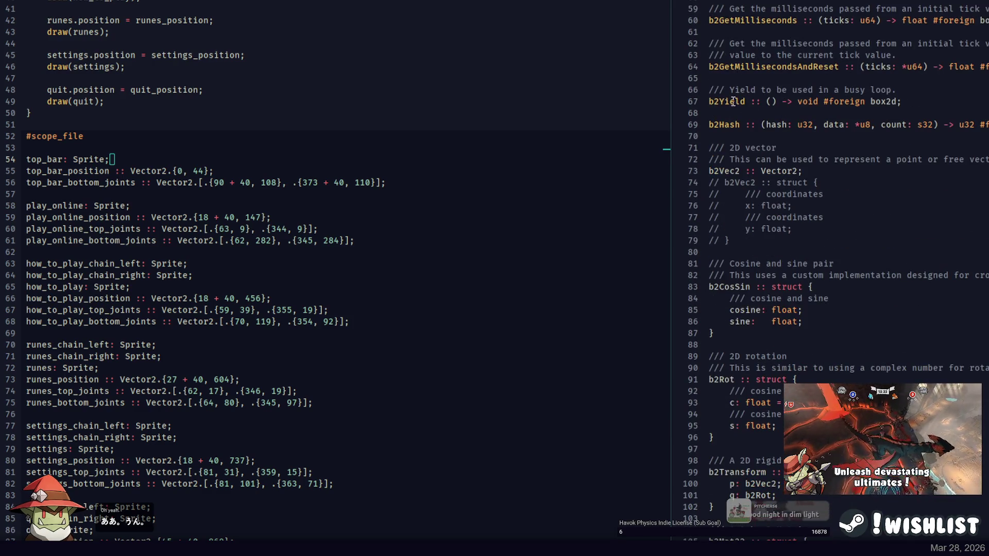
pyautogui.scroll(-20, 737, 109)
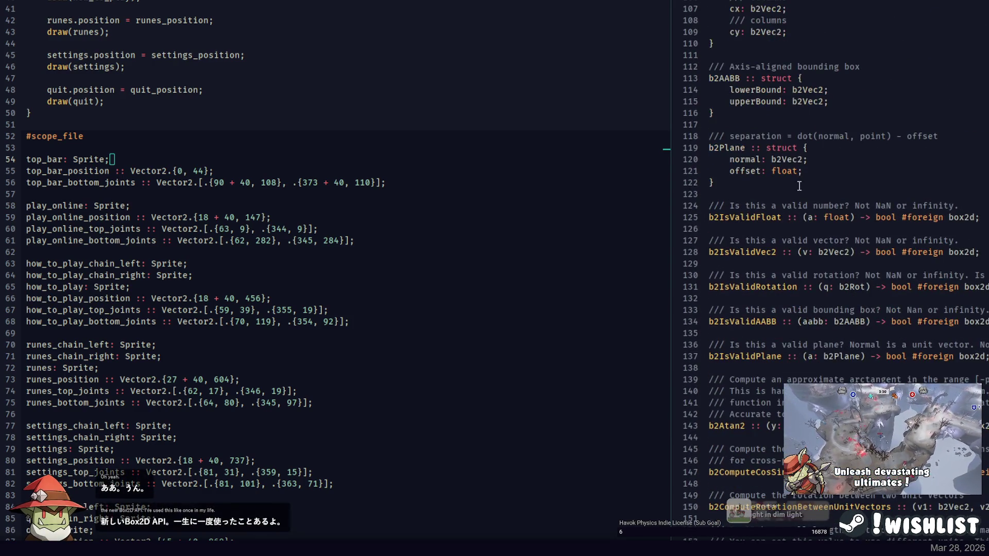
# Scroll down to the Box2D shape-making and polygon functions, then return to the Photoshop main-menu mockup.
pyautogui.scroll(-14, 791, 153)
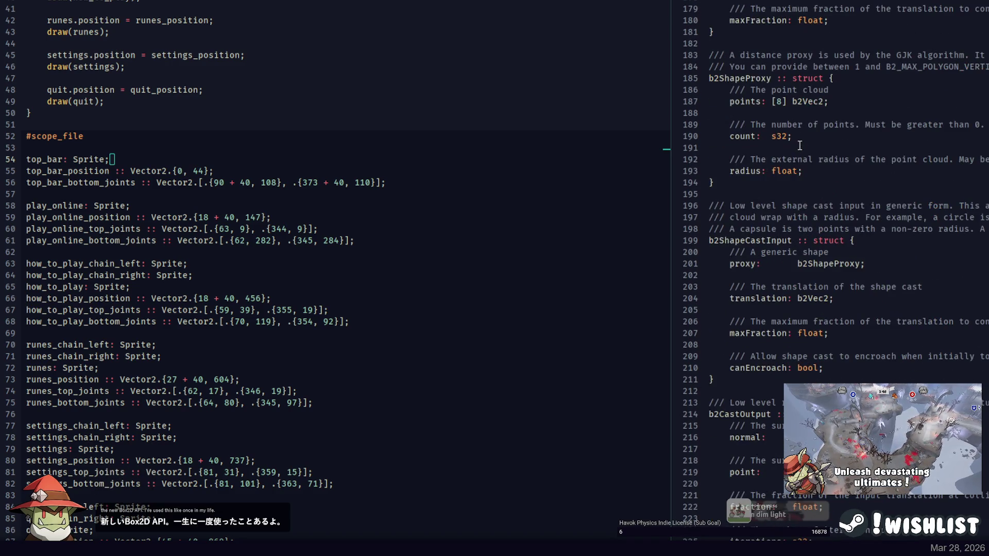
pyautogui.scroll(-6, 800, 145)
pyautogui.scroll(-6, 798, 124)
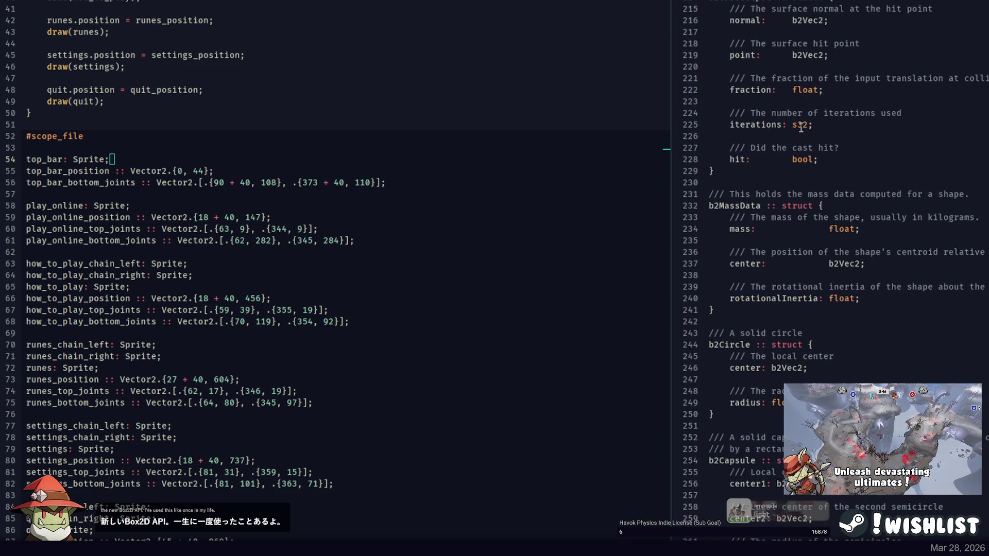
pyautogui.scroll(-8, 800, 127)
pyautogui.scroll(-20, 808, 134)
pyautogui.scroll(8, 796, 155)
pyautogui.click(792, 166)
pyautogui.scroll(-8, 796, 160)
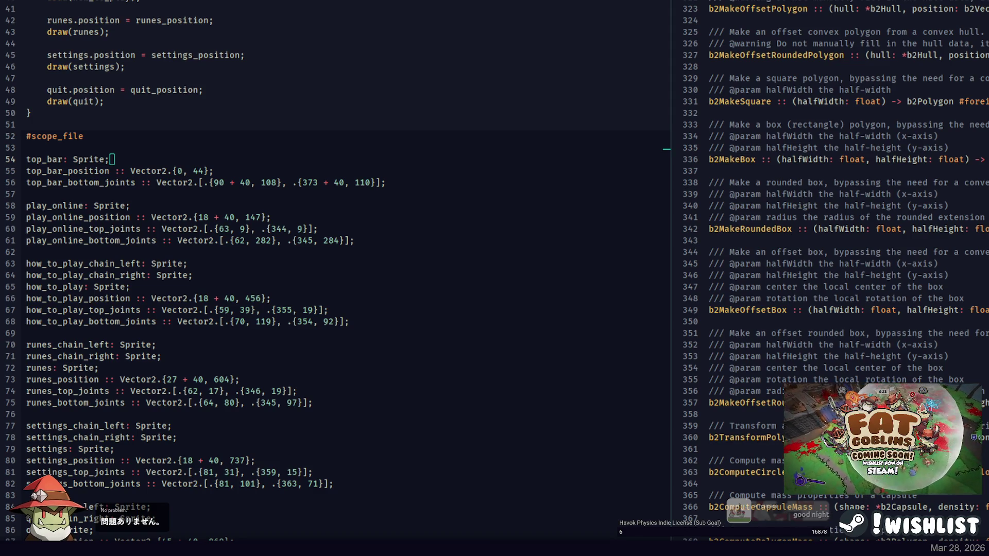
pyautogui.hotkey('alt', 'Tab')
pyautogui.click(10, 52)
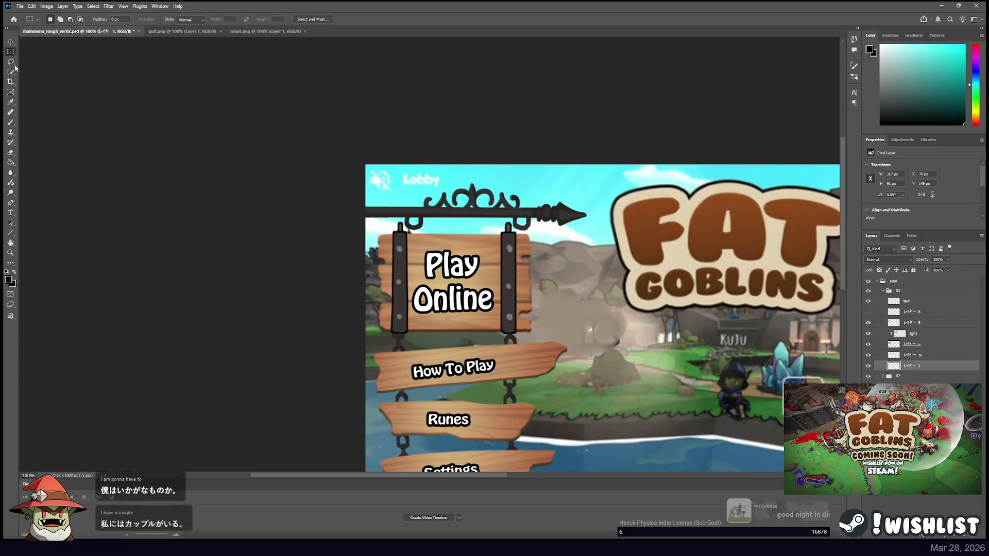
# Draw a rectangular selection around the How To Play sign in the main-menu mockup.
pyautogui.scroll(-1, 261, 195)
pyautogui.scroll(-3, 262, 194)
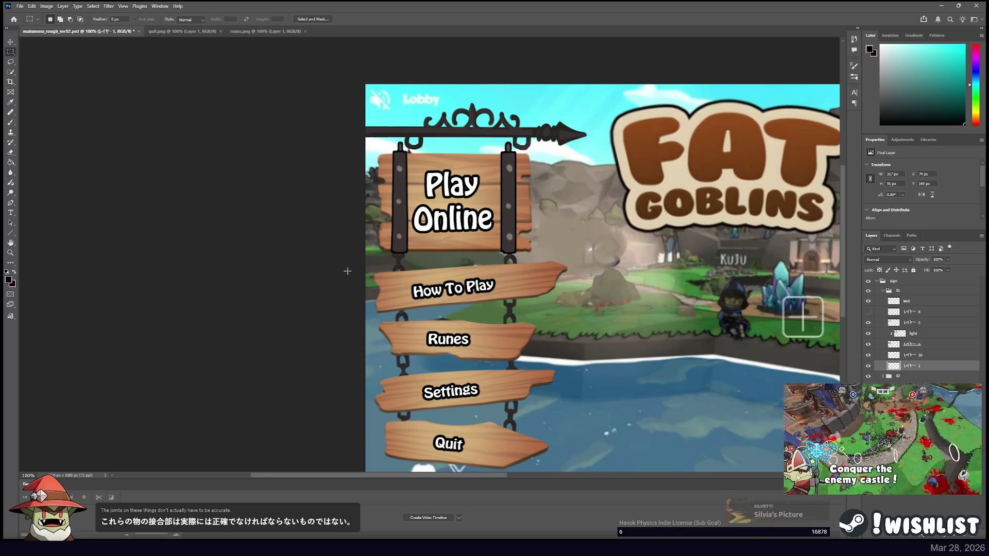
pyautogui.moveTo(375, 282); pyautogui.dragTo(556, 291)
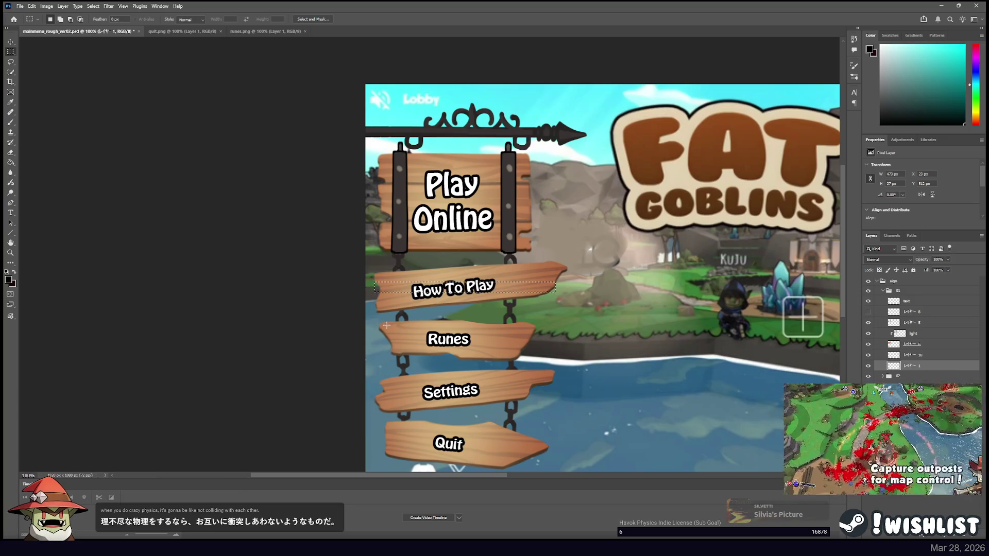
# Glance at the Runes and Quit sign images, then start a new line below the top_bar joints.
pyautogui.click(252, 31)
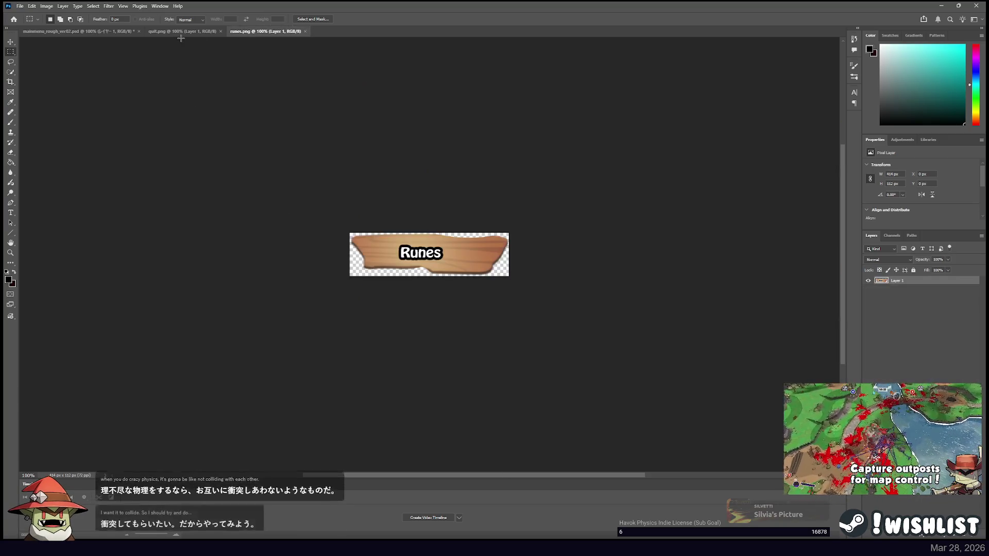
pyautogui.click(187, 31)
pyautogui.click(99, 30)
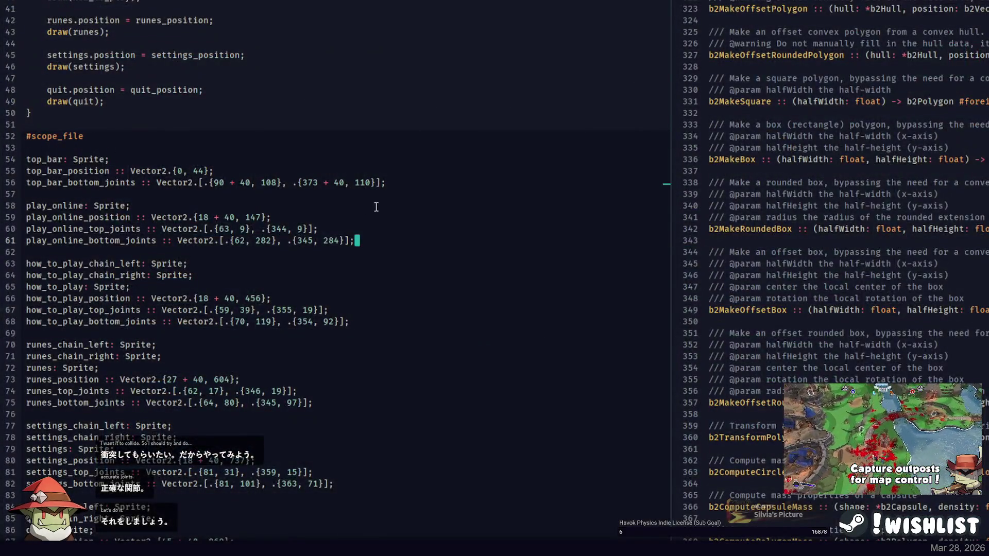
pyautogui.click(417, 183)
pyautogui.press('Return')
# Declare top_bar_shape :: Vector2.[]; below the top_bar joints and compare against the menu art.
pyautogui.write('top_bar_shape :: Ve')
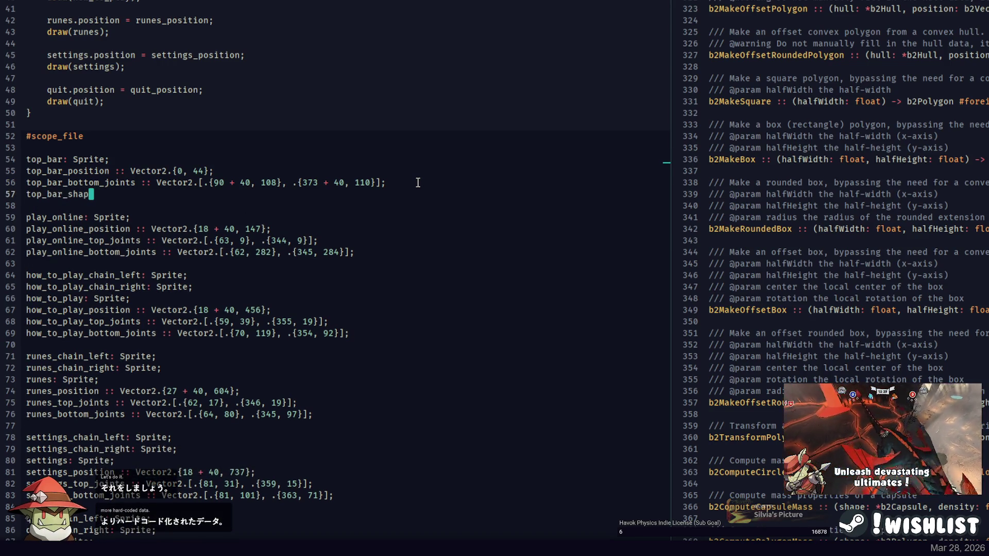
pyautogui.write('ctor2.[];')
pyautogui.press('Left')
pyautogui.press('Left')
pyautogui.hotkey('alt', 'Tab')
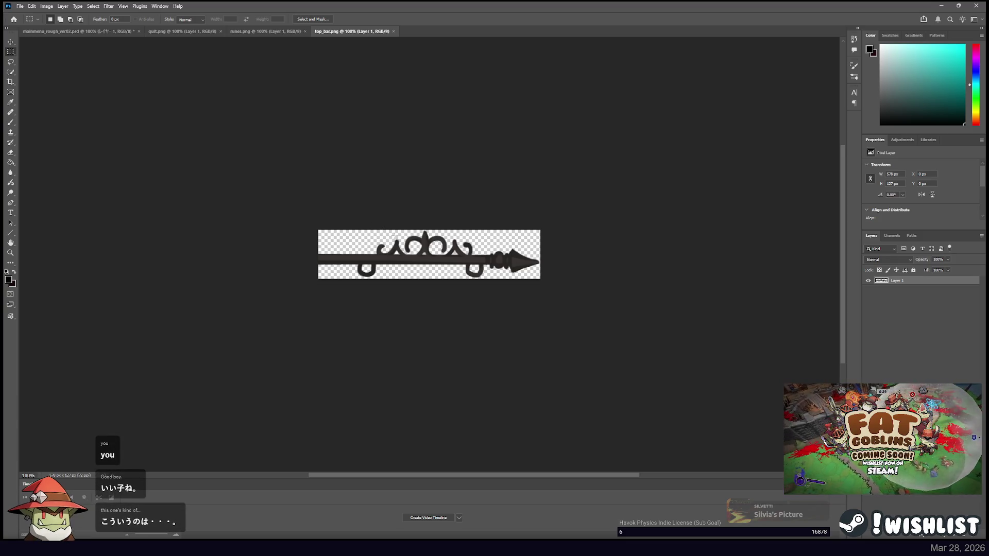
pyautogui.hotkey('alt', 'Tab')
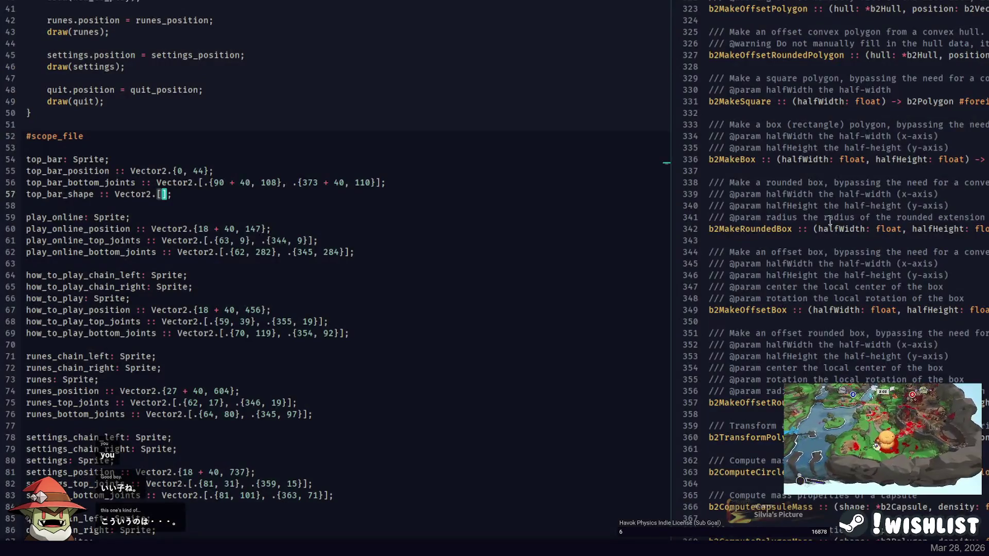
# Look up b2MakeRoundedBox in the bindings, then place the caret inside the empty top_bar_shape array.
pyautogui.doubleClick(750, 230)
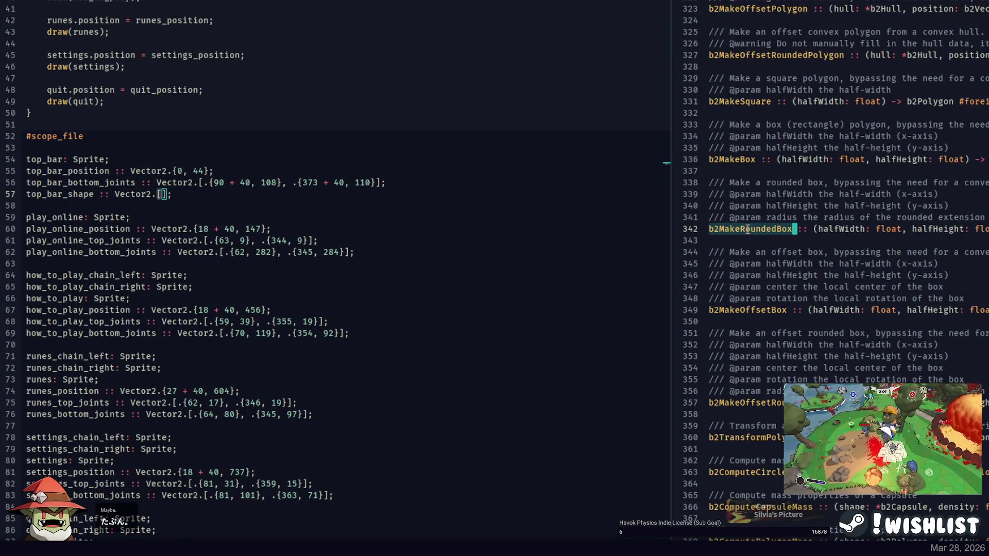
pyautogui.scroll(8, 752, 229)
pyautogui.scroll(-14, 762, 240)
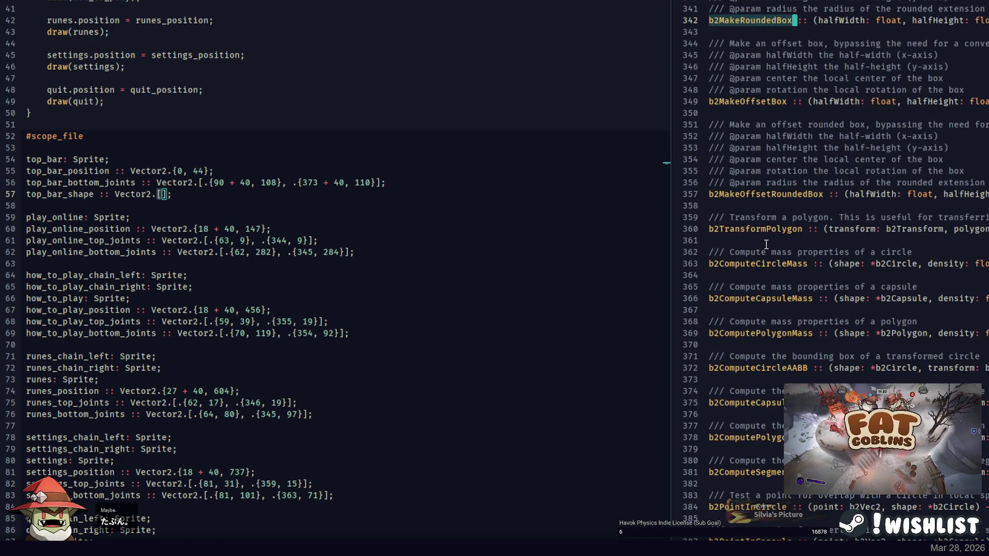
pyautogui.hotkey('alt', 'Tab')
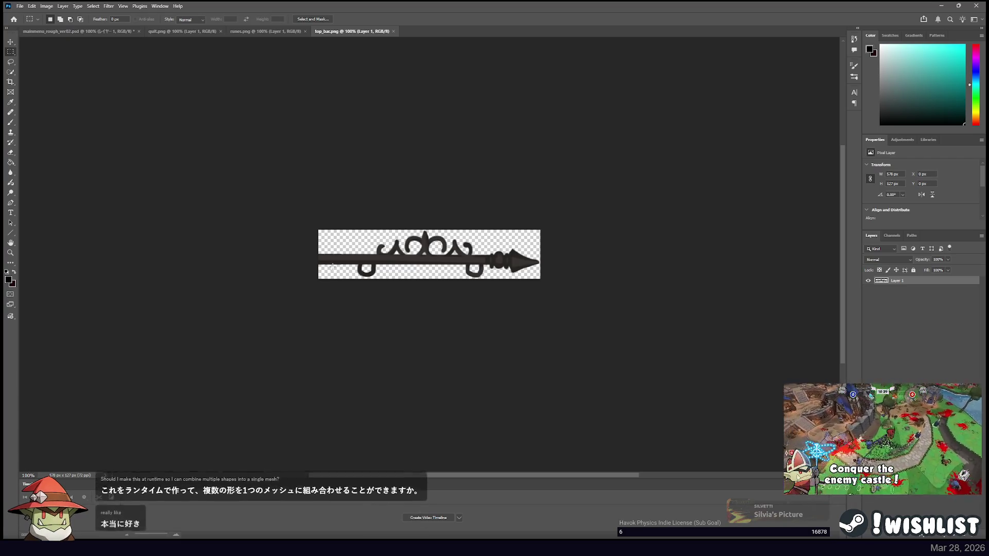
pyautogui.hotkey('alt', 'Tab')
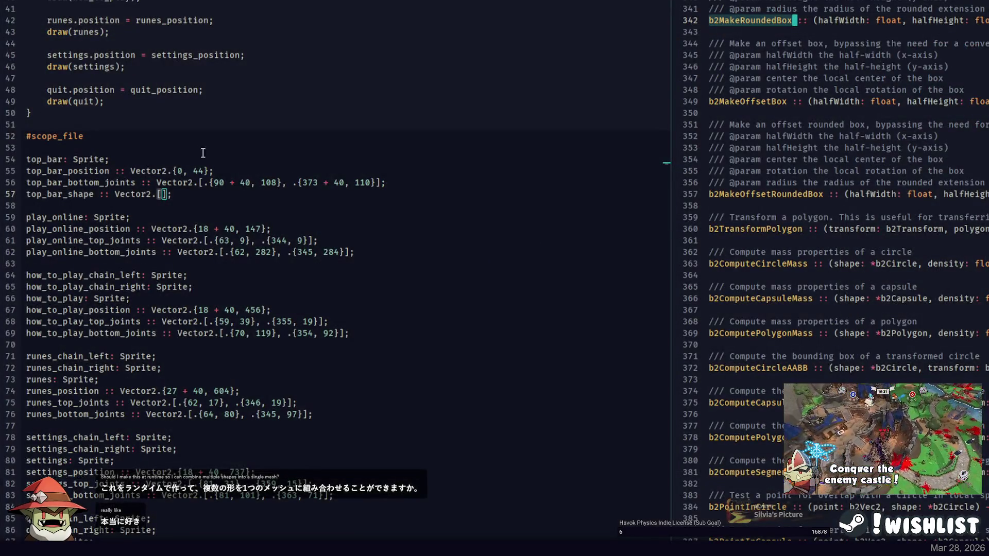
pyautogui.click(164, 195)
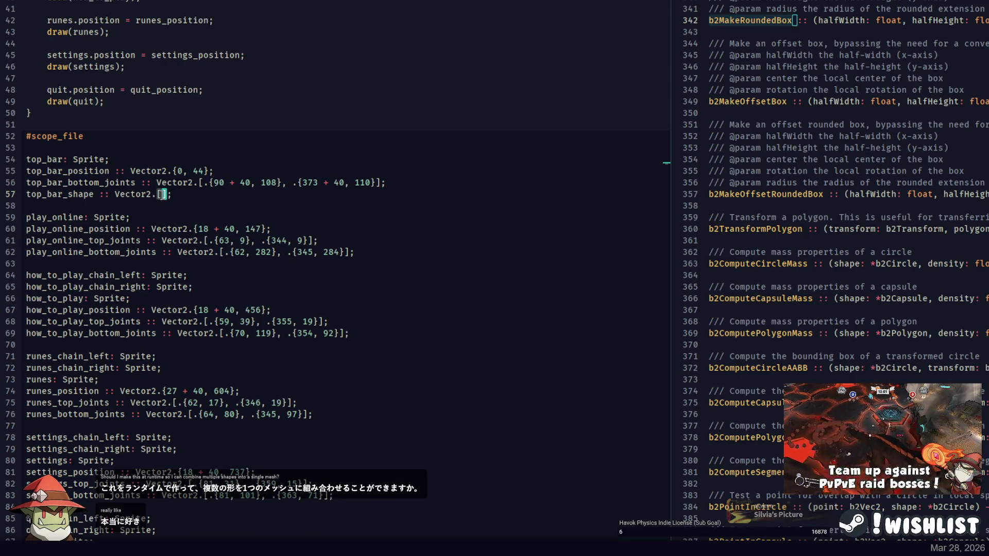
pyautogui.click(164, 194)
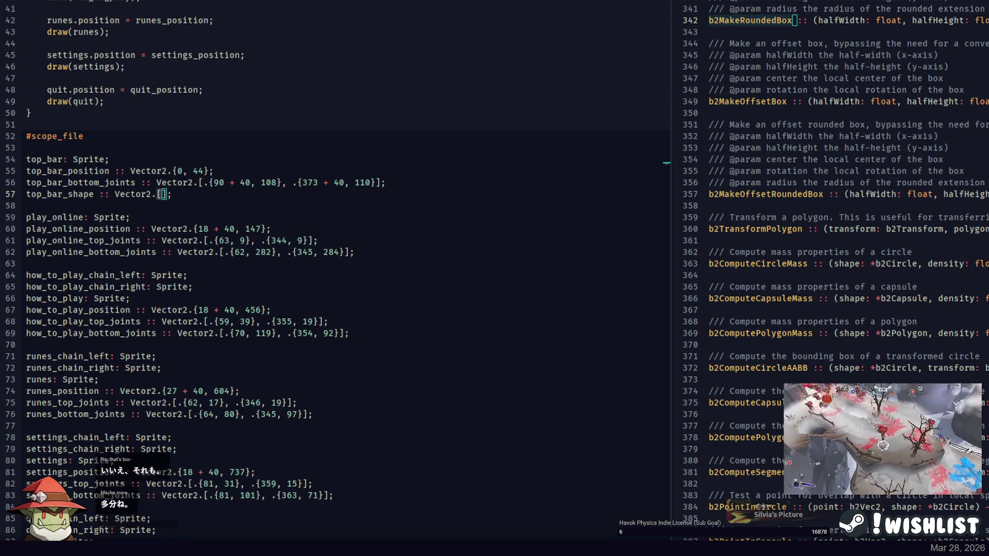
pyautogui.hotkey('alt', 'Tab')
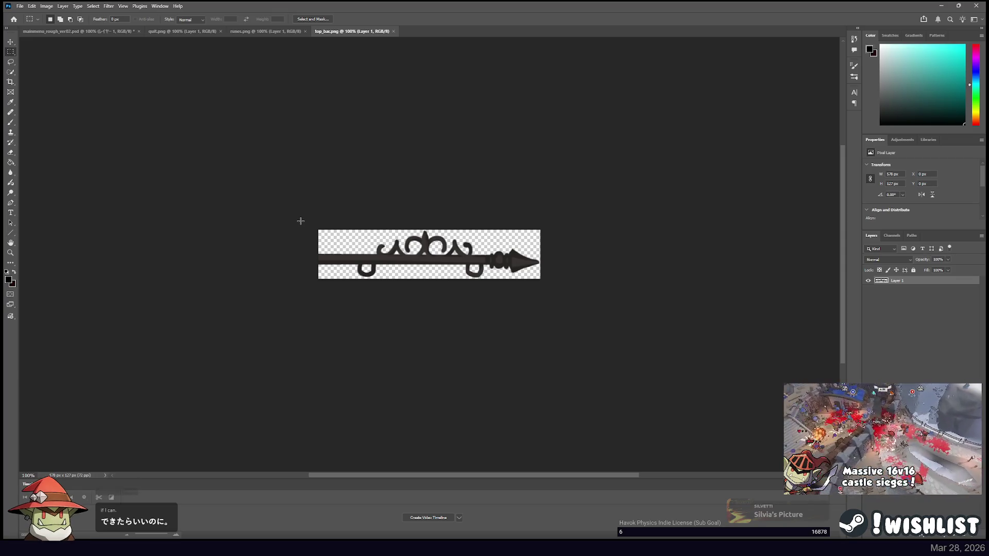
# Measure the top bar and enter its first points: {574, 84}, {280, 4}, {0, 60}, {0, 90}.
pyautogui.moveTo(300, 221)
pyautogui.mouseDown()
pyautogui.moveTo(518, 242)
pyautogui.moveTo(539, 261)
pyautogui.mouseUp()
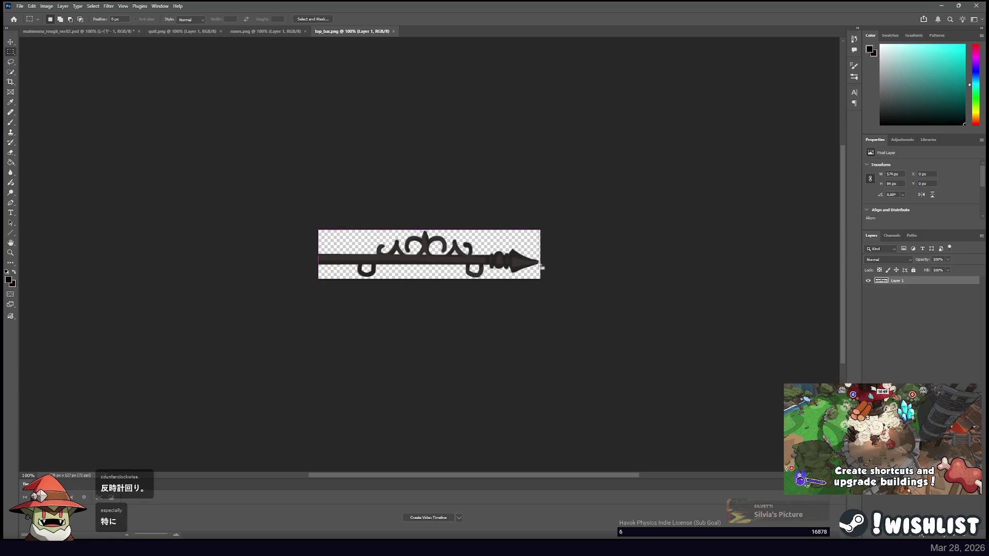
pyautogui.hotkey('alt', 'Tab')
pyautogui.write('.{574, 84}, .{}];')
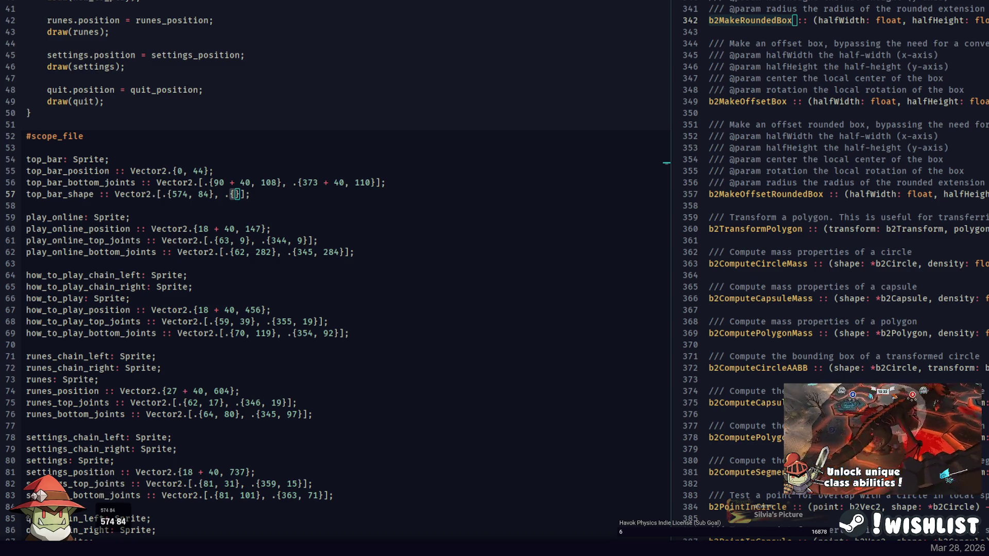
pyautogui.hotkey('alt', 'Tab')
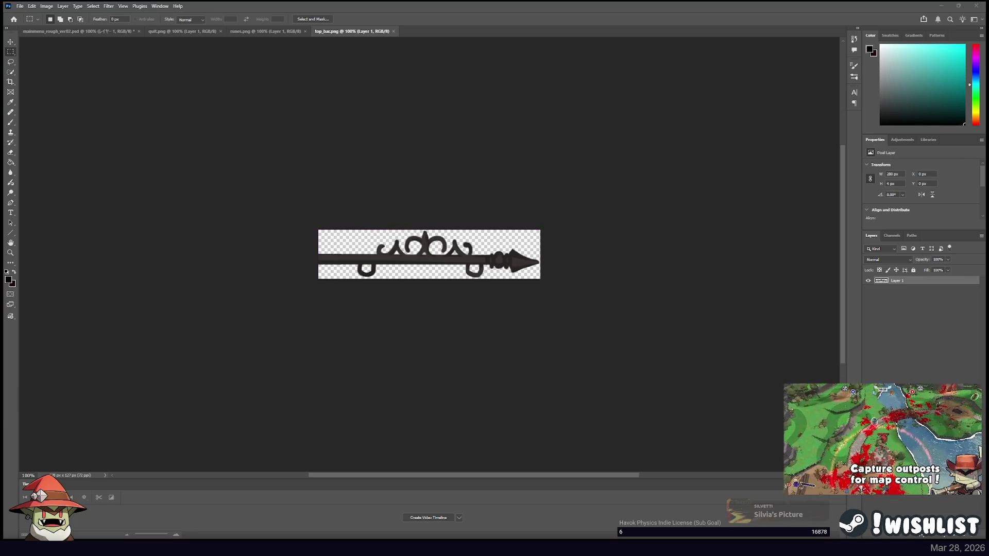
pyautogui.hotkey('alt', 'Tab')
pyautogui.write('280, 4')
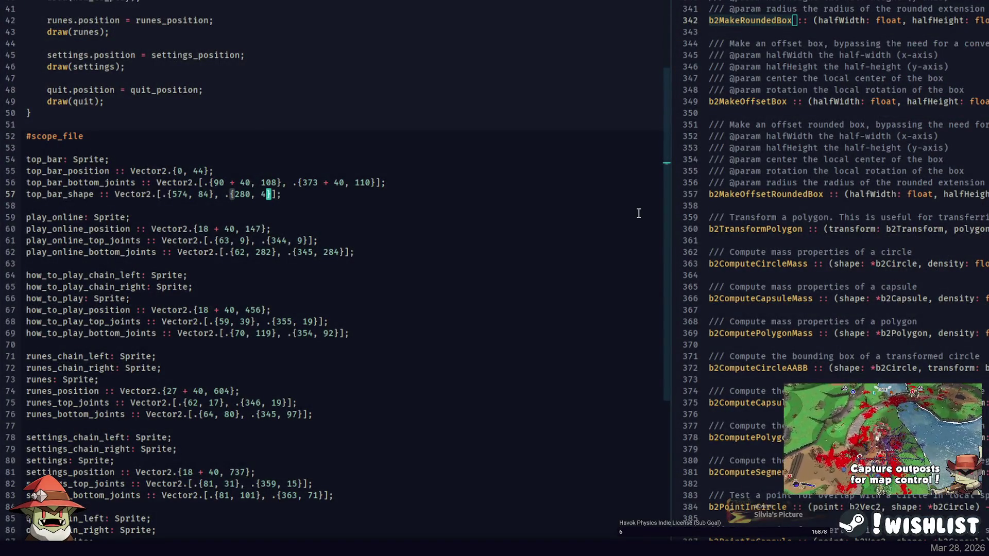
pyautogui.write('}, .{')
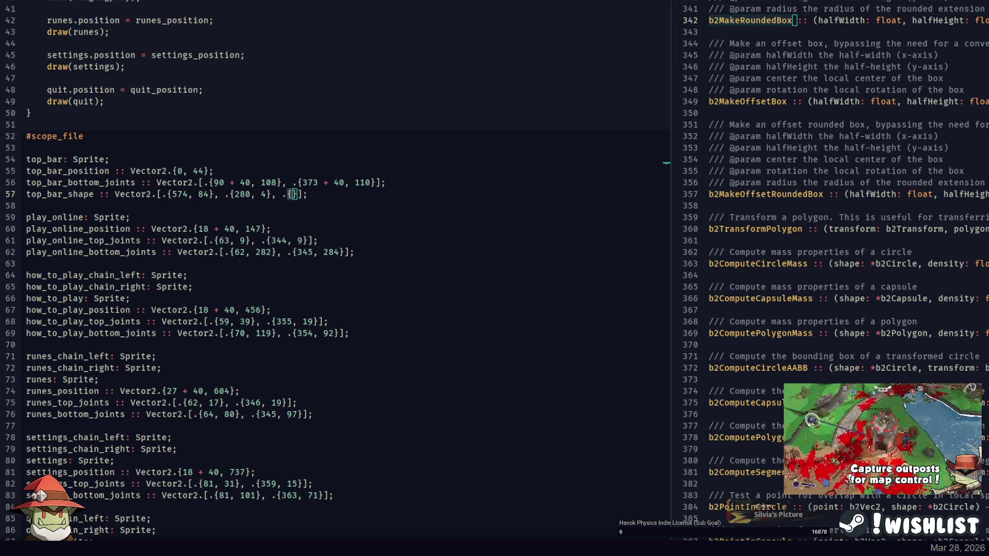
pyautogui.hotkey('alt', 'Tab')
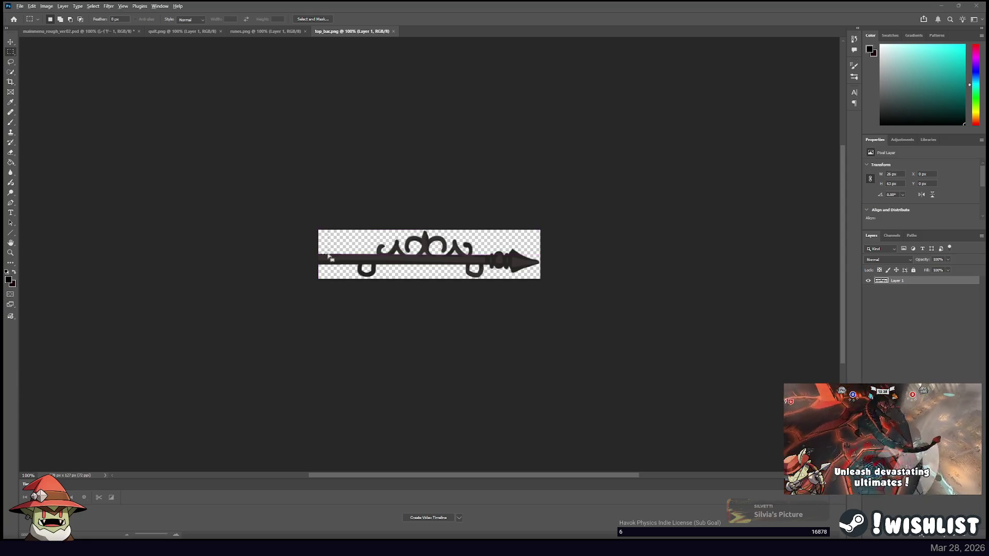
pyautogui.hotkey('alt', 'Tab')
pyautogui.write('{0, 60}, .{')
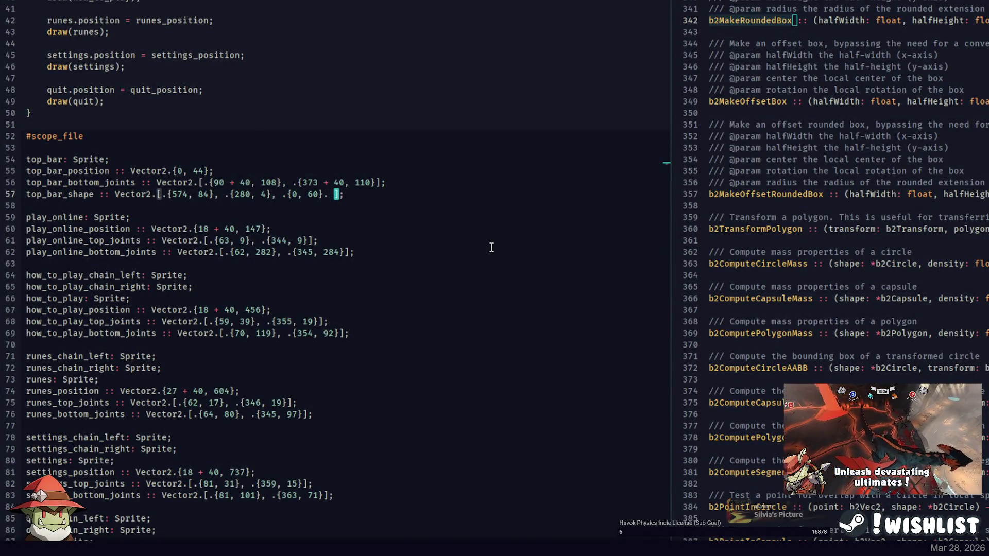
pyautogui.write('{')
pyautogui.write('{')
pyautogui.hotkey('alt', 'Tab')
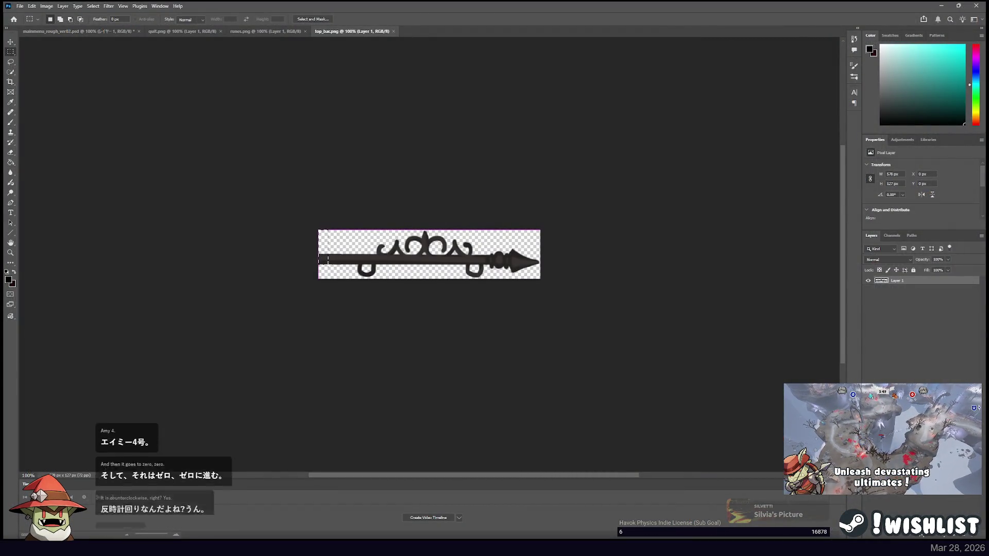
pyautogui.hotkey('alt', 'Tab')
pyautogui.write('0, 90}, .{')
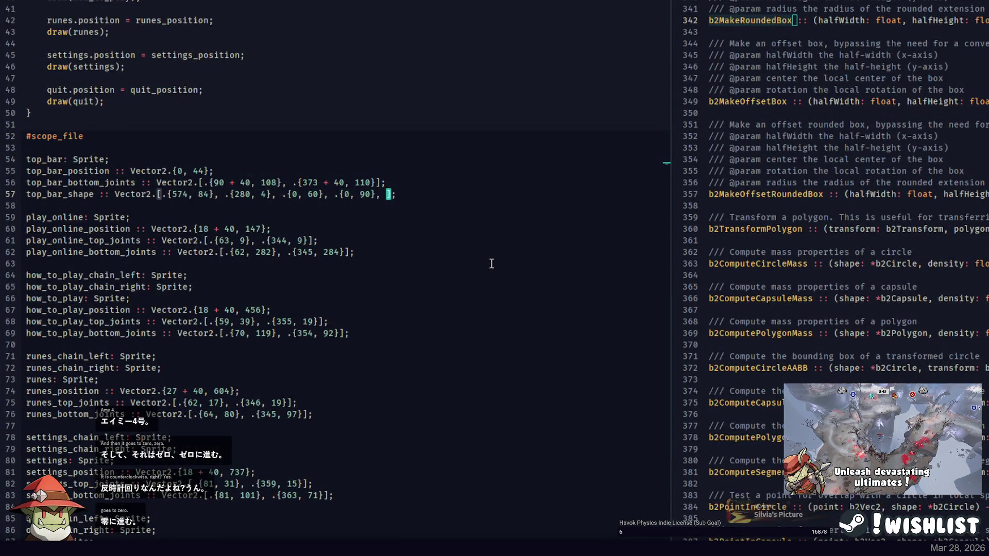
pyautogui.hotkey('alt', 'Tab')
# Measure the bar's left end, add {127, 120} and {410, 120}, and drop the trailing empty vertex.
pyautogui.moveTo(294, 216)
pyautogui.mouseDown()
pyautogui.moveTo(330, 268)
pyautogui.moveTo(367, 276)
pyautogui.mouseUp()
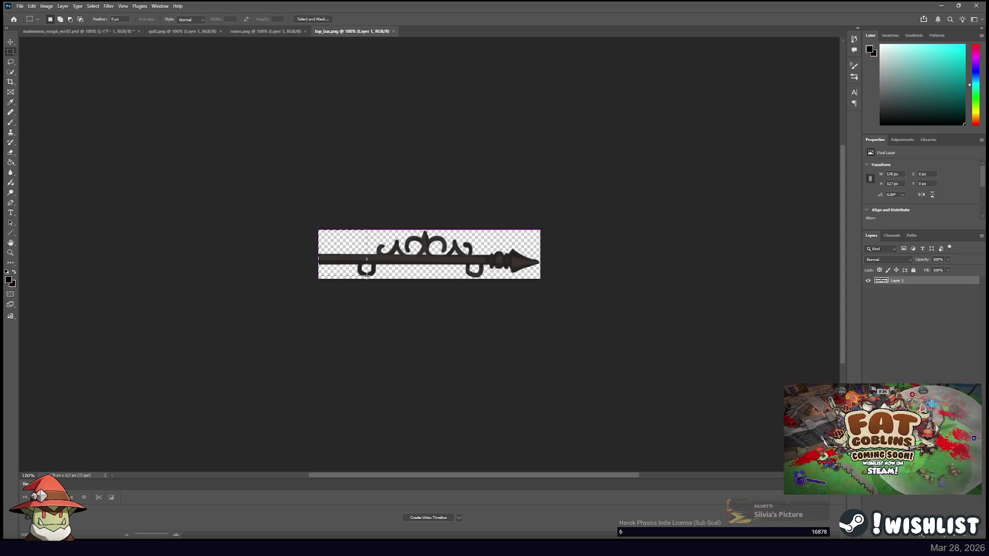
pyautogui.hotkey('alt', 'Tab')
pyautogui.write('127')
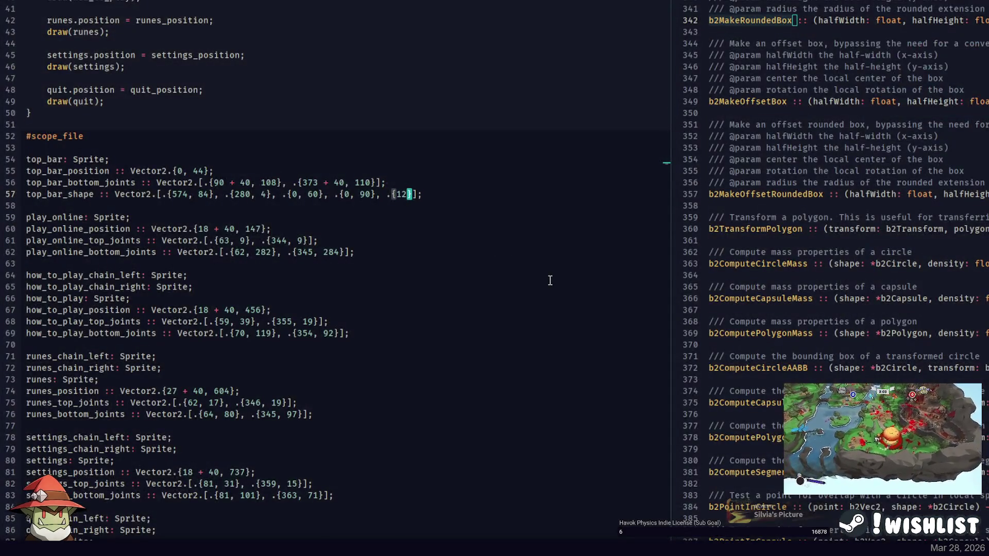
pyautogui.write(', 120}, .{')
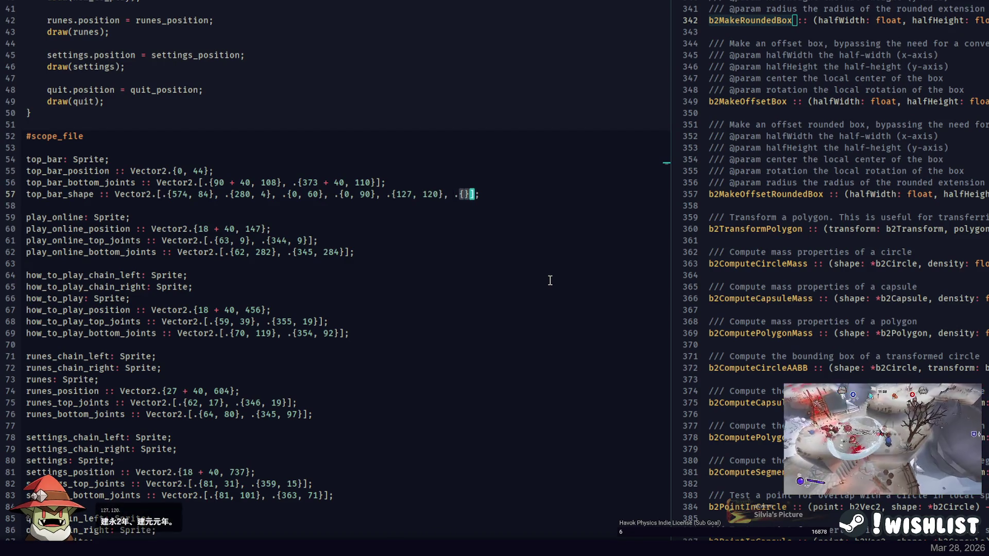
pyautogui.hotkey('alt', 'Tab')
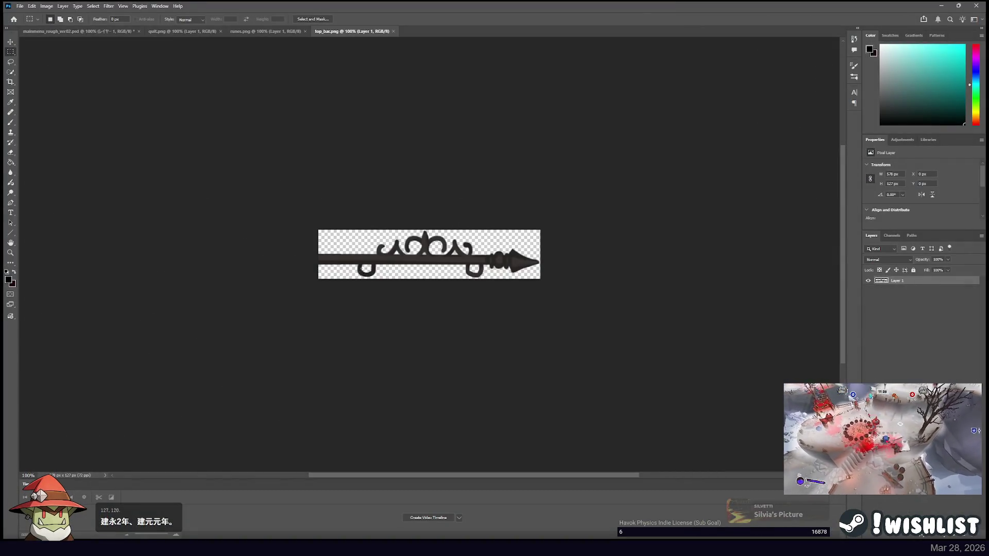
pyautogui.moveTo(299, 227); pyautogui.dragTo(366, 277)
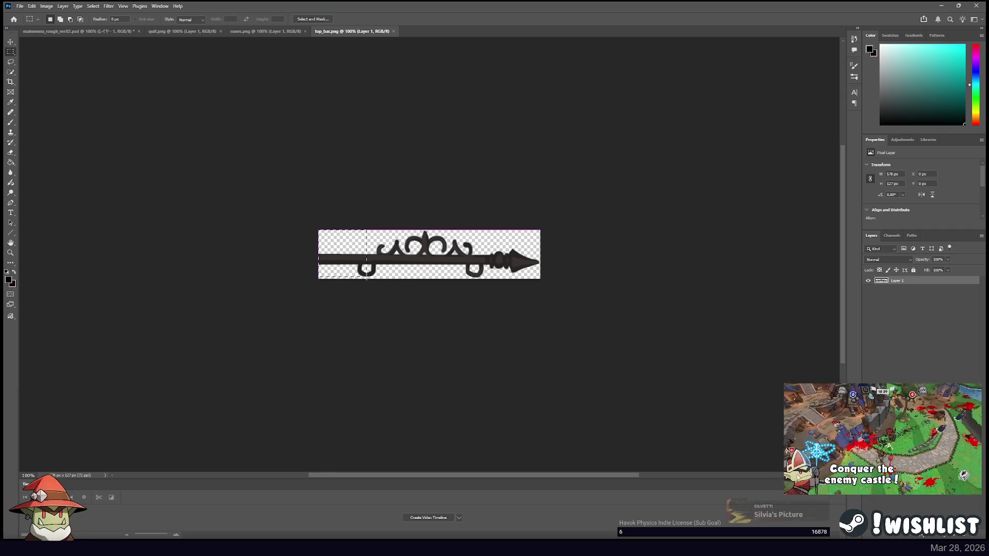
pyautogui.moveTo(423, 232)
pyautogui.mouseDown()
pyautogui.moveTo(424, 264)
pyautogui.moveTo(474, 276)
pyautogui.mouseUp()
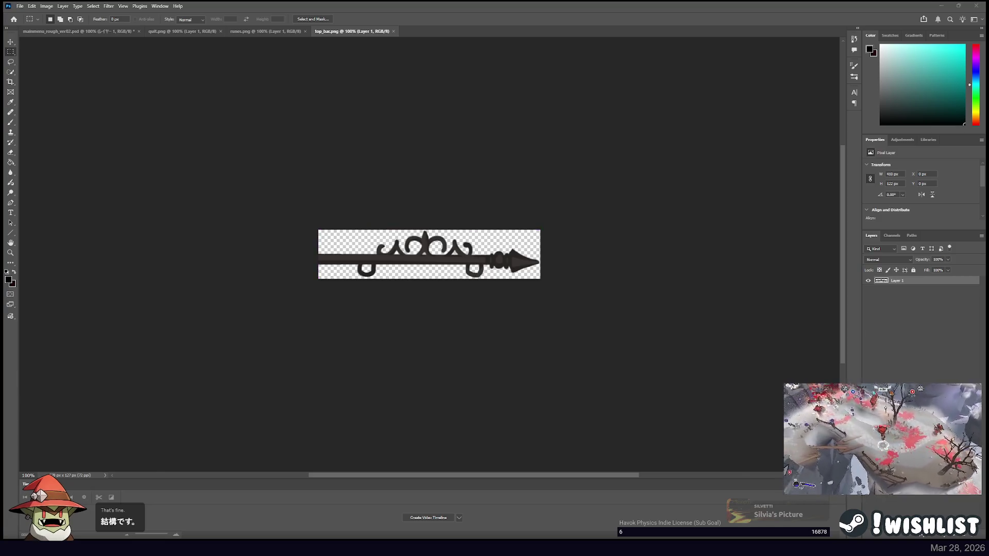
pyautogui.hotkey('alt', 'Tab')
pyautogui.write('10, 120')
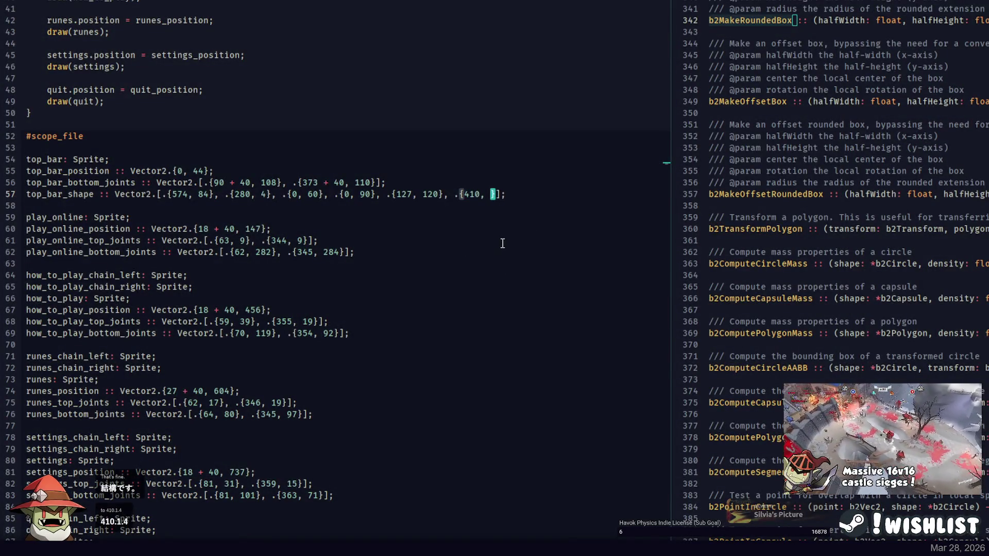
pyautogui.write('}, .{')
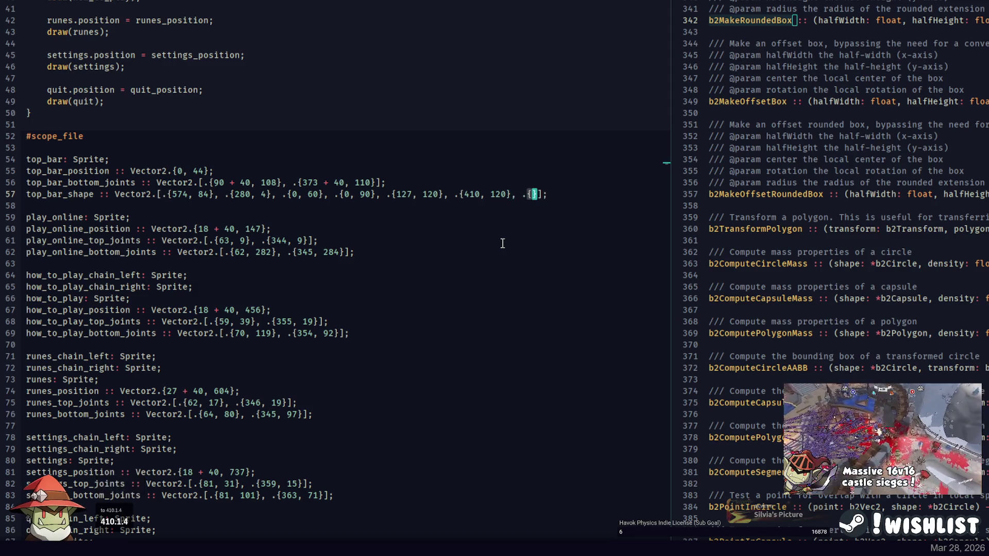
pyautogui.hotkey('alt', 'Tab')
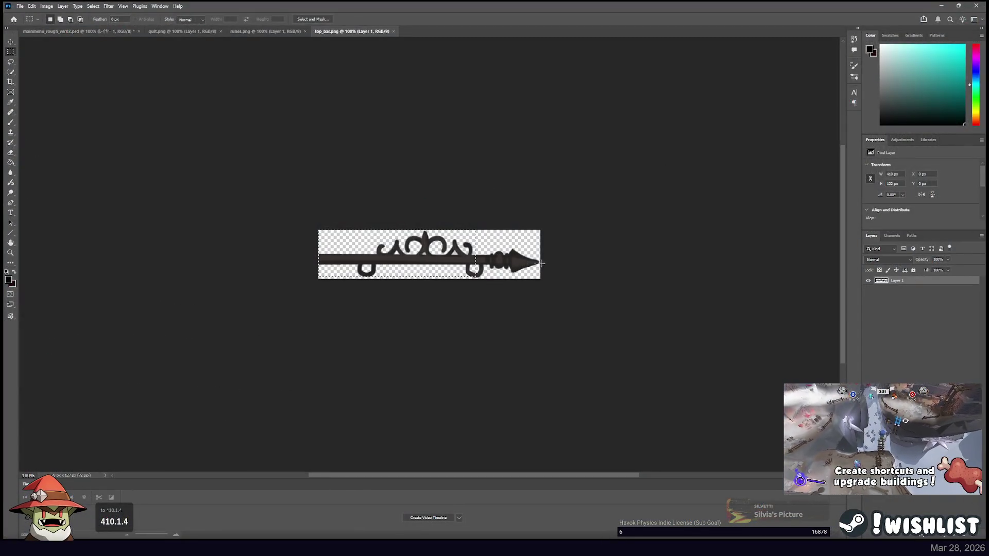
pyautogui.click(536, 262)
pyautogui.press('BackSpace')
pyautogui.press('BackSpace')
pyautogui.press('BackSpace')
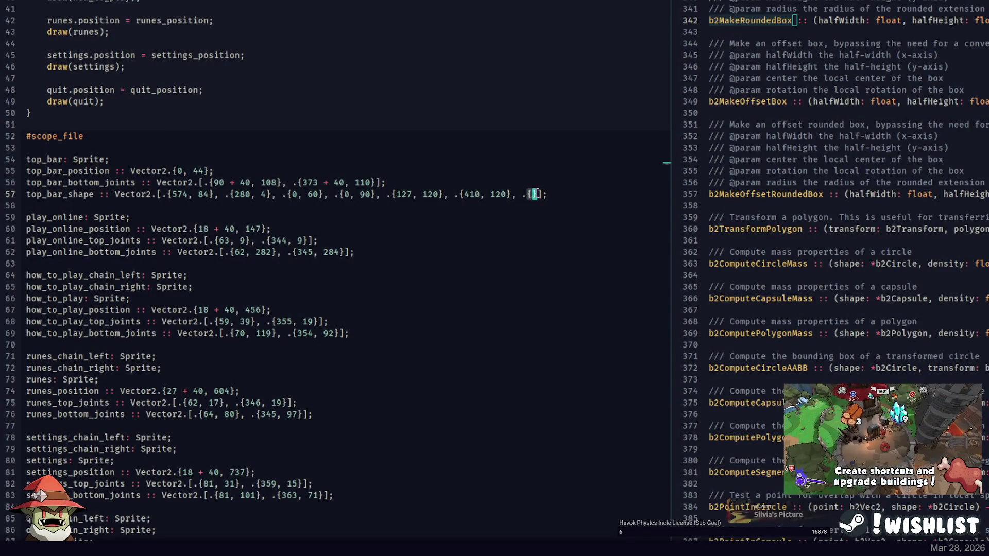
# Start a play_online_shape Vector2 line below the play_online joints on line 61.
pyautogui.click(406, 245)
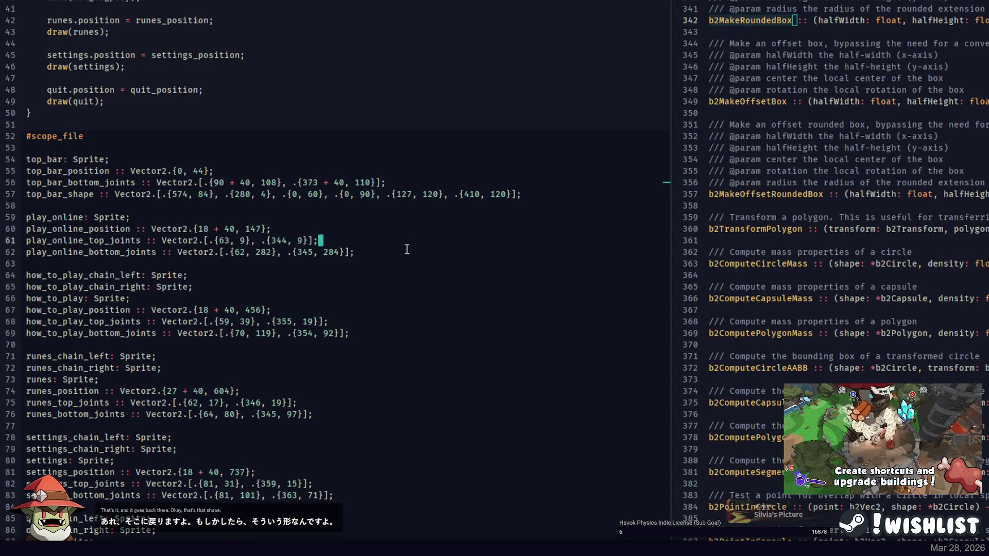
pyautogui.press('Return')
pyautogui.write('play_obli')
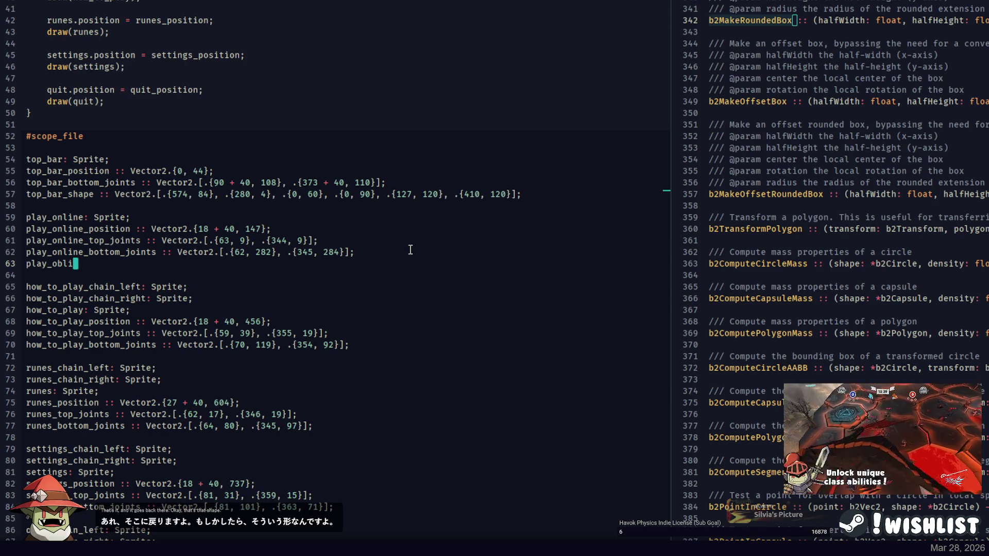
pyautogui.press('BackSpace')
pyautogui.press('BackSpace')
pyautogui.press('BackSpace')
pyautogui.write('nline_shape ::')
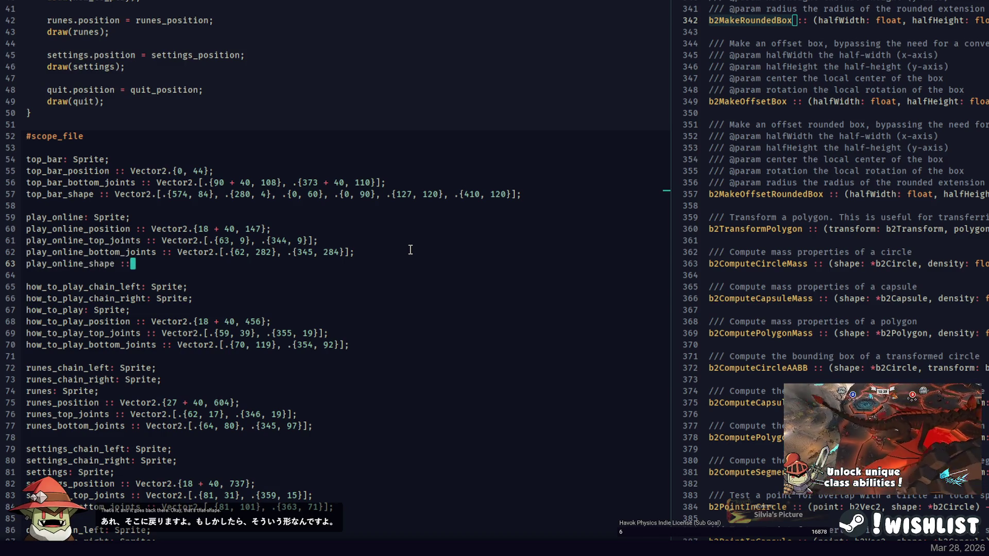
pyautogui.write(' Ve')
# Measure the Play Online sign and enter its first points {6, 38} and {12, 278}.
pyautogui.hotkey('alt', 'Tab')
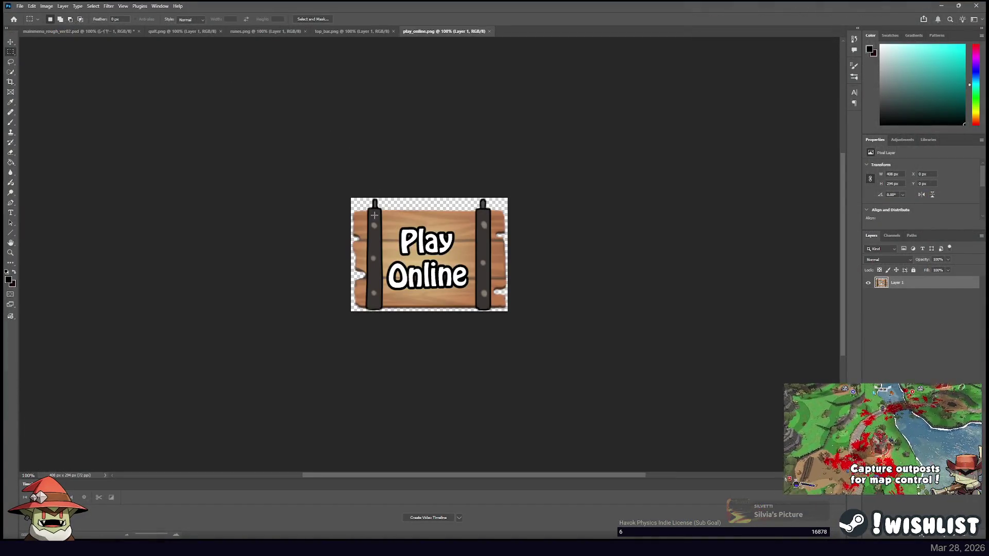
pyautogui.hotkey('ctrl', 'a')
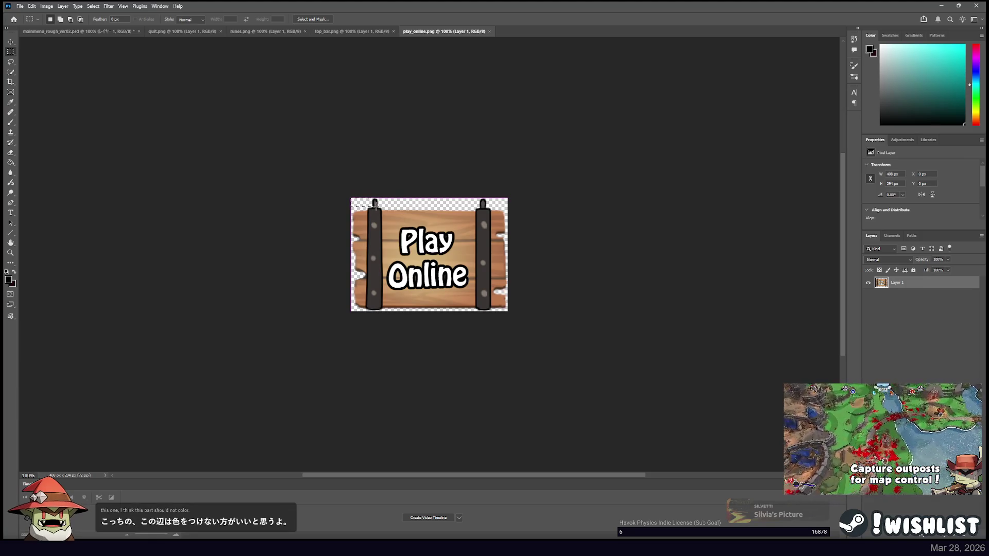
pyautogui.click(345, 186)
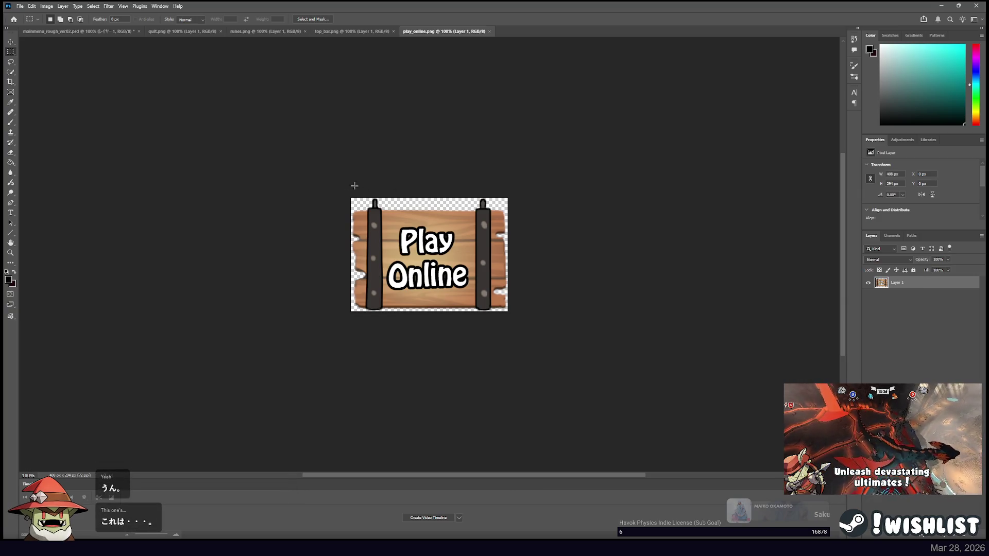
pyautogui.hotkey('ctrl', 'a')
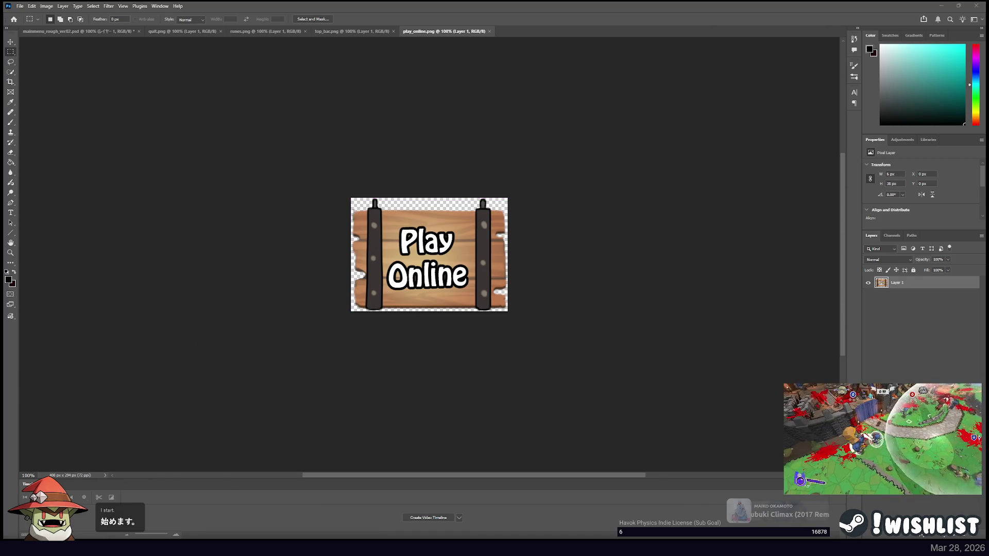
pyautogui.hotkey('alt', 'Tab')
pyautogui.write('6, 38')
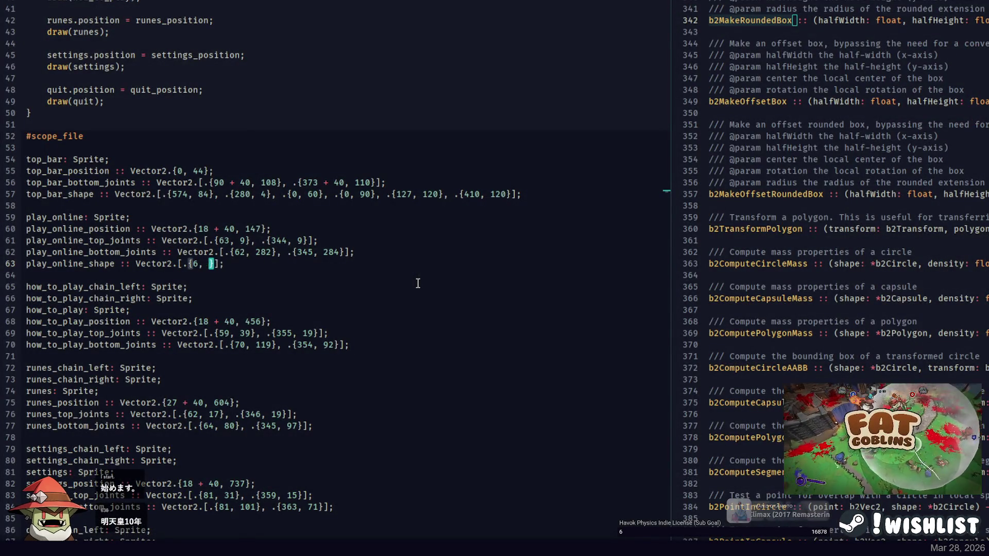
pyautogui.hotkey('alt', 'Tab')
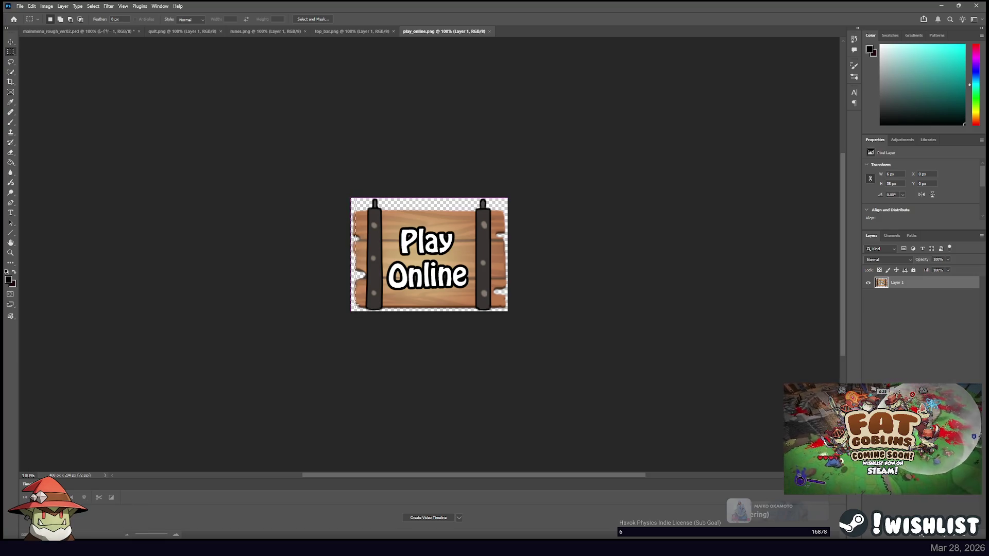
pyautogui.hotkey('alt', 'Tab')
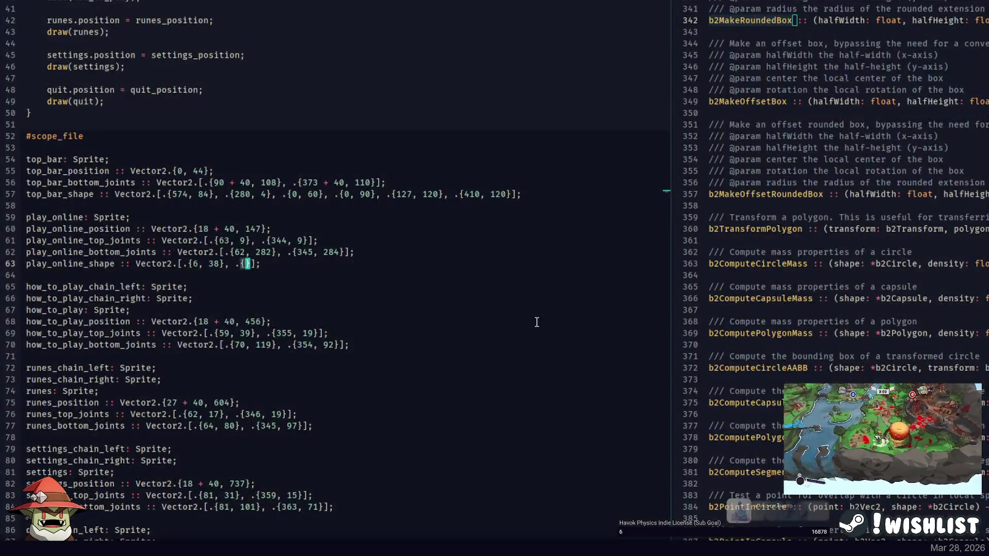
pyautogui.write('12, 27')
pyautogui.write('8}, .{')
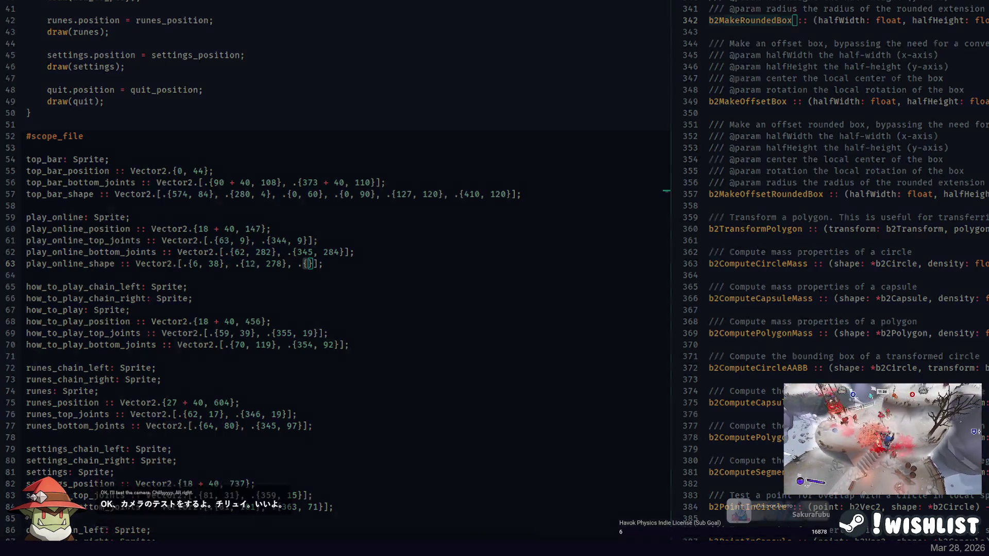
# Measure along the sign's bottom edge and add {44, 289} and {364, 289} to play_online_shape.
pyautogui.hotkey('alt', 'Tab')
pyautogui.moveTo(368, 309); pyautogui.dragTo(369, 309)
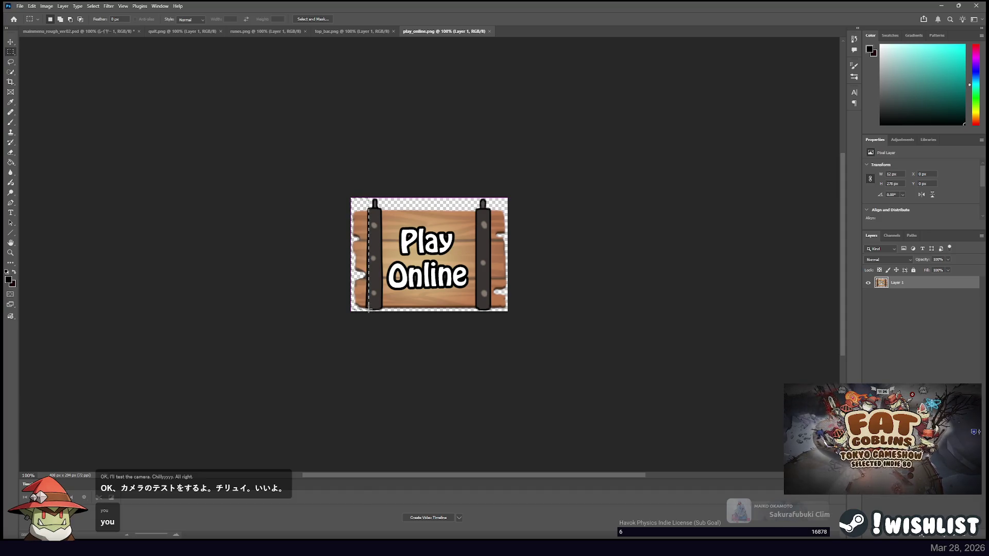
pyautogui.hotkey('alt', 'Tab')
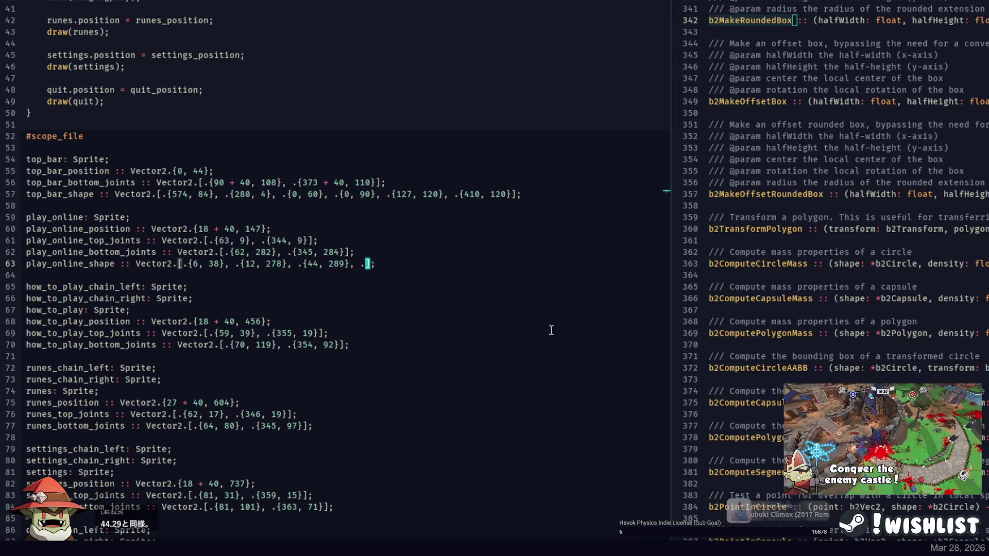
pyautogui.hotkey('alt', 'Tab')
pyautogui.moveTo(352, 199)
pyautogui.mouseDown()
pyautogui.moveTo(430, 309)
pyautogui.moveTo(490, 309)
pyautogui.mouseUp()
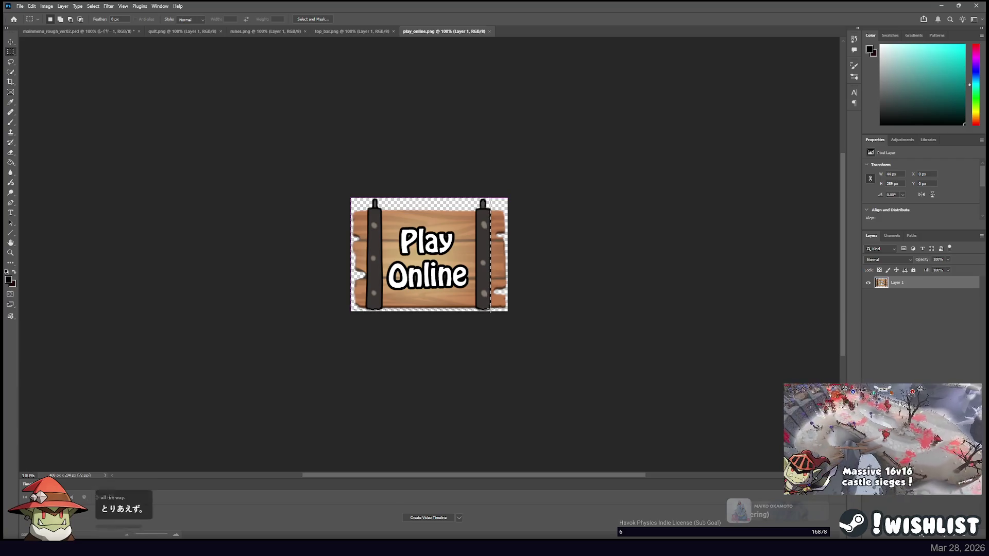
pyautogui.hotkey('alt', 'Tab')
pyautogui.write('35')
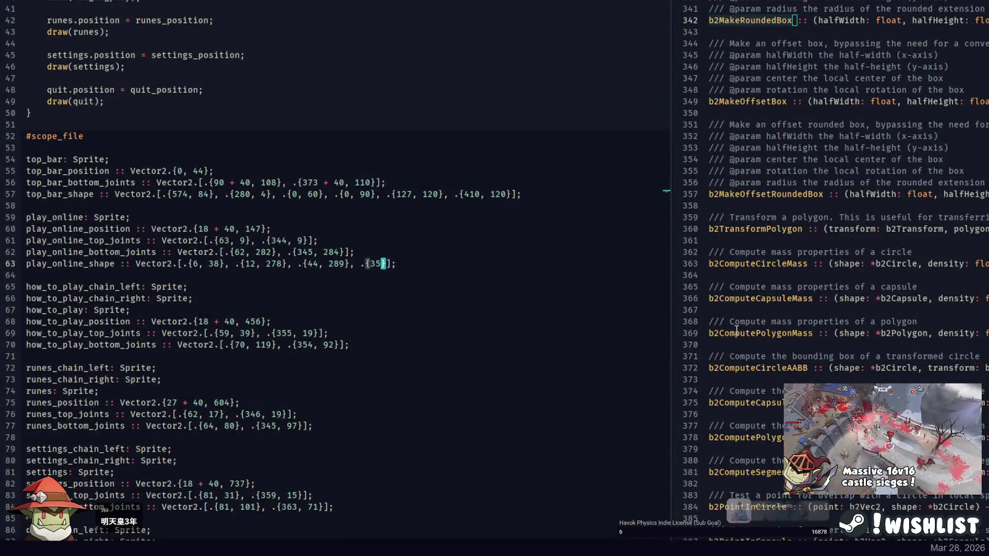
pyautogui.write('9')
pyautogui.press('Left')
pyautogui.press('Left')
pyautogui.press('Left')
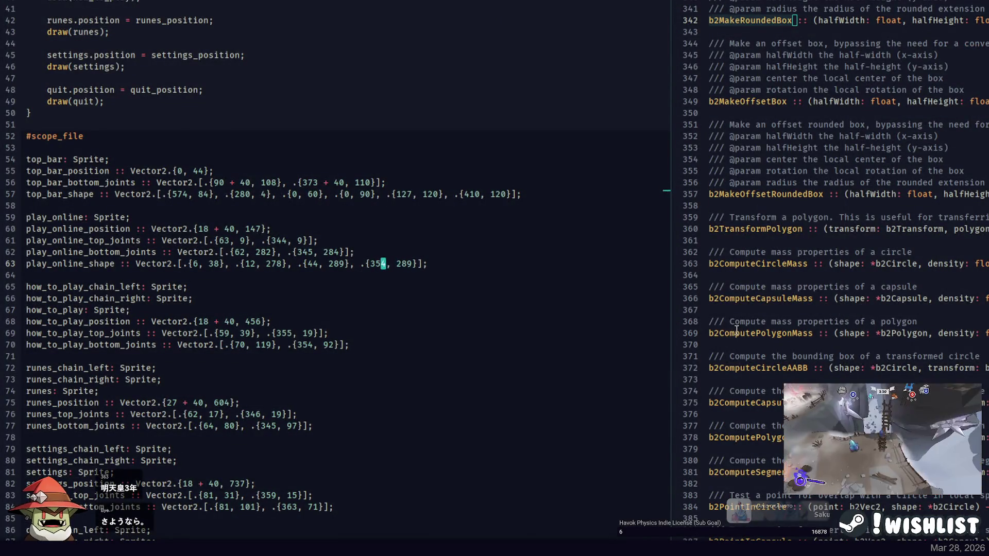
pyautogui.press('Right')
pyautogui.press('Right')
pyautogui.press('Right')
pyautogui.write('.{')
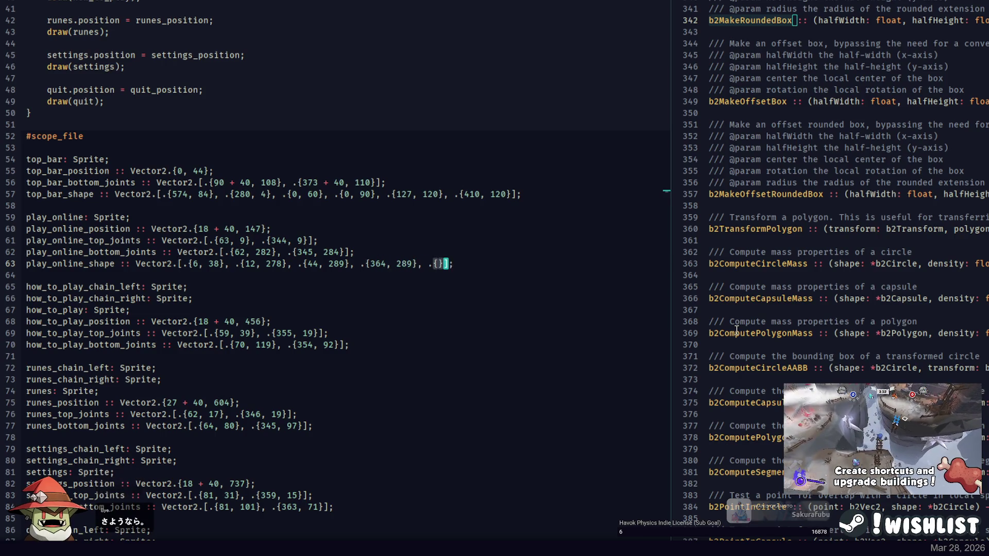
pyautogui.hotkey('alt', 'Tab')
pyautogui.moveTo(355, 205); pyautogui.dragTo(503, 308)
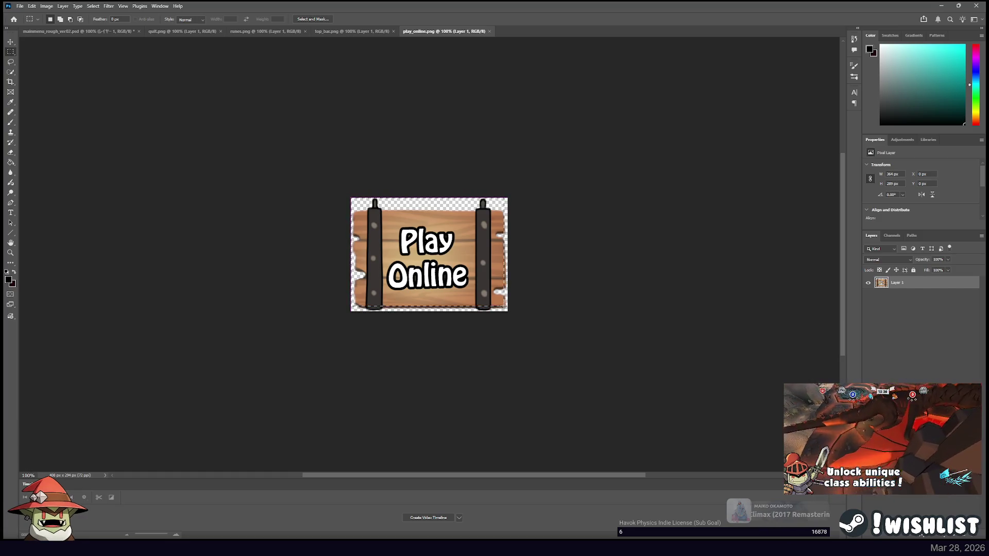
# Add the measured points {399, 280} and {297, 39} to play_online_shape.
pyautogui.hotkey('alt', 'Tab')
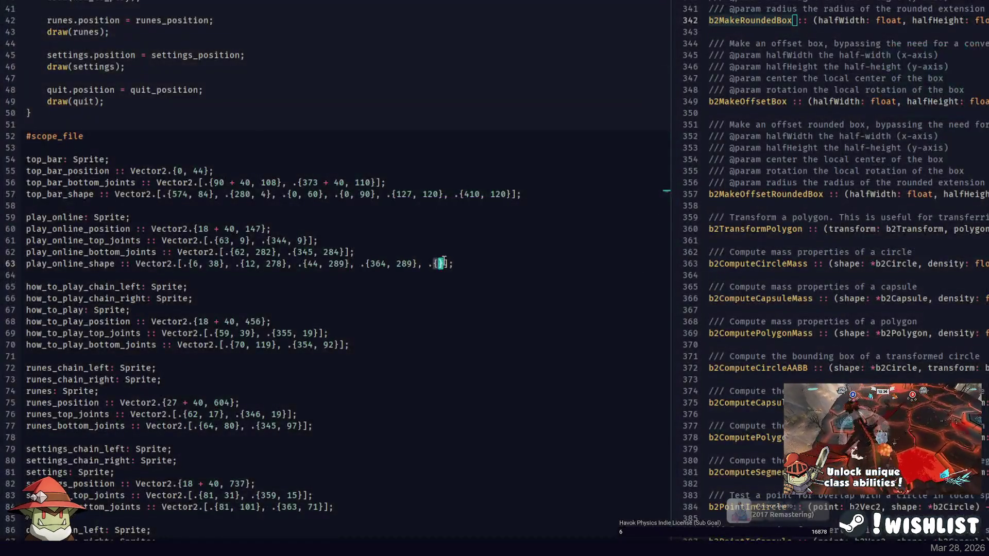
pyautogui.write('399, 280}, .{')
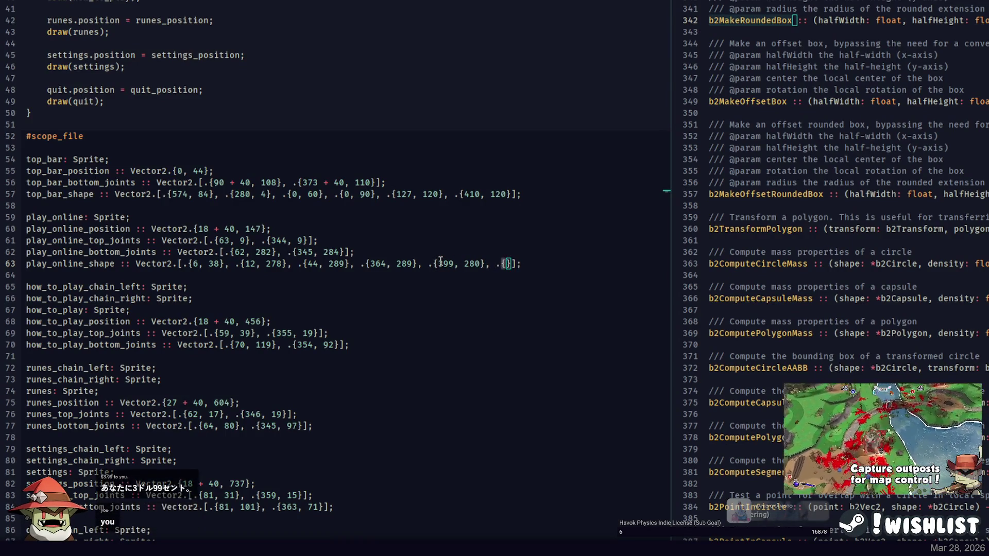
pyautogui.hotkey('alt', 'Tab')
pyautogui.moveTo(324, 172); pyautogui.dragTo(503, 210)
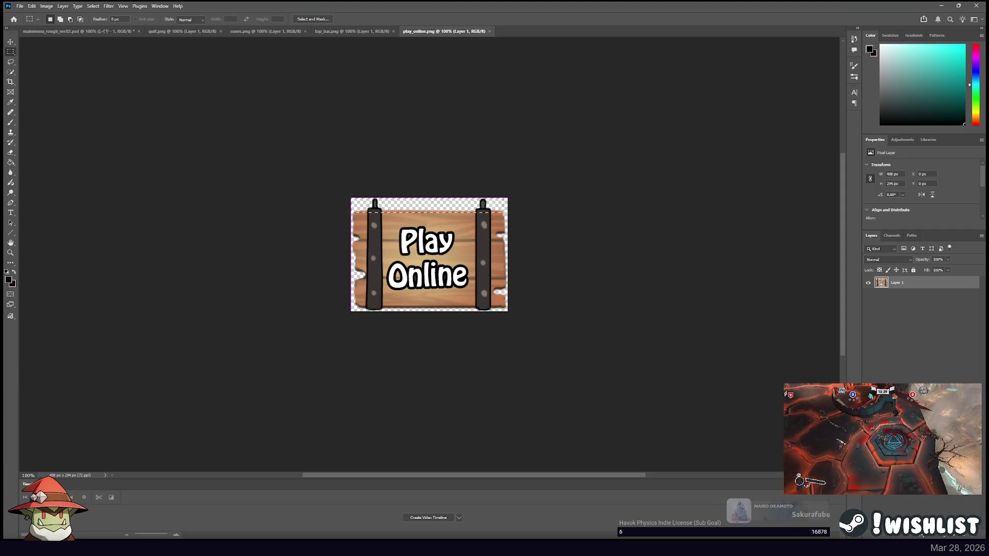
pyautogui.hotkey('alt', 'Tab')
pyautogui.write('297,')
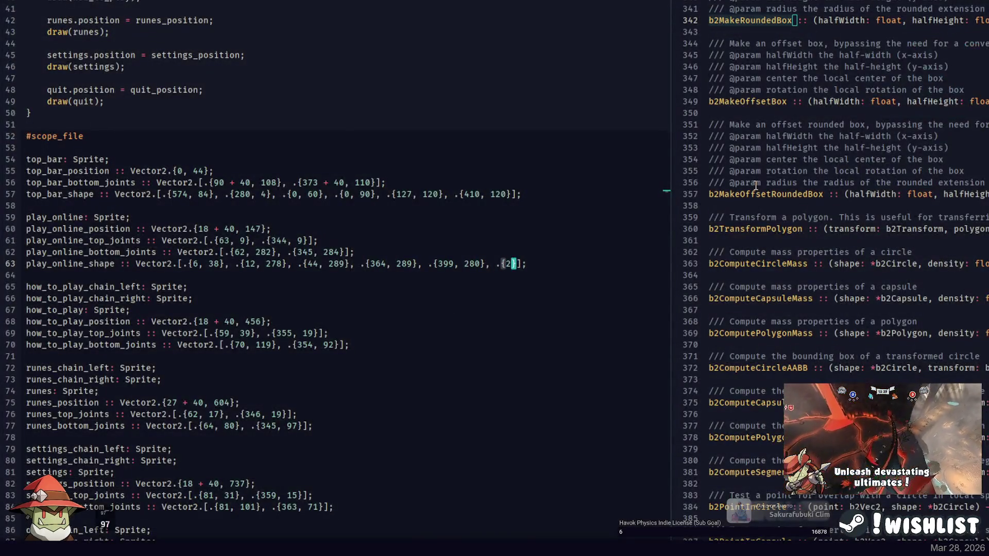
pyautogui.write(' 39}, .{')
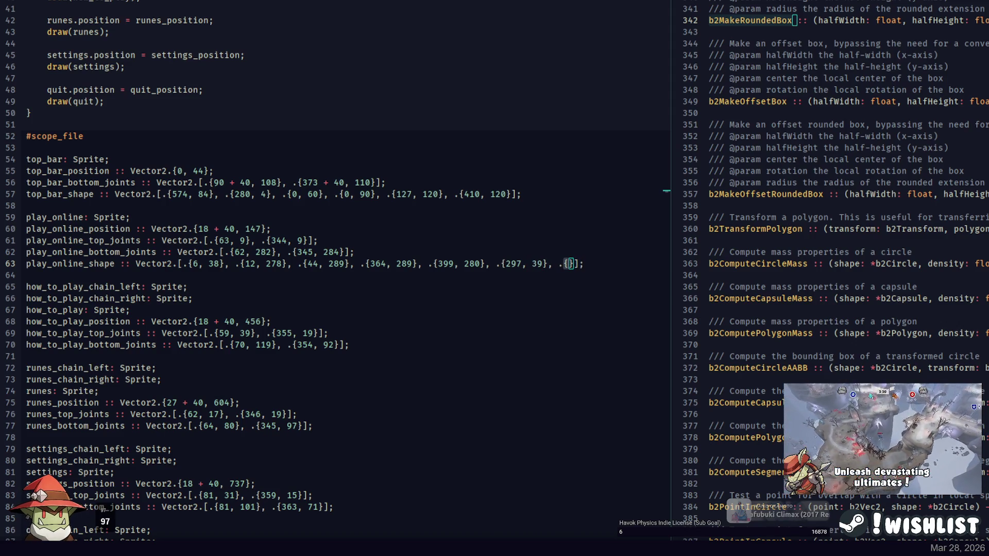
# Measure near the sign's top-left corner and add {262, 31}, removing a stray P.
pyautogui.hotkey('alt', 'Tab')
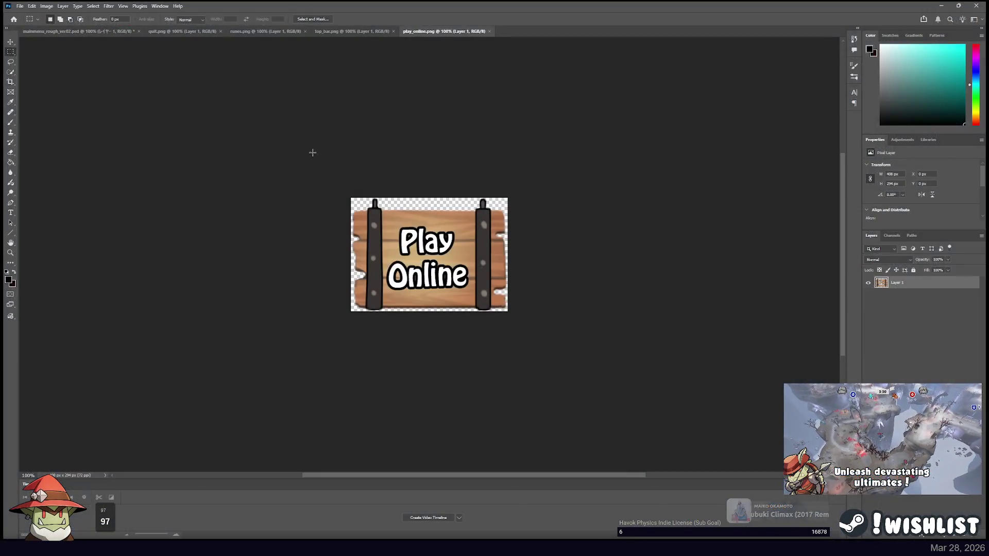
pyautogui.hotkey('ctrl', 'a')
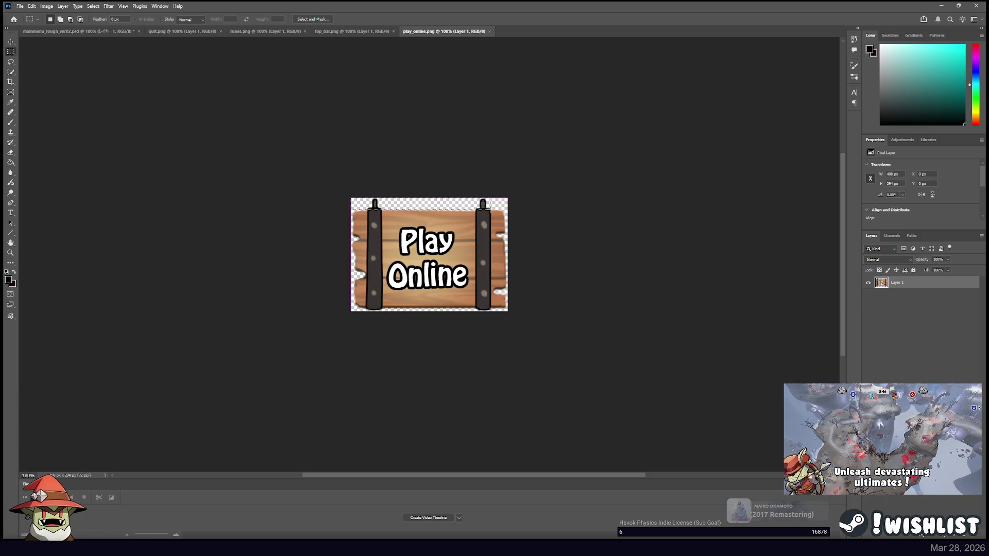
pyautogui.moveTo(352, 199); pyautogui.dragTo(371, 210)
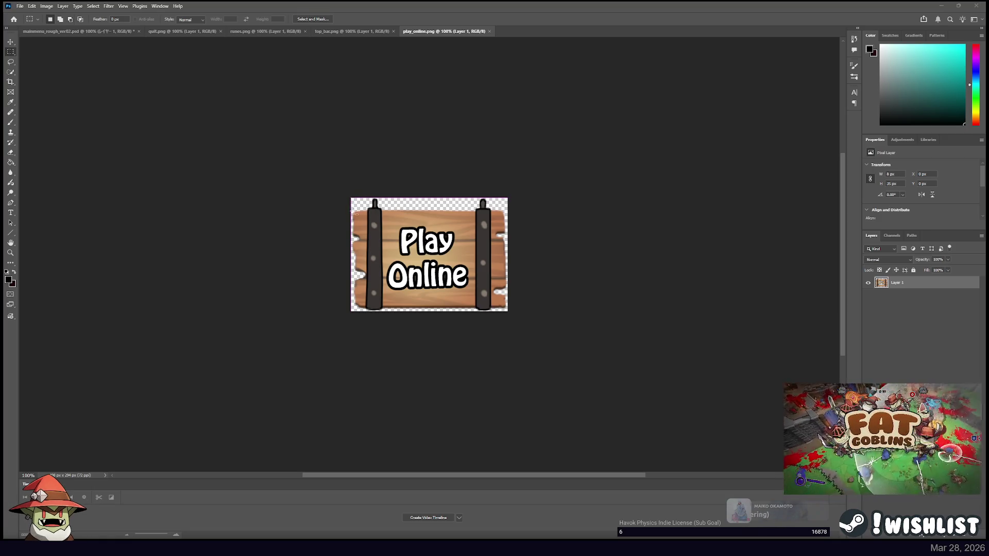
pyautogui.hotkey('alt', 'Tab')
pyautogui.hotkey('alt', 'Tab')
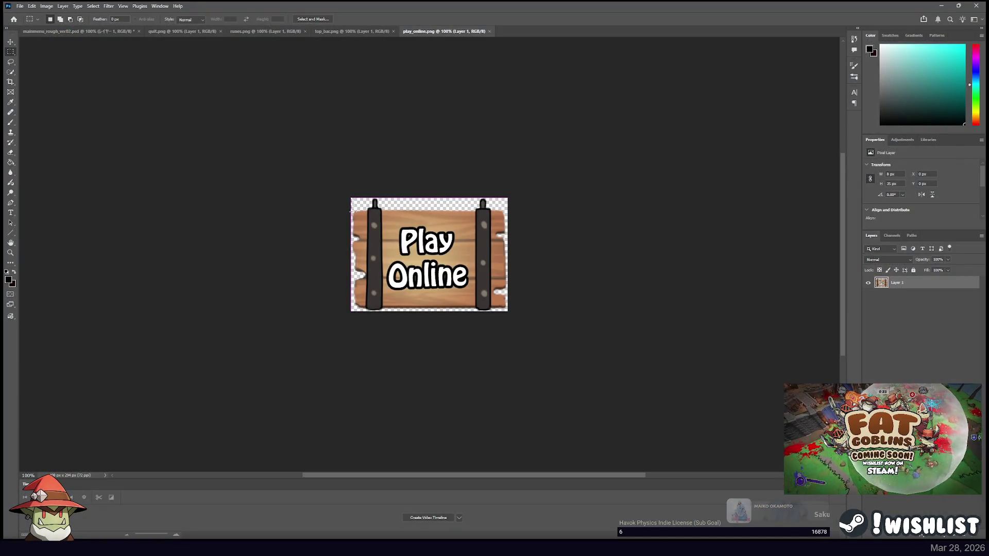
pyautogui.moveTo(351, 199); pyautogui.dragTo(371, 207)
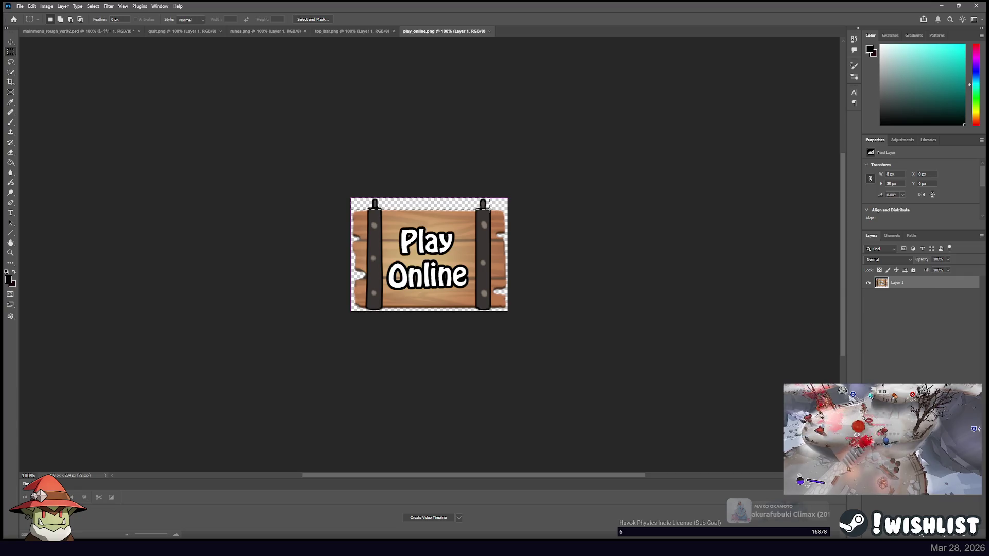
pyautogui.hotkey('alt', 'Tab')
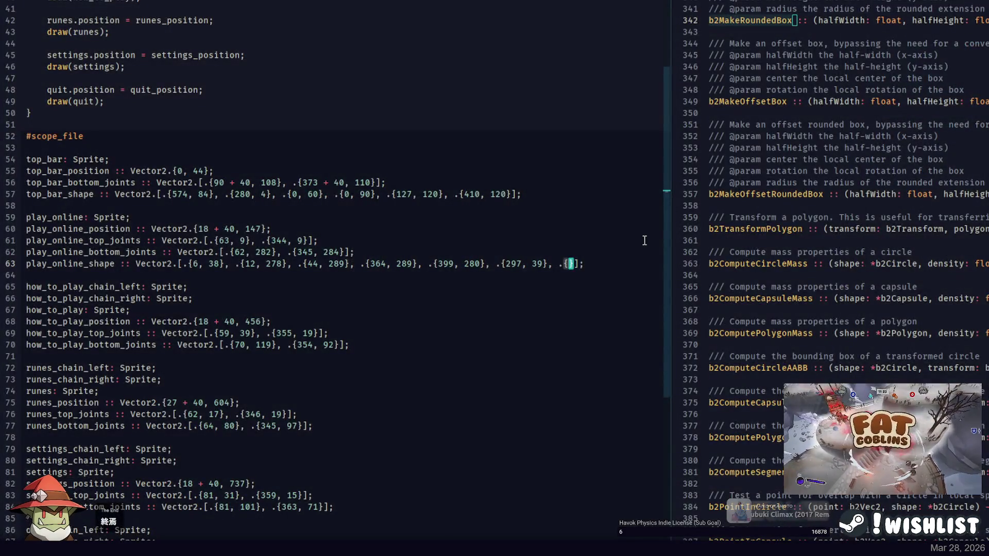
pyautogui.write('262, 31}, .{P')
pyautogui.press('BackSpace')
# Delete the stray backslash after line 70 and add an empty line below how_to_play_bottom_joints.
pyautogui.hotkey('alt', 'Tab')
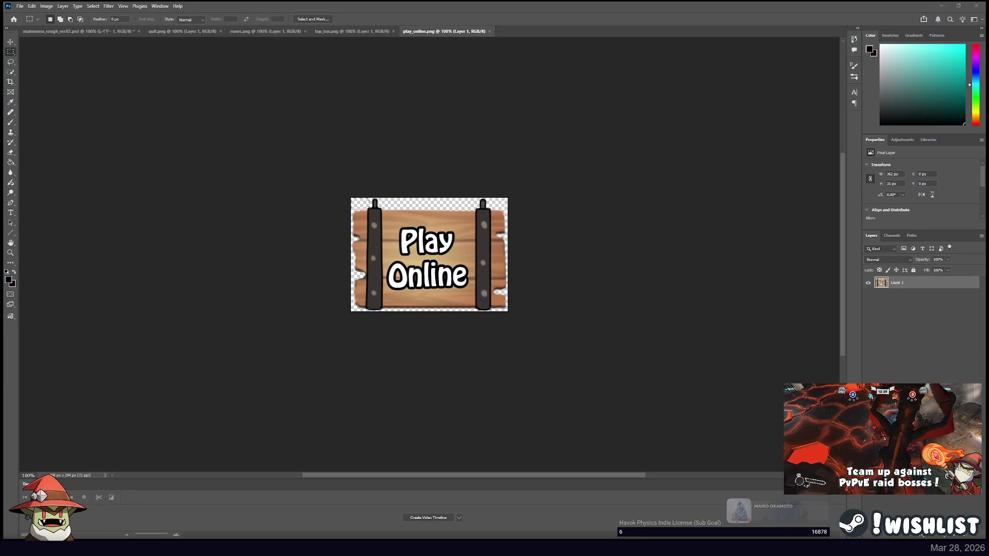
pyautogui.hotkey('alt', 'Tab')
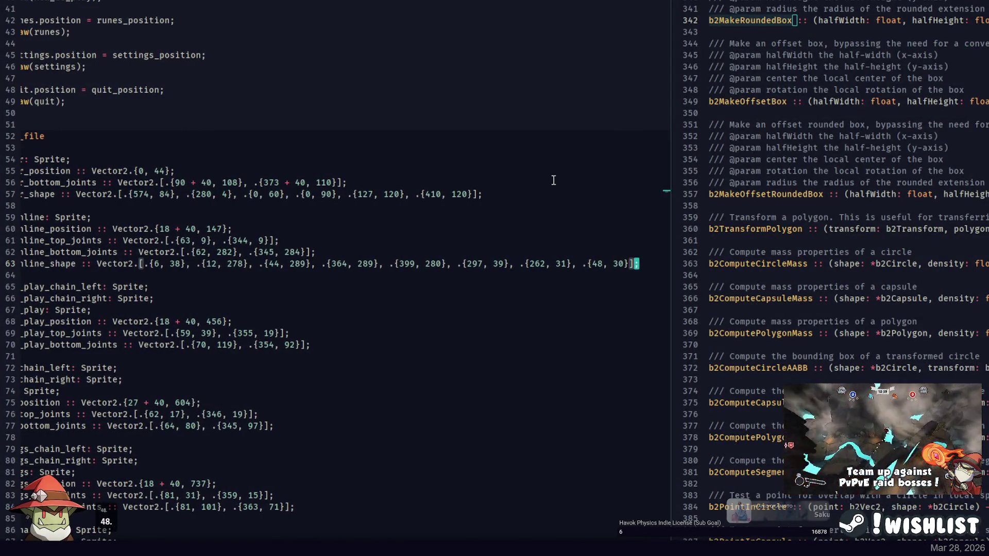
pyautogui.hscroll(-3, 554, 180)
pyautogui.press('BackSpace')
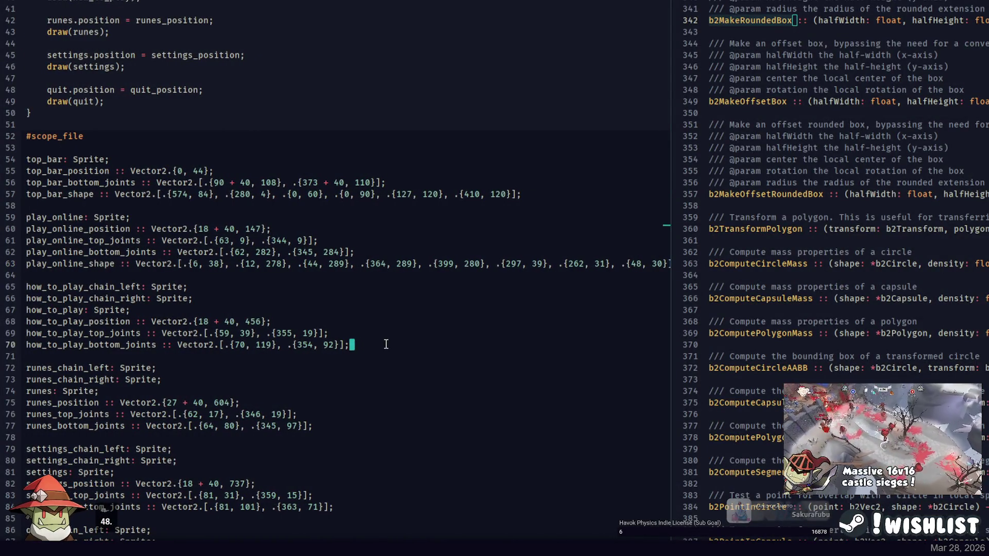
pyautogui.press('Return')
pyautogui.hotkey('alt', 'Tab')
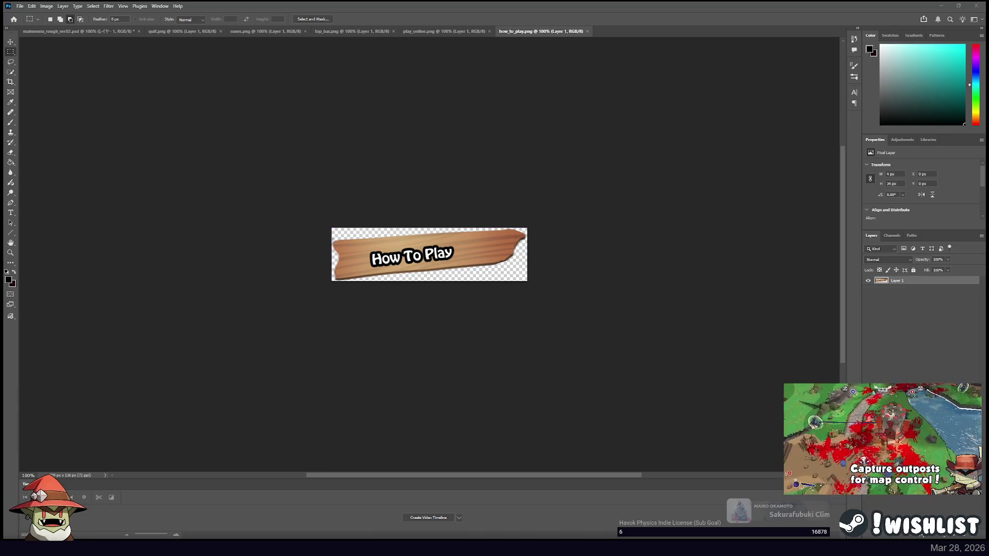
# Start how_to_play_shape as a Vector2 array at {4, 34} and add the next measured sign corners.
pyautogui.hotkey('alt', 'Tab')
pyautogui.write('how_to')
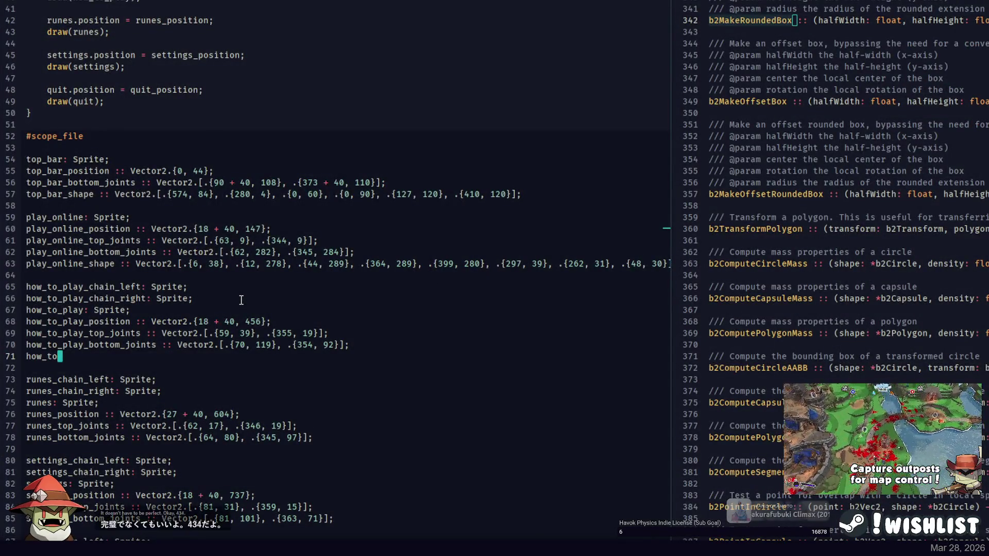
pyautogui.write('_play_shape ::')
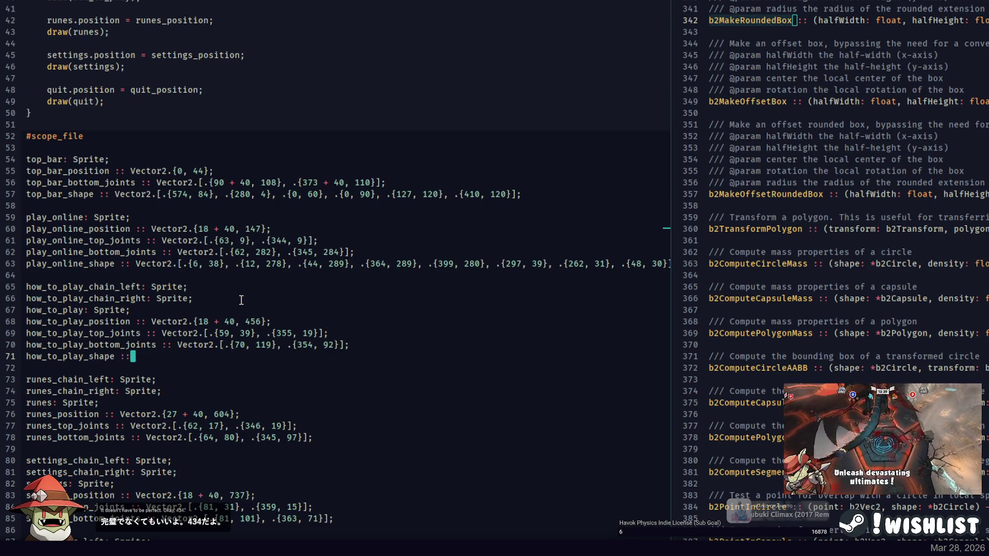
pyautogui.write(' Vector2.[.{')
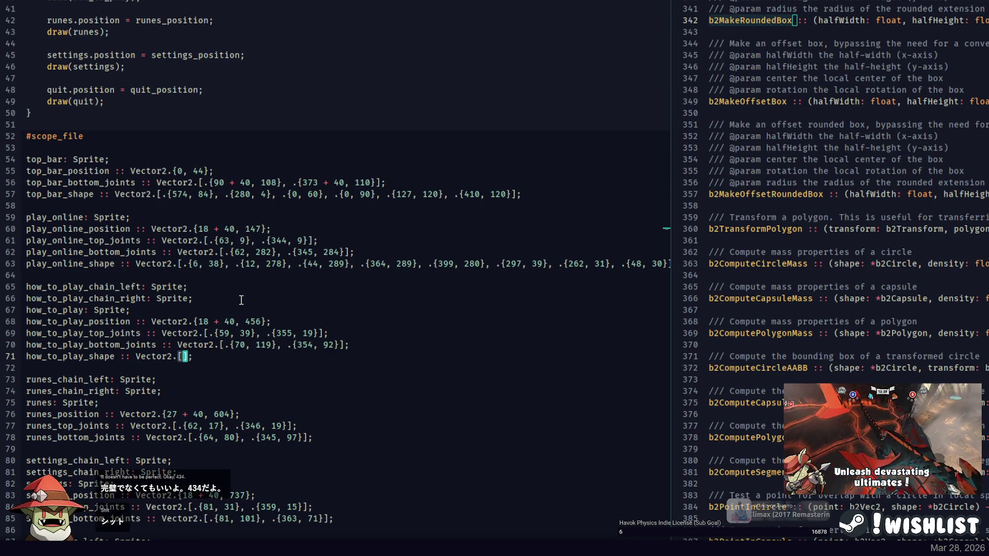
pyautogui.write('4, 34}, .{')
pyautogui.hotkey('alt', 'Tab')
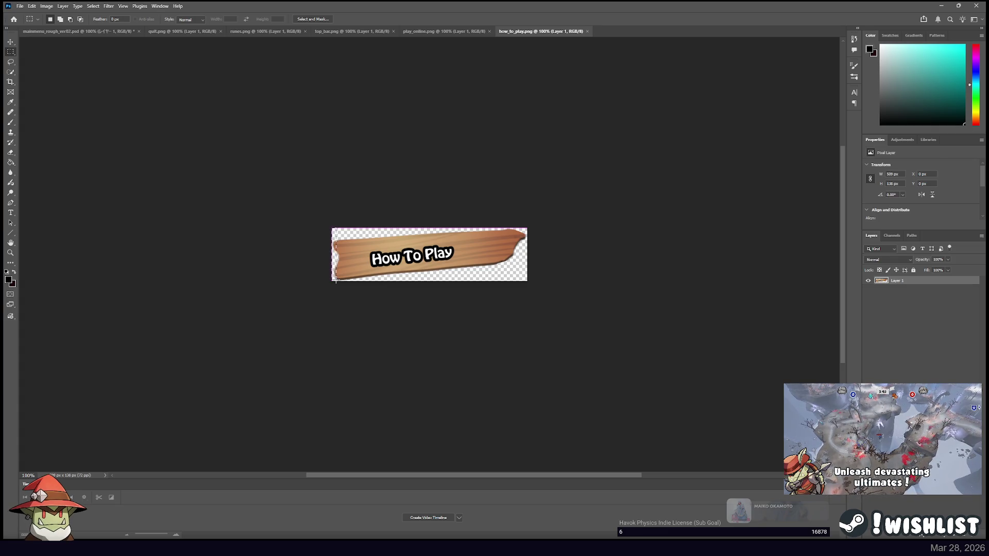
pyautogui.hotkey('alt', 'Tab')
pyautogui.write('135}, .{}];')
pyautogui.hotkey('alt', 'Tab')
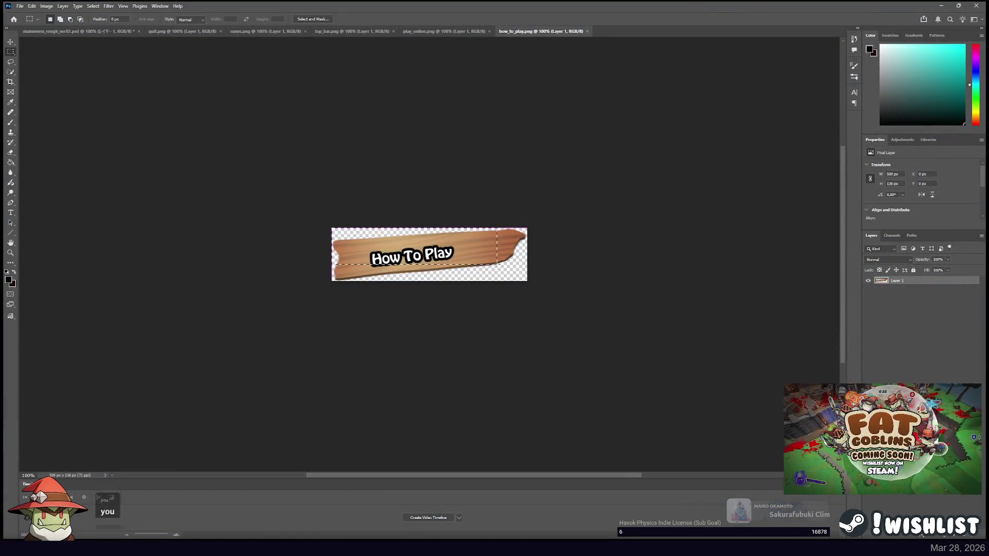
pyautogui.hotkey('alt', 'Tab')
pyautogui.write('431, 95},')
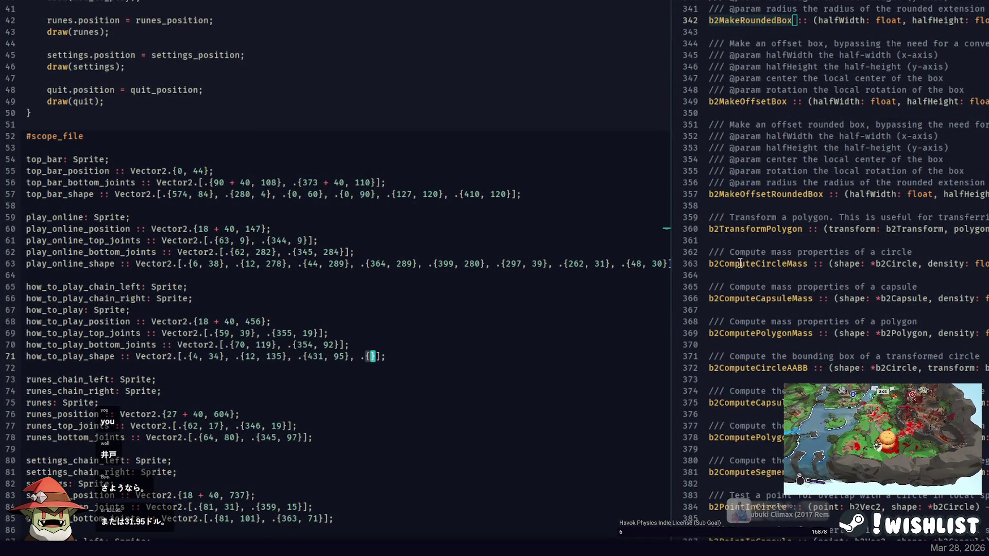
# Measure the remaining sign corners and finish how_to_play_shape at {470, 5}, then start a new line.
pyautogui.hotkey('alt', 'Tab')
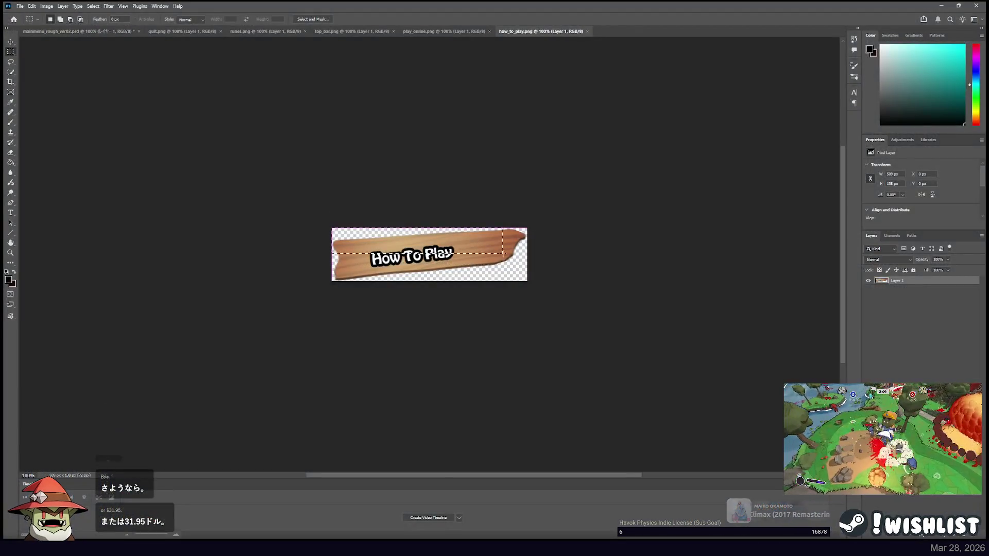
pyautogui.moveTo(502, 253); pyautogui.dragTo(510, 256)
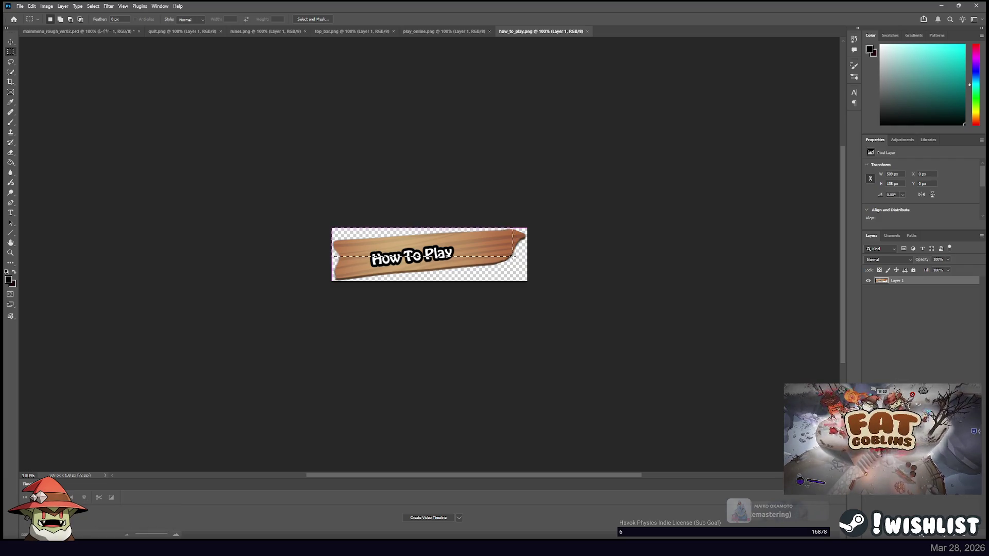
pyautogui.hotkey('alt', 'Tab')
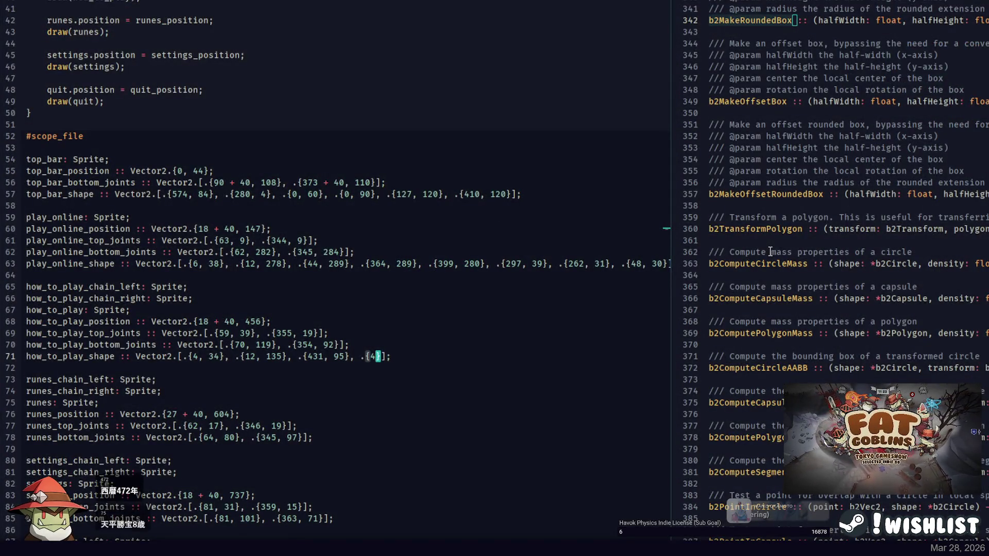
pyautogui.write('72, 75}, .{')
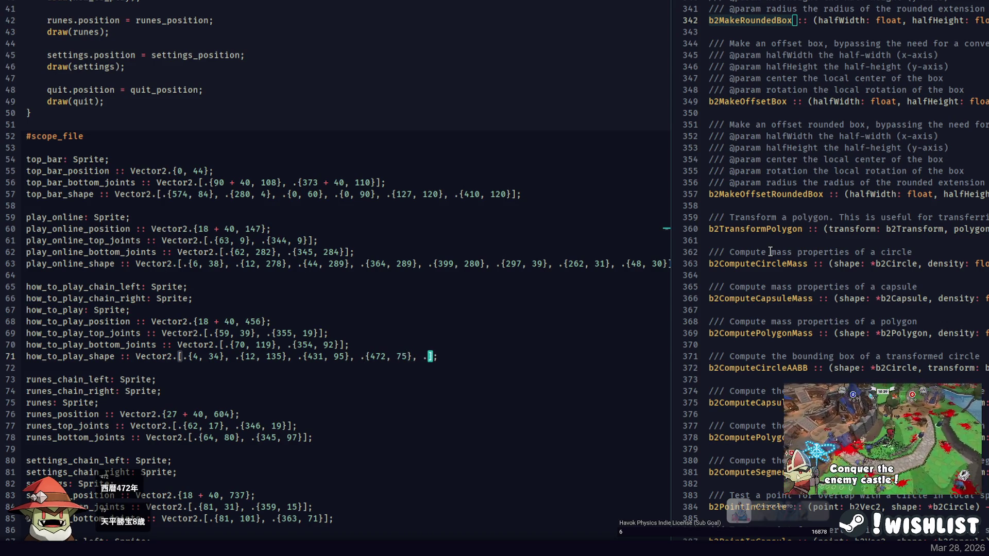
pyautogui.hotkey('alt', 'Tab')
pyautogui.moveTo(332, 228); pyautogui.dragTo(525, 236)
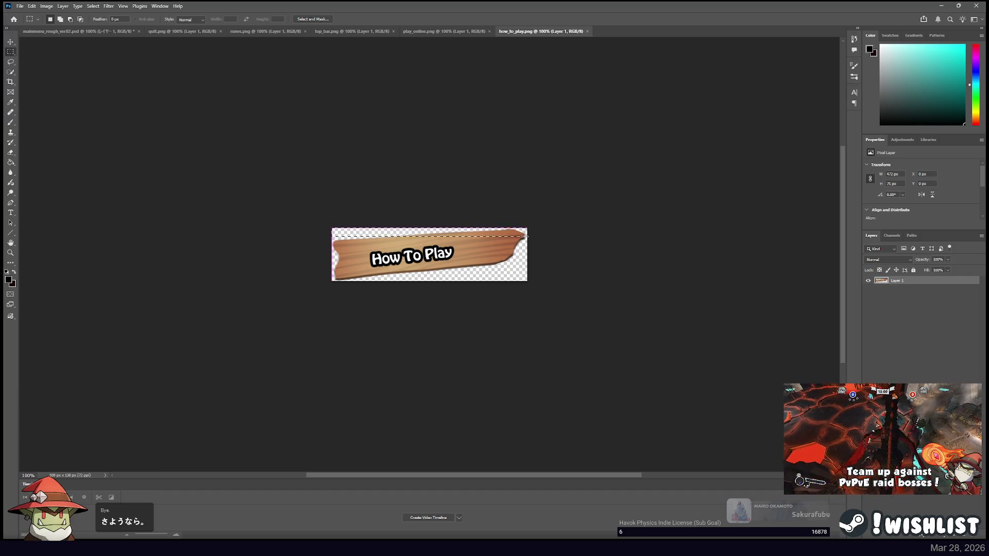
pyautogui.hotkey('alt', 'Tab')
pyautogui.write('504, 23')
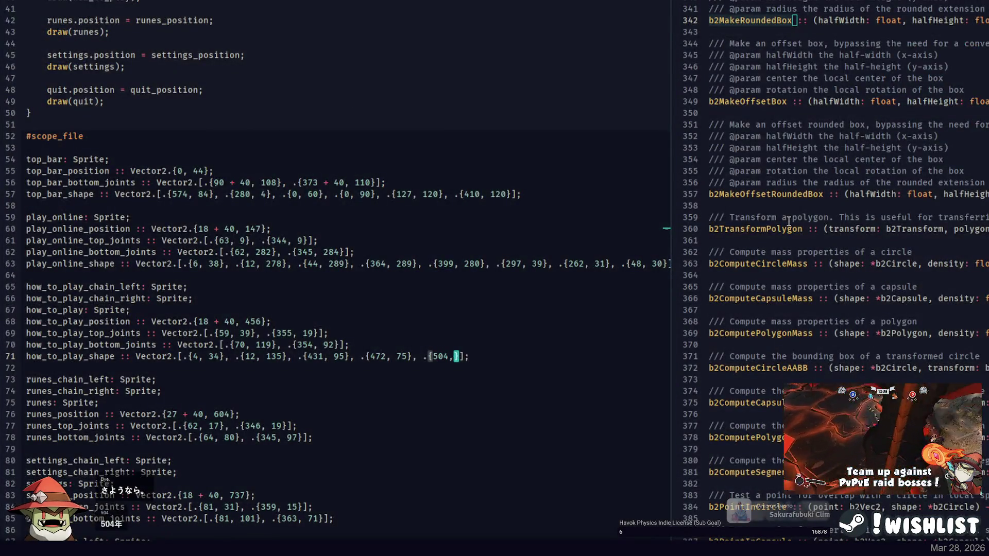
pyautogui.write(' .{')
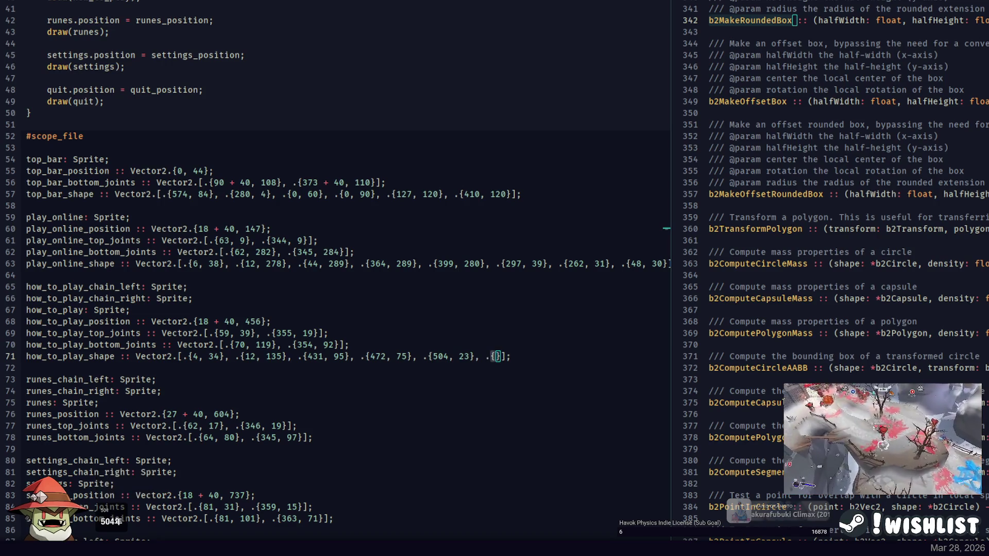
pyautogui.hotkey('alt', 'Tab')
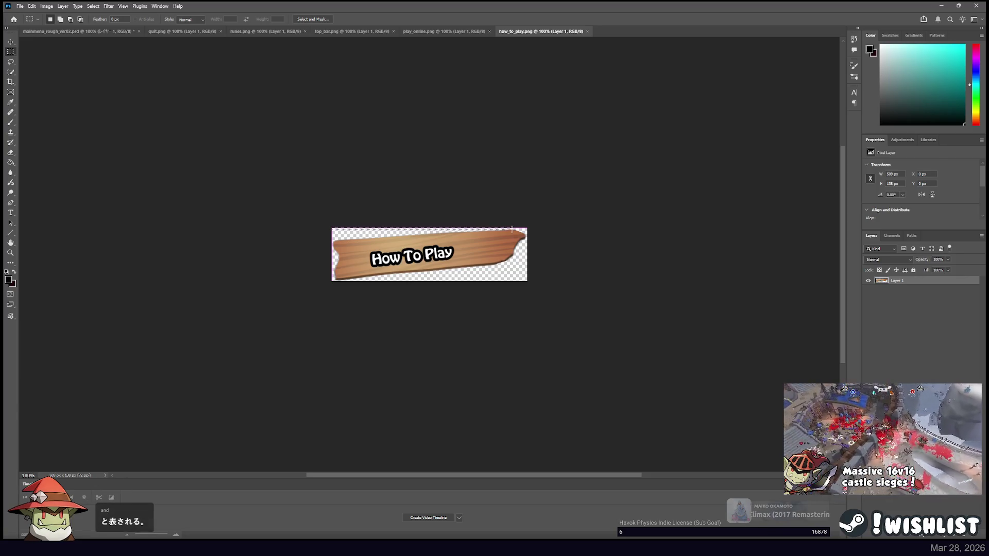
pyautogui.hotkey('alt', 'Tab')
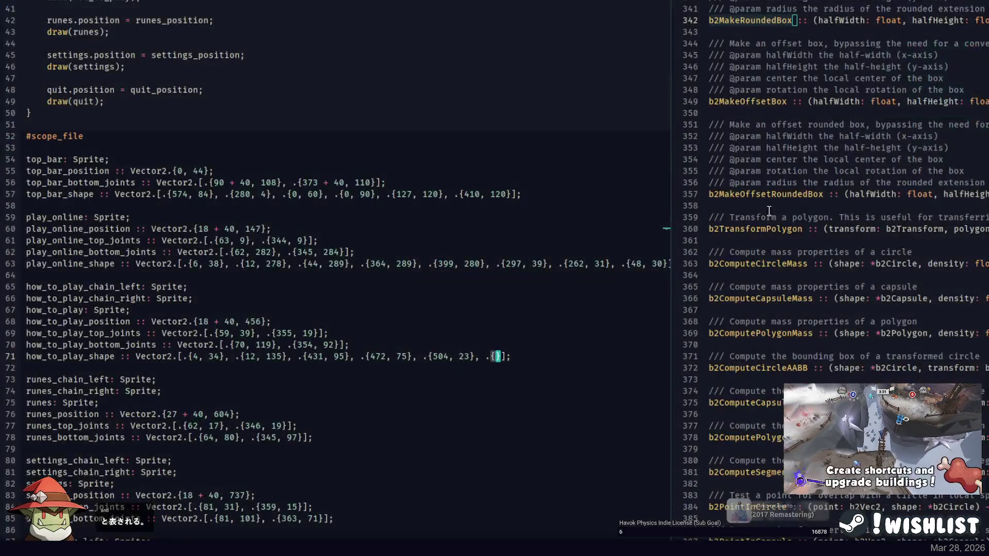
pyautogui.write('470, 5')
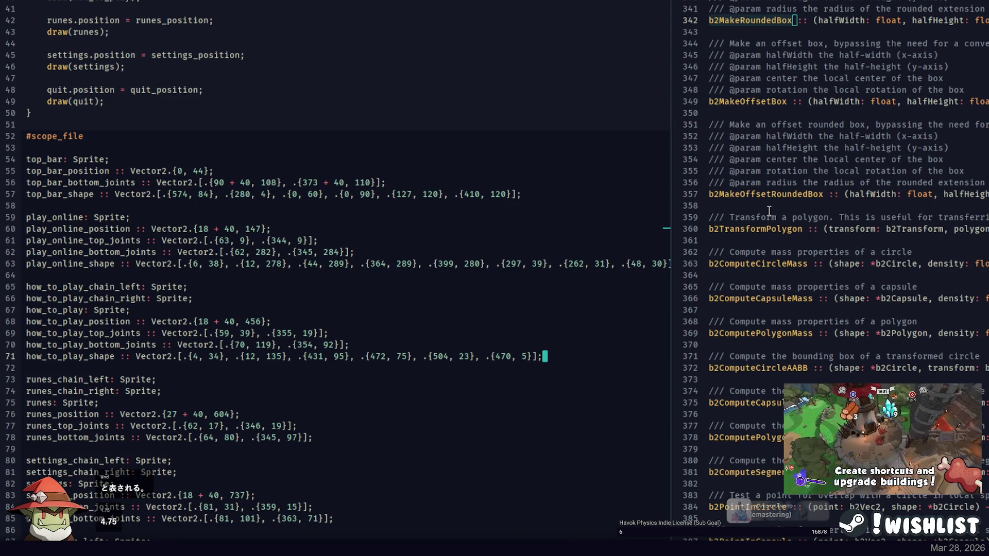
pyautogui.press('Return')
# Begin runes_shape, then add the measured Quit sign corners to quit_shape, ending at {274, 5}.
pyautogui.write('runes')
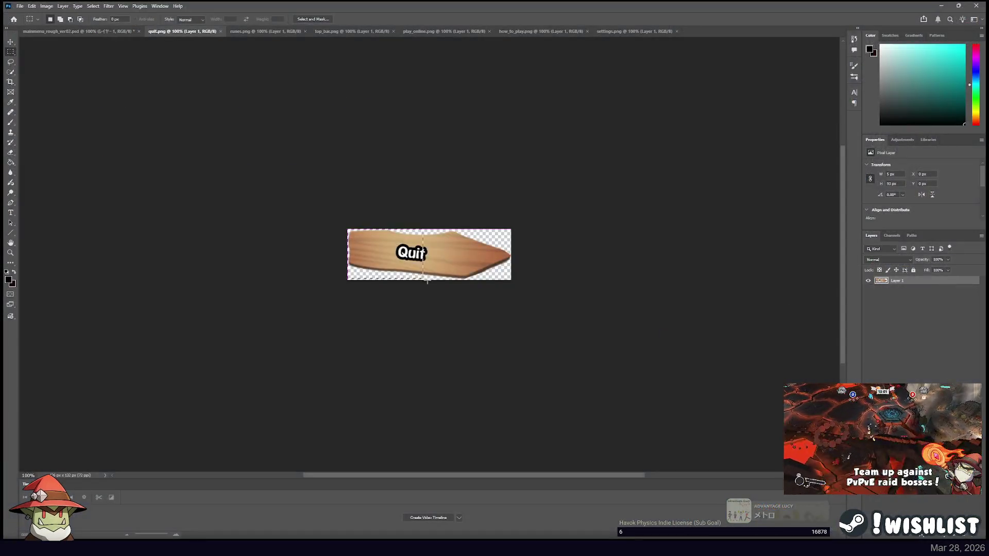
pyautogui.moveTo(427, 281); pyautogui.dragTo(464, 280)
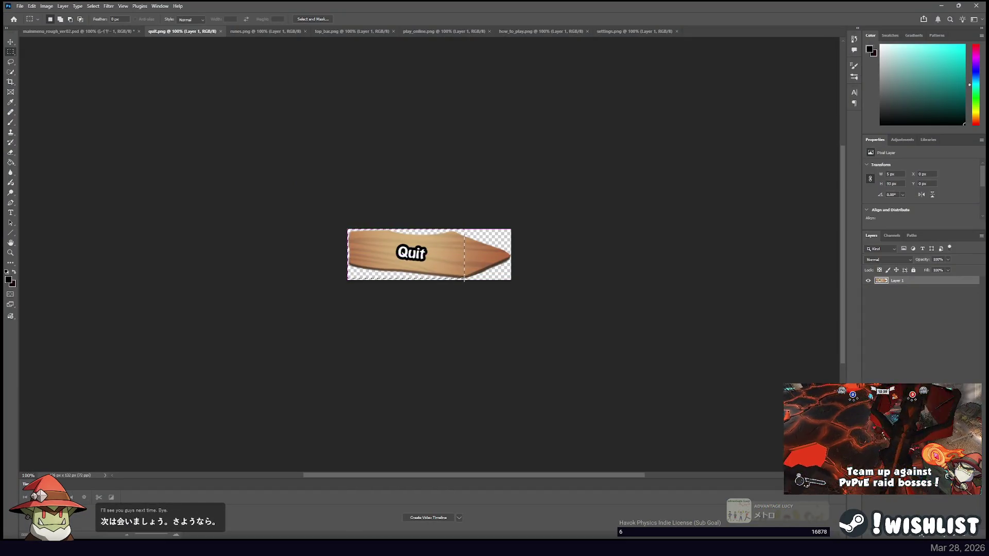
pyautogui.hotkey('alt', 'Tab')
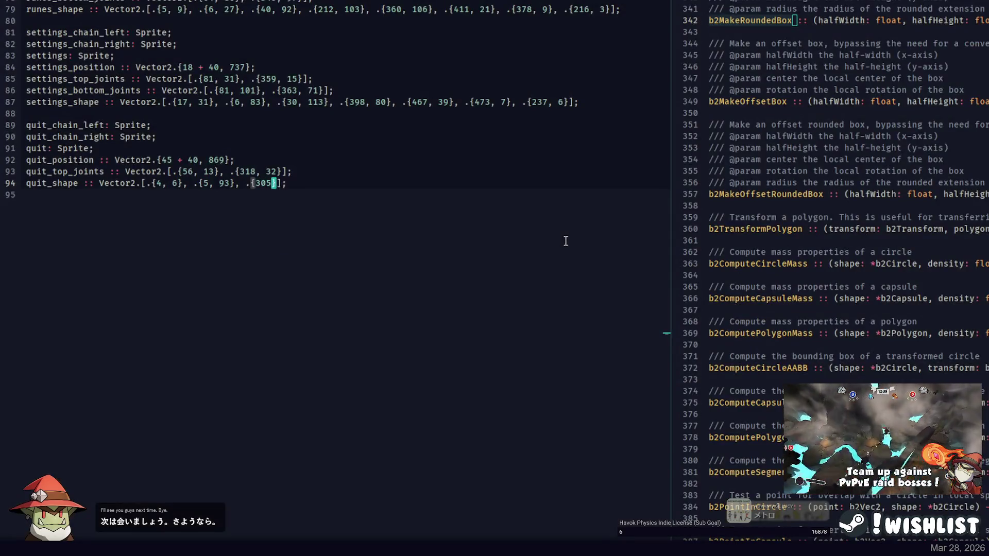
pyautogui.write(', 19')
pyautogui.write('8}, .{')
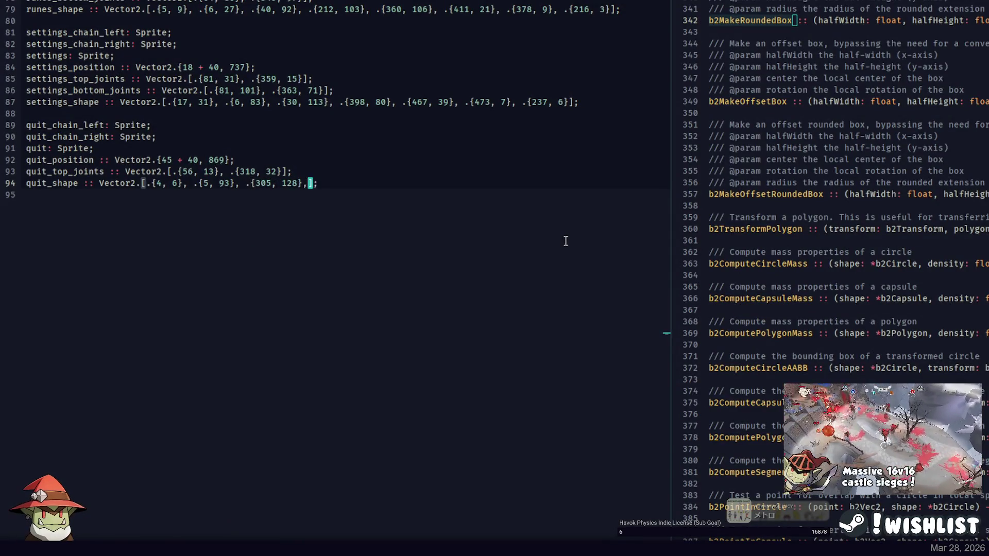
pyautogui.hotkey('alt', 'Tab')
pyautogui.moveTo(348, 229); pyautogui.dragTo(511, 257)
pyautogui.hotkey('alt', 'Tab')
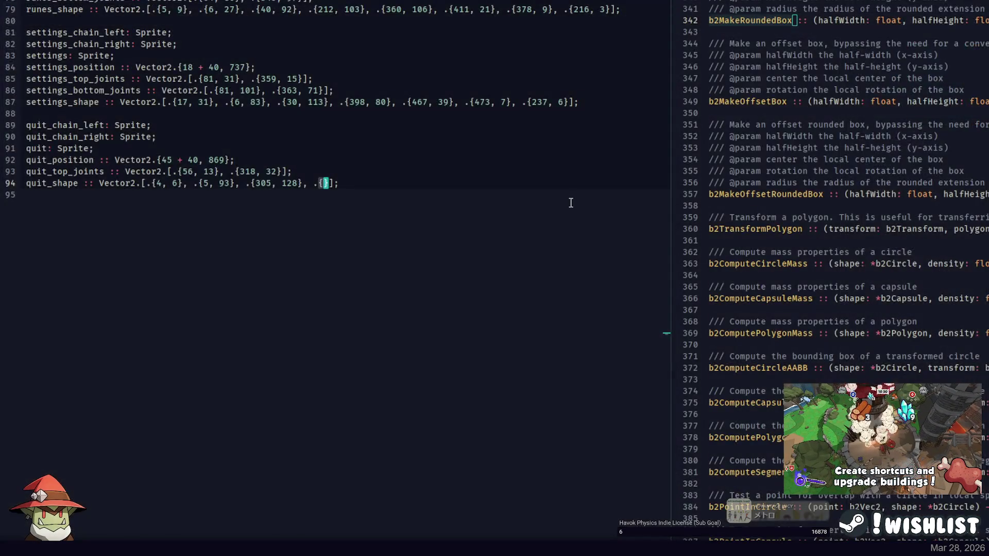
pyautogui.write('425, 73}, .{')
pyautogui.hotkey('alt', 'Tab')
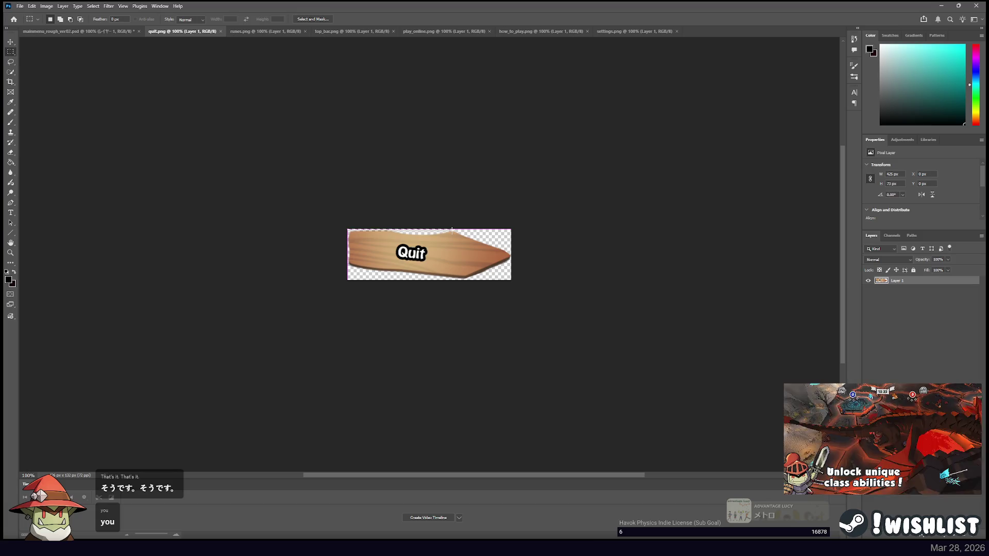
pyautogui.hotkey('alt', 'Tab')
pyautogui.write('{274, 5},')
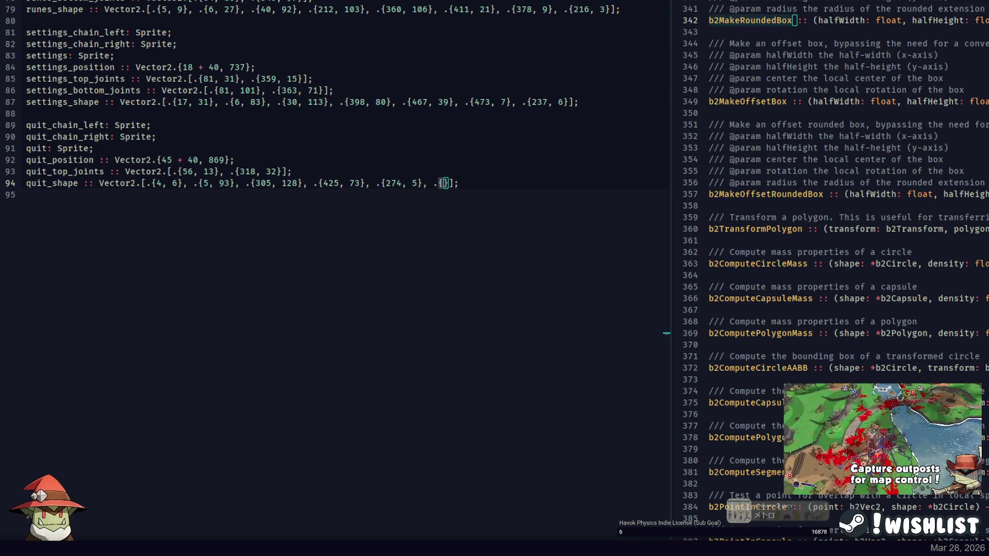
pyautogui.hotkey('alt', 'Tab')
pyautogui.hotkey('alt', 'Tab')
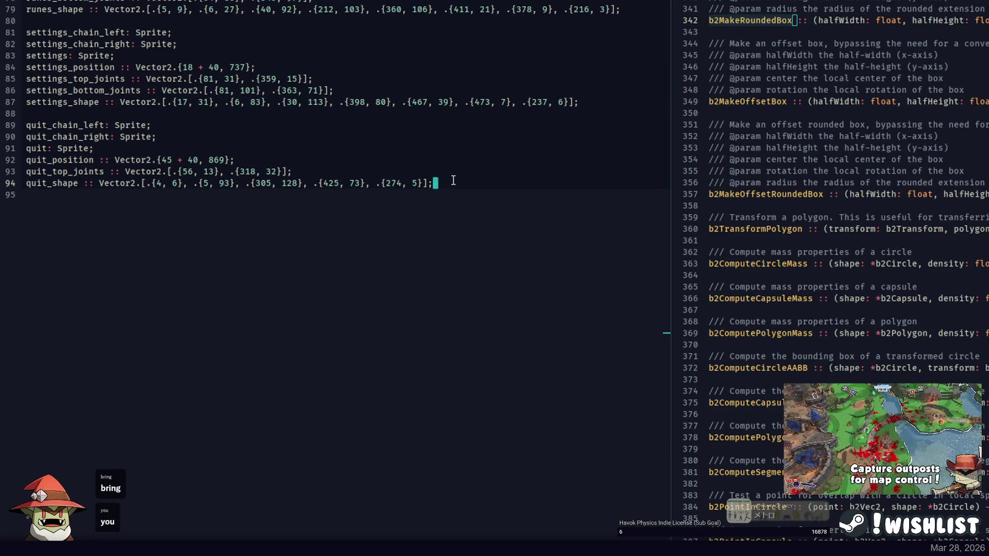
pyautogui.scroll(13, 417, 176)
# Scroll the Box2D bindings pane down to the b2Create…Shape functions near line 2913.
pyautogui.scroll(7, 417, 176)
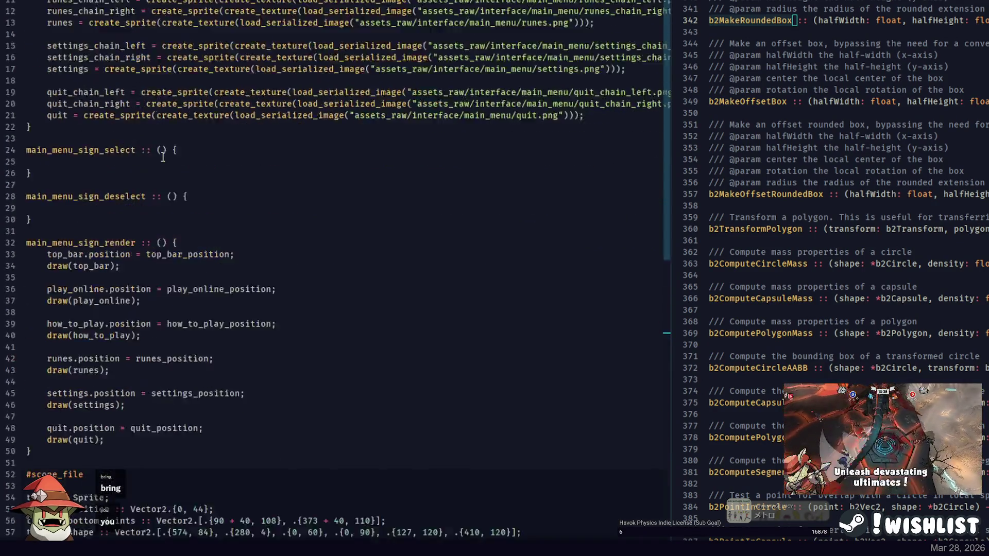
pyautogui.scroll(-8, 206, 128)
pyautogui.scroll(3, 138, 100)
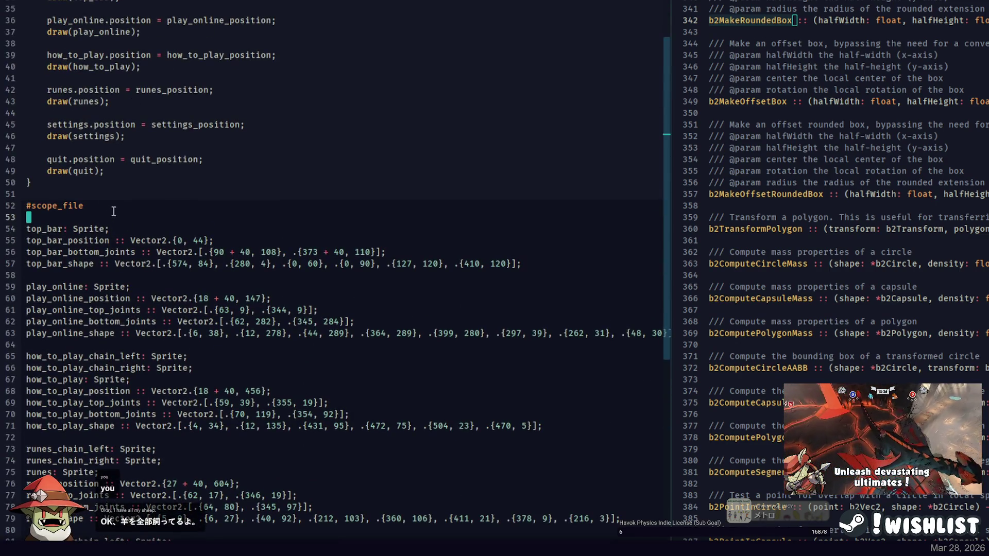
pyautogui.scroll(-14, 783, 128)
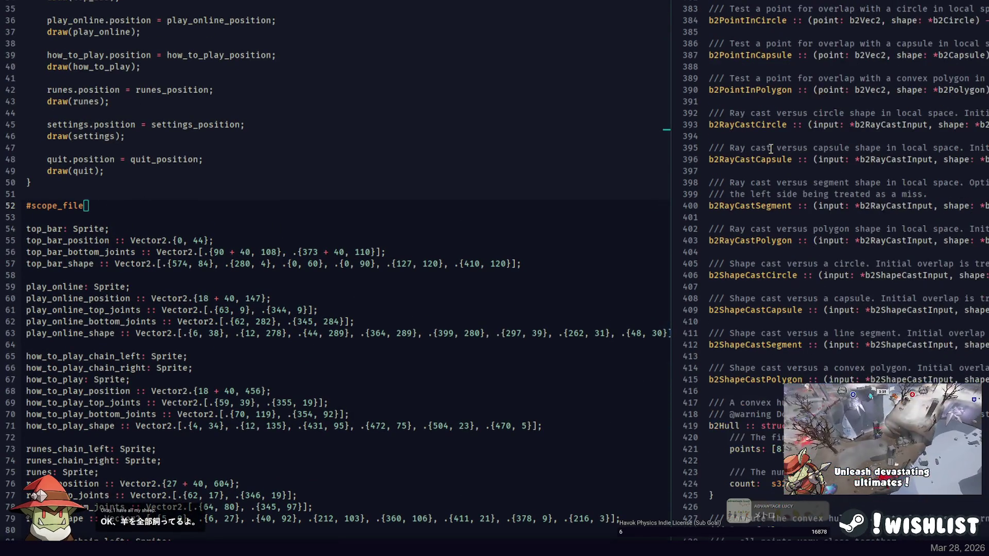
pyautogui.scroll(6, 786, 132)
pyautogui.scroll(3, 818, 132)
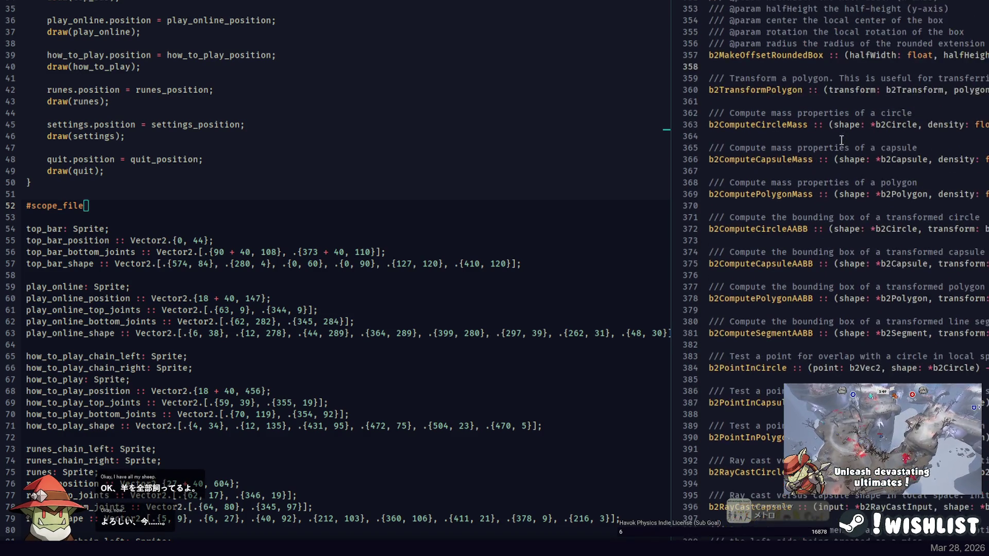
pyautogui.scroll(-5, 829, 123)
pyautogui.scroll(-6, 799, 118)
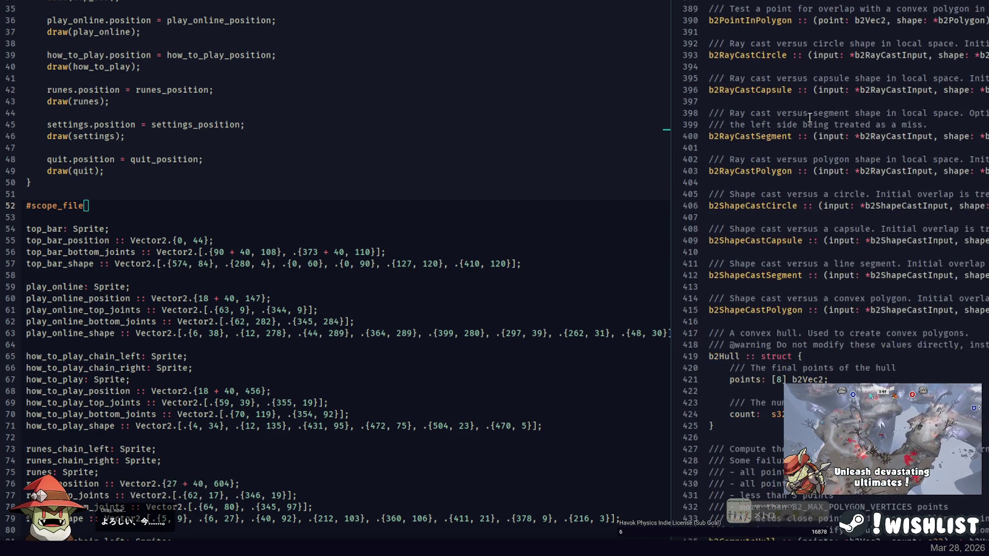
pyautogui.scroll(3, 785, 268)
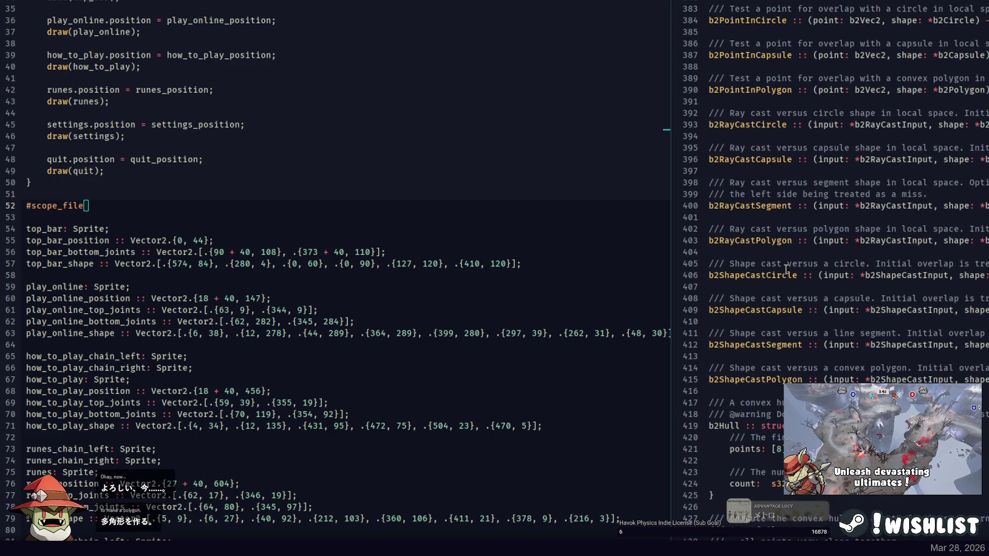
pyautogui.scroll(-13, 795, 267)
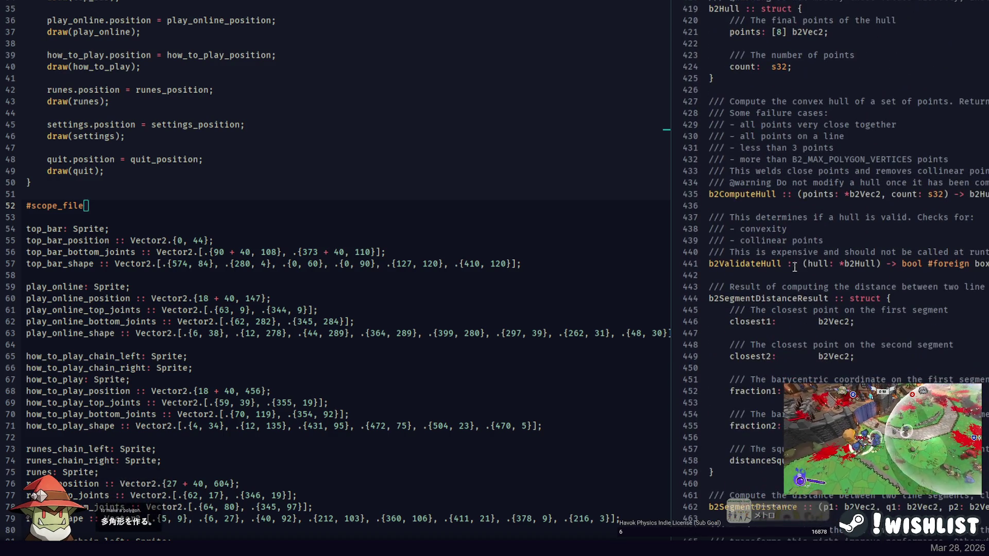
pyautogui.scroll(-11, 795, 267)
pyautogui.scroll(5, 796, 265)
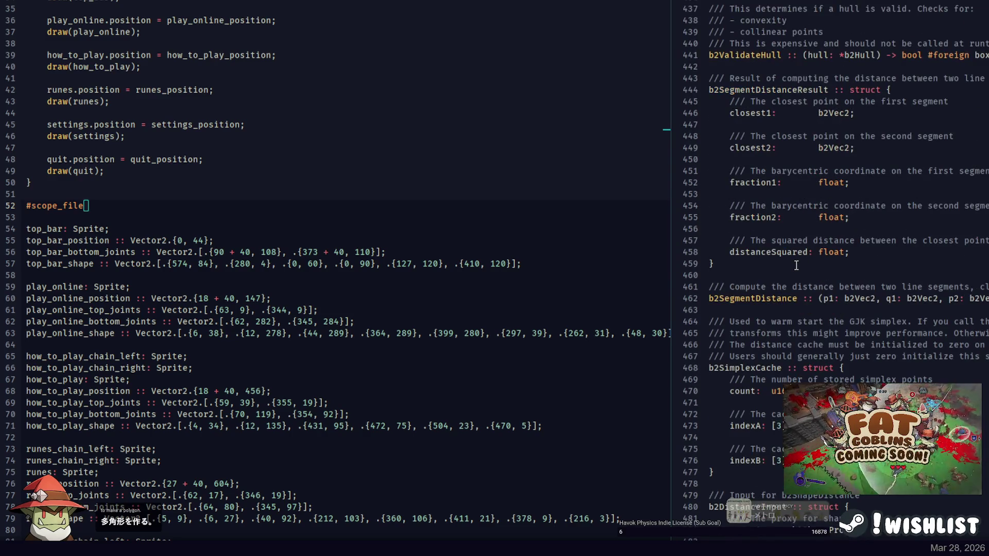
pyautogui.scroll(-14, 796, 264)
pyautogui.scroll(-14, 796, 264)
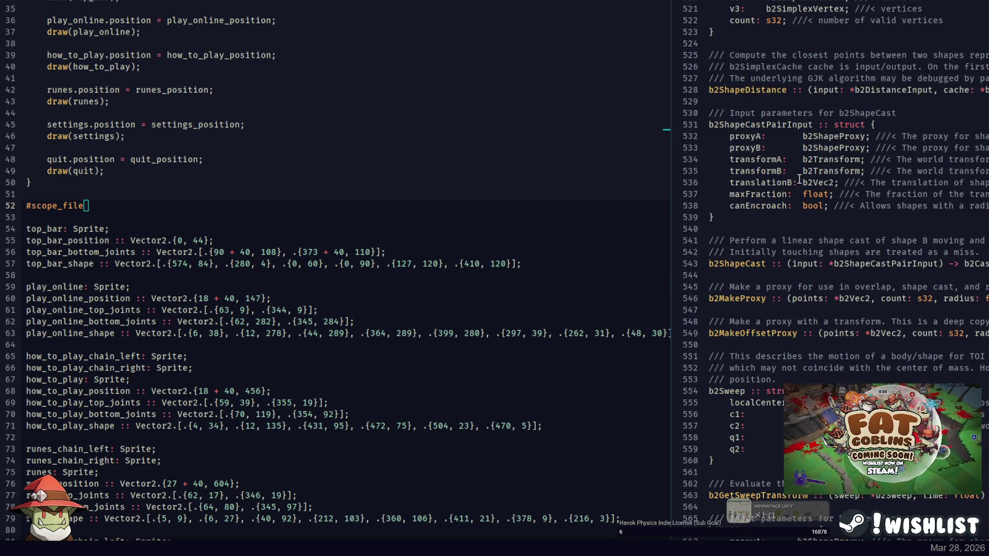
pyautogui.scroll(-2, 799, 179)
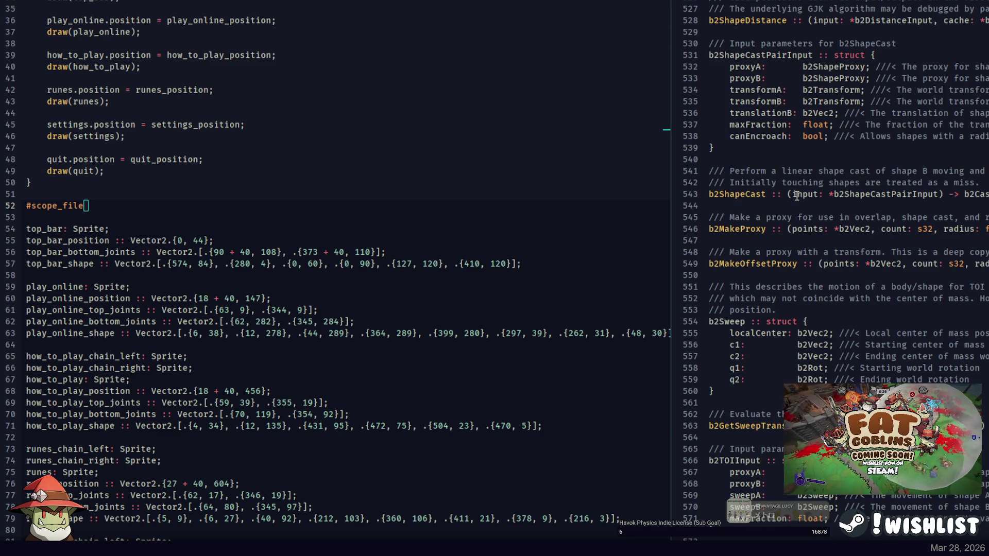
pyautogui.scroll(-14, 796, 186)
pyautogui.scroll(-8, 808, 114)
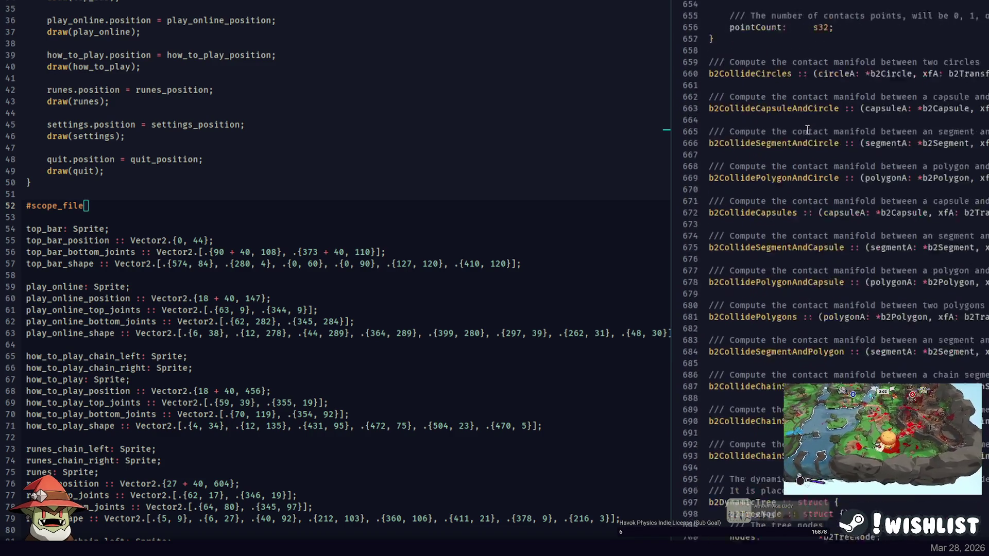
pyautogui.scroll(-20, 810, 124)
pyautogui.scroll(8, 836, 133)
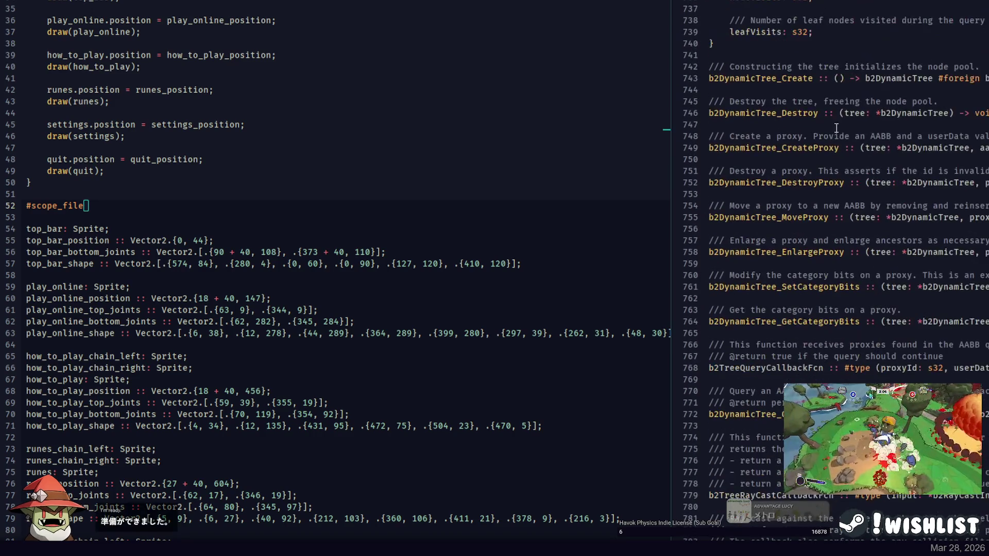
pyautogui.scroll(-20, 841, 60)
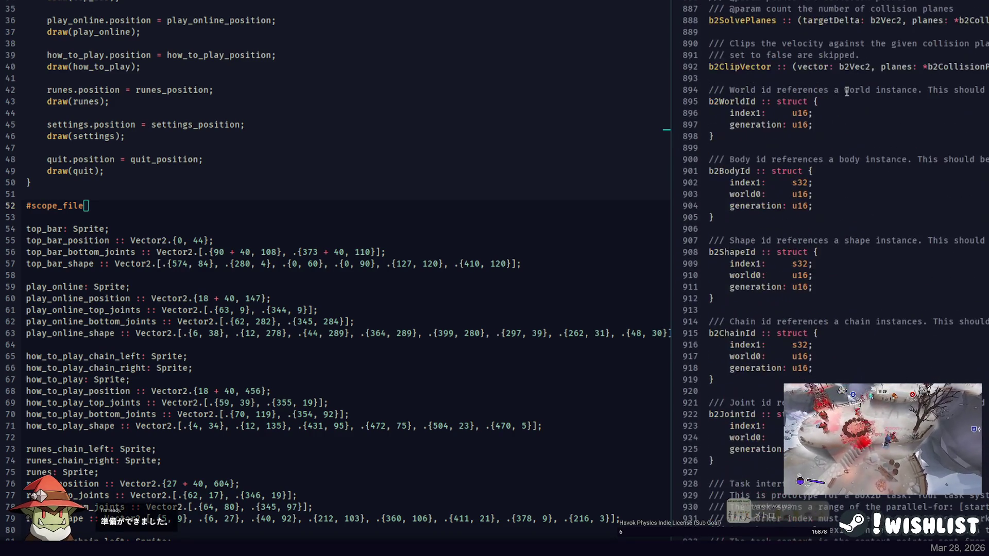
pyautogui.scroll(-20, 856, 88)
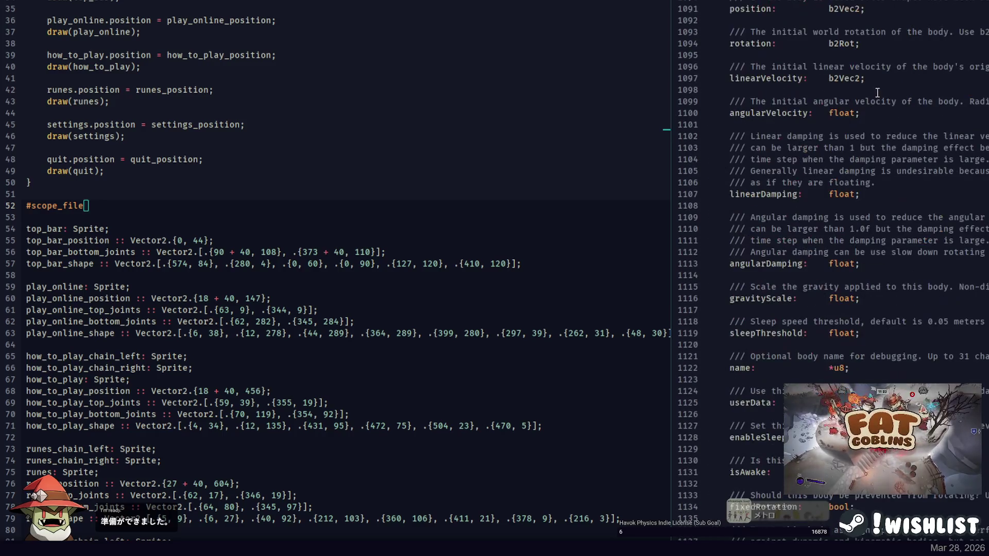
pyautogui.scroll(-20, 887, 98)
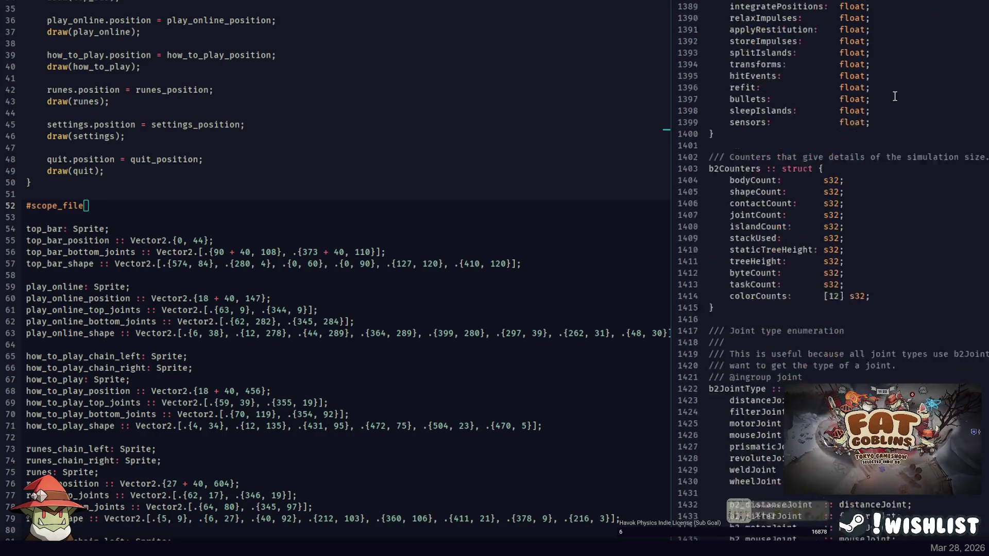
pyautogui.scroll(-20, 902, 99)
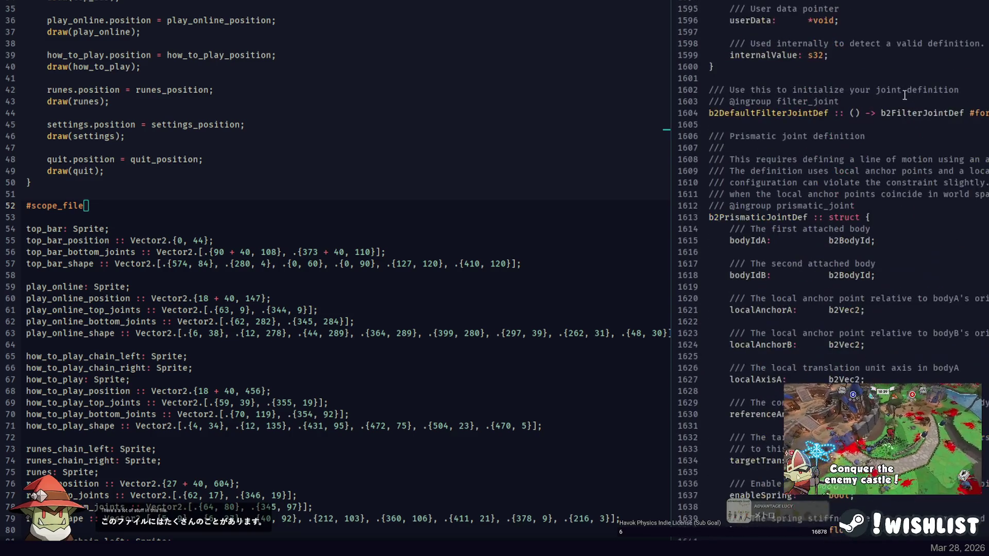
pyautogui.scroll(-20, 945, 133)
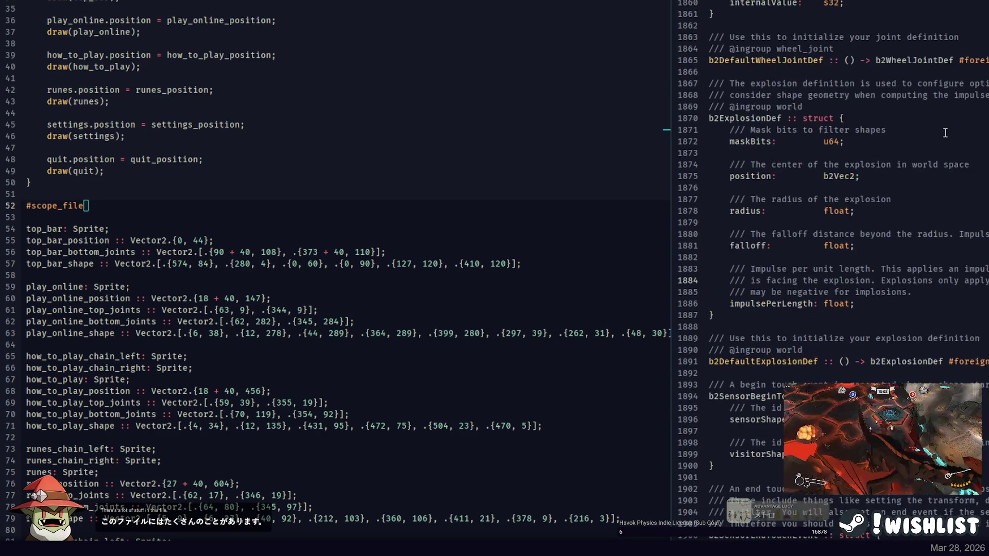
pyautogui.scroll(-20, 945, 132)
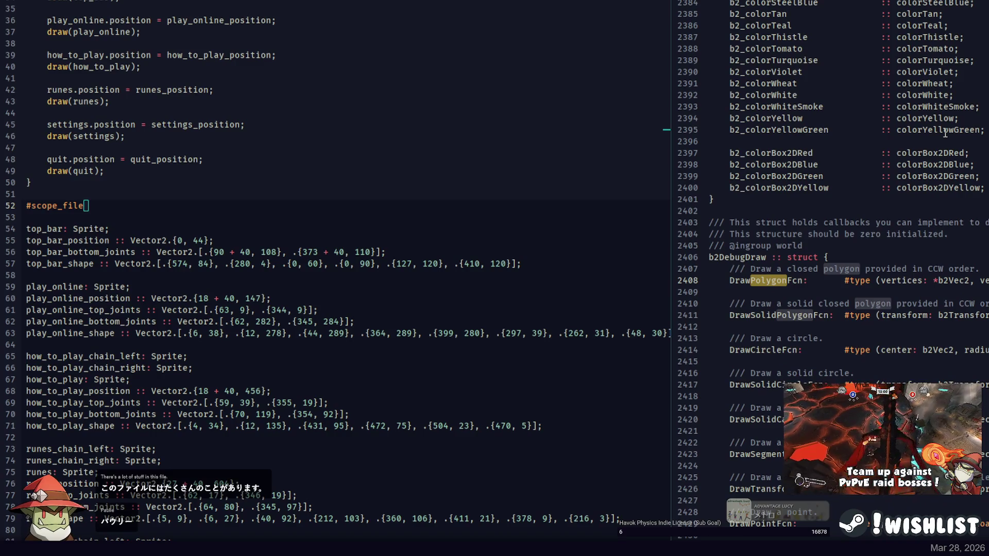
pyautogui.scroll(-20, 945, 133)
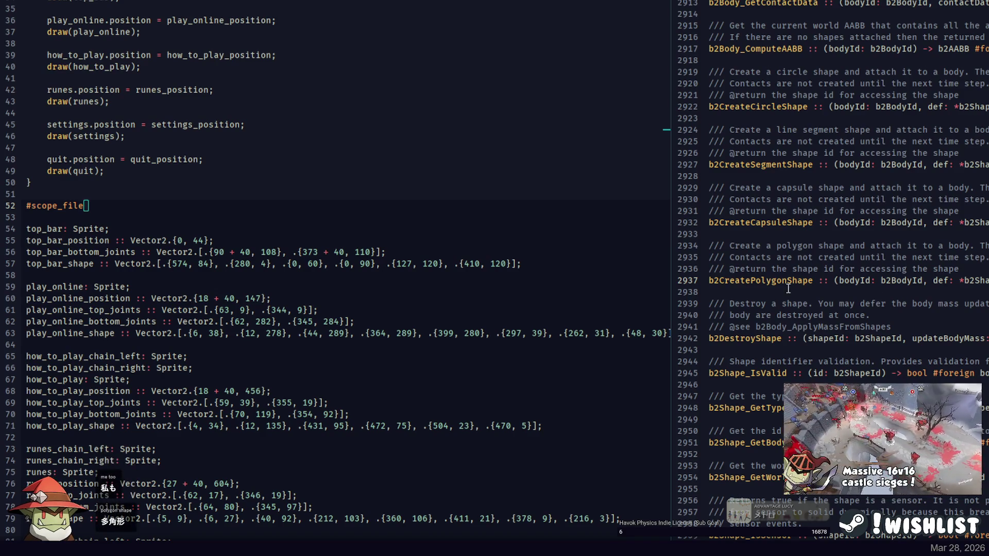
pyautogui.scroll(8, 117, 384)
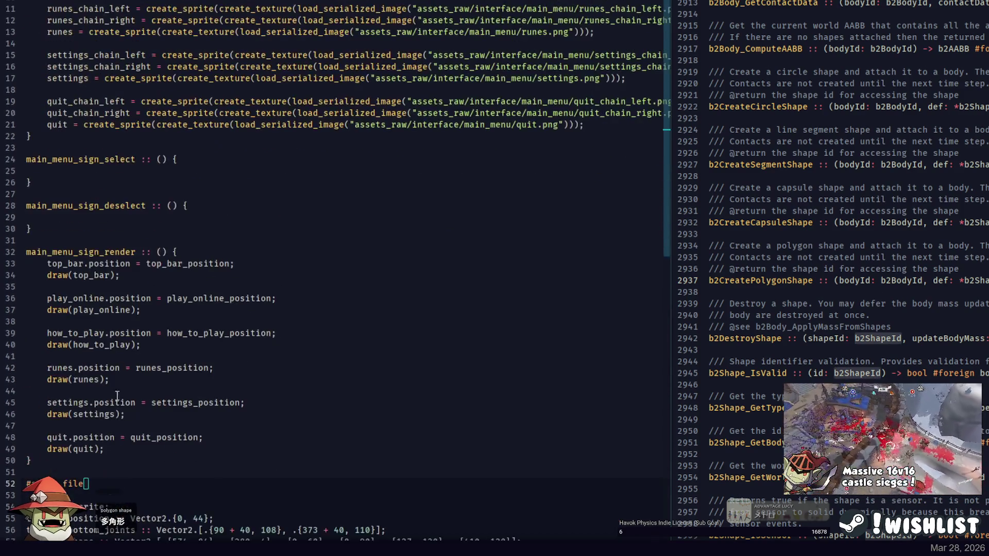
pyautogui.scroll(-2, 117, 385)
# Declare top_bar_shape_id: b2ShapeId; under #scope_file and paste a copy above play_online.
pyautogui.click(117, 424)
pyautogui.press('BackSpace')
pyautogui.press('BackSpace')
pyautogui.press('Return')
pyautogui.write('top_bar_shape_id: ')
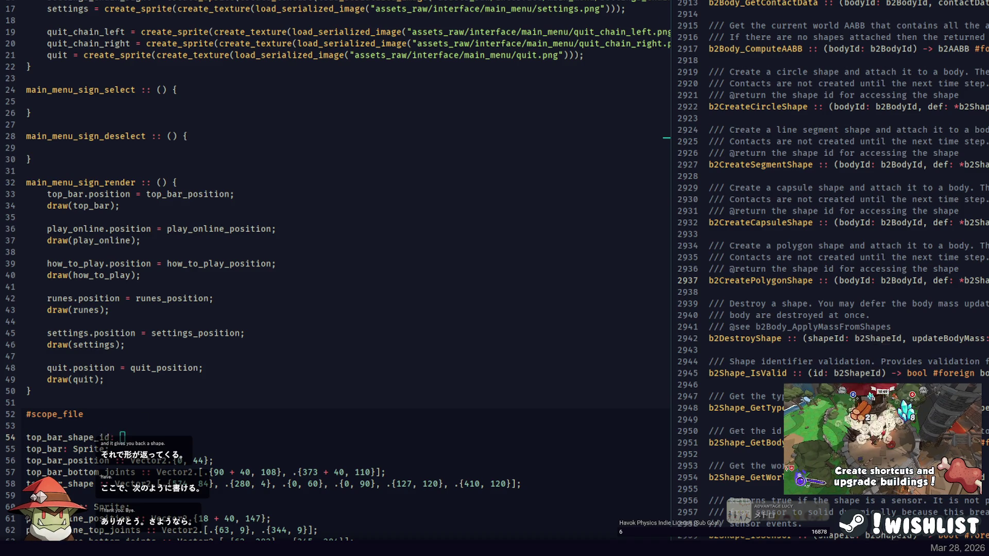
pyautogui.write('b2ShapeId;')
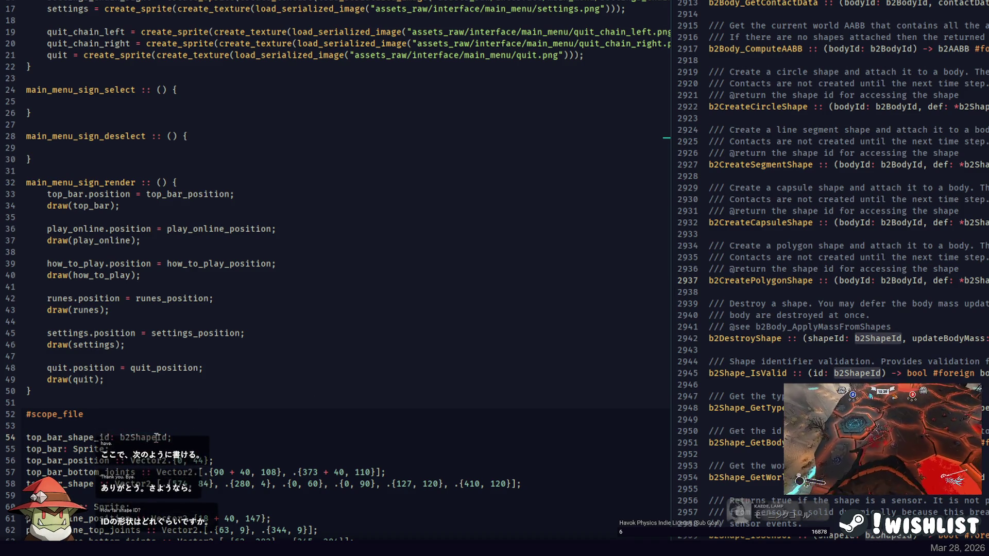
pyautogui.hotkey('shift', 'Home')
pyautogui.hotkey('ctrl', 'c')
pyautogui.scroll(-2, 190, 428)
pyautogui.click(98, 425)
pyautogui.press('Return')
pyautogui.hotkey('ctrl', 'v')
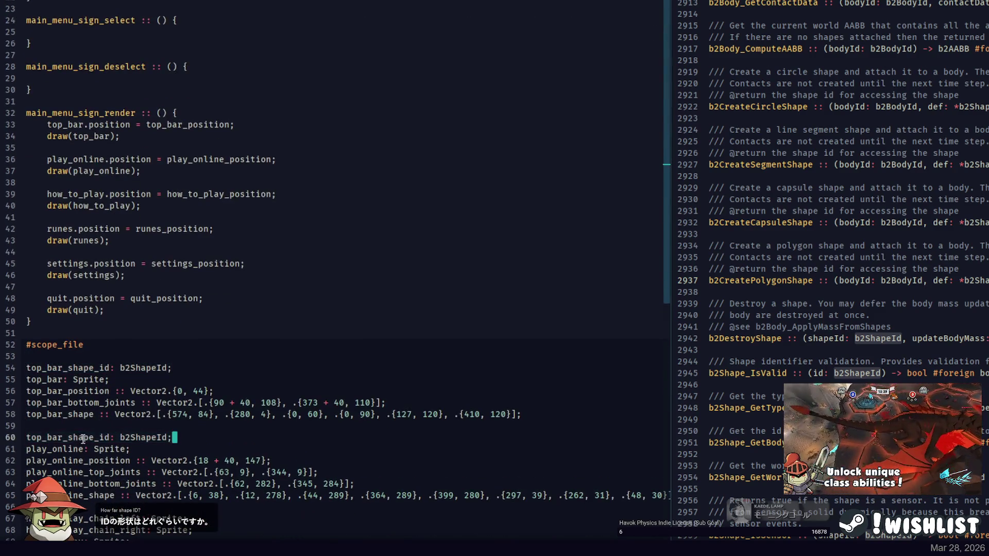
# Rename the pasted copy to play_online_shape_id and copy that declaration.
pyautogui.doubleClick(78, 449)
pyautogui.hotkey('ctrl', 'c')
pyautogui.moveTo(26, 437); pyautogui.dragTo(65, 438)
pyautogui.hotkey('ctrl', 'v')
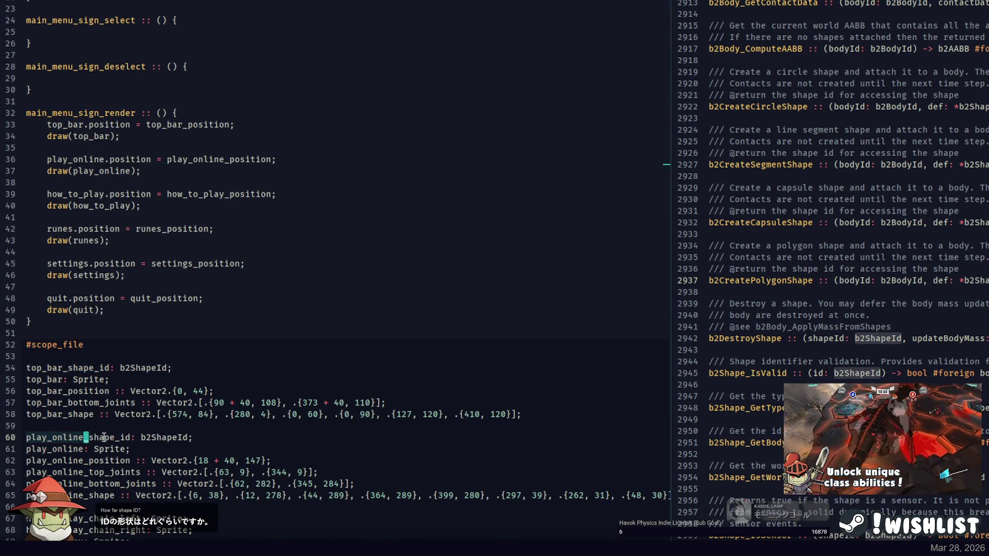
pyautogui.press('End')
pyautogui.hotkey('shift', 'Home')
pyautogui.hotkey('ctrl', 'c')
pyautogui.scroll(-4, 91, 437)
# Paste it above the how_to_play sprites and rename it to how_to_play_shape_id.
pyautogui.click(80, 367)
pyautogui.press('Return')
pyautogui.hotkey('ctrl', 'v')
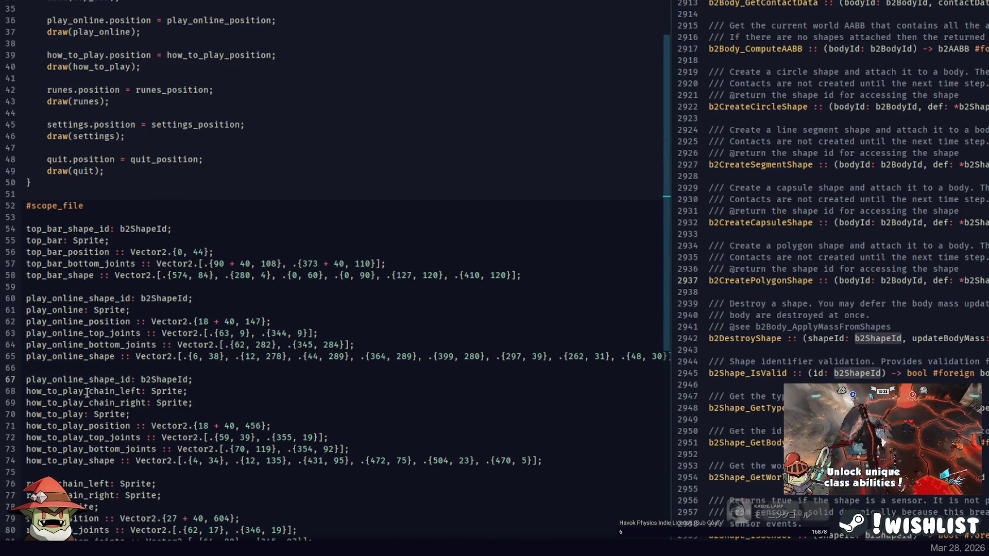
pyautogui.click(85, 393)
pyautogui.hotkey('shift', 'Home')
pyautogui.hotkey('ctrl', 'c')
pyautogui.moveTo(85, 380); pyautogui.dragTo(26, 380)
pyautogui.hotkey('ctrl', 'v')
pyautogui.click(208, 380)
# Move the play_online and how_to_play shape id lines up directly under top_bar_shape_id.
pyautogui.doubleClick(101, 381)
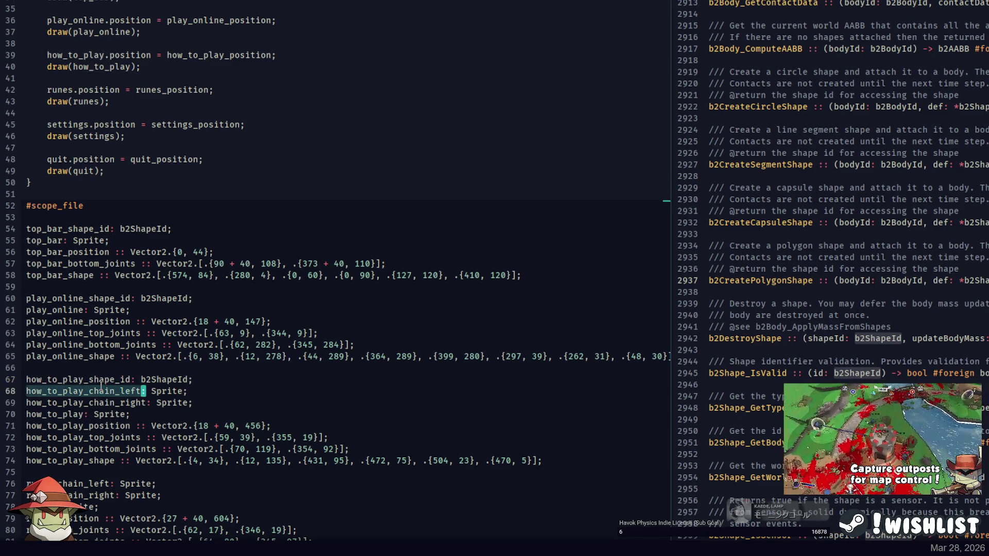
pyautogui.doubleClick(118, 381)
pyautogui.press('End')
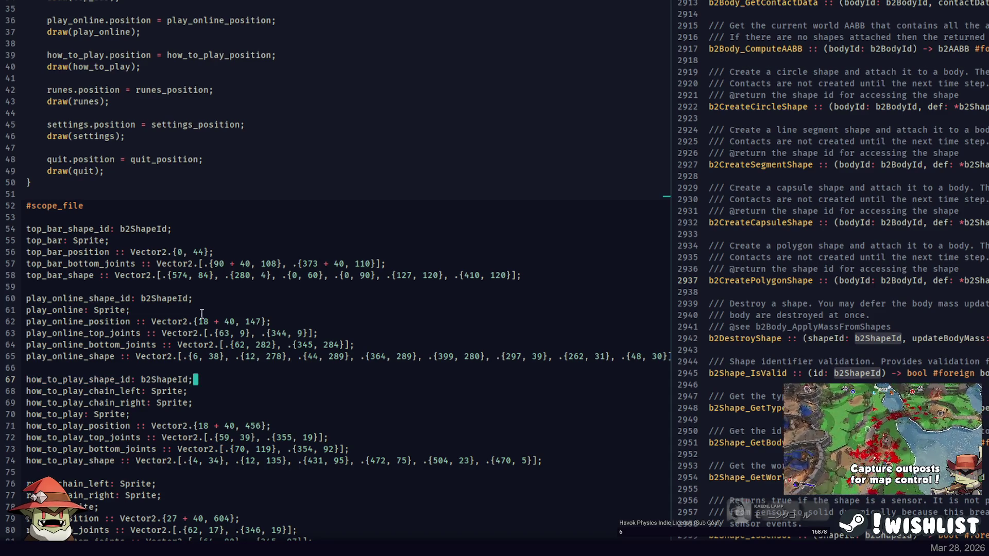
pyautogui.hotkey('ctrl', 'x')
pyautogui.click(203, 309)
pyautogui.hotkey('ctrl', 'v')
pyautogui.moveTo(206, 312); pyautogui.dragTo(221, 289)
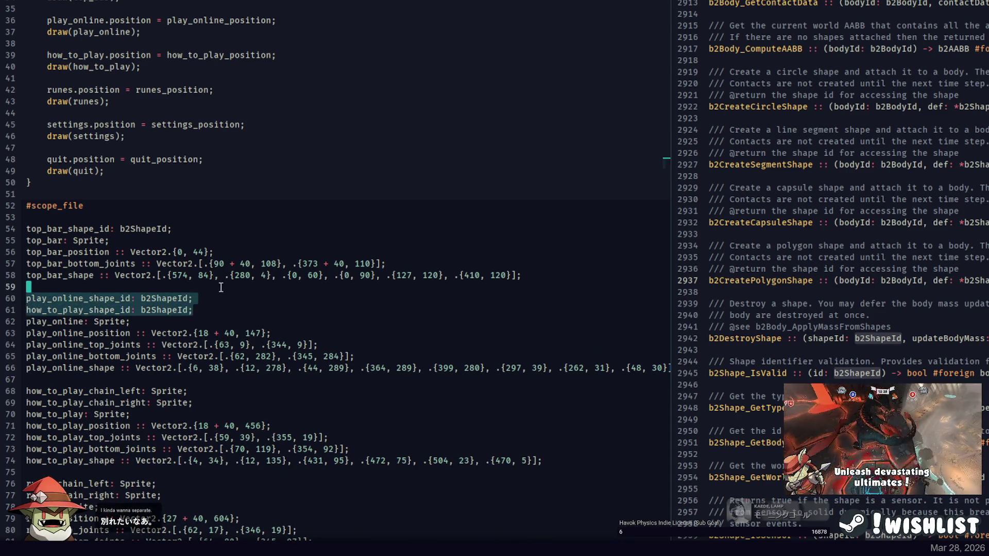
pyautogui.hotkey('ctrl', 'x')
pyautogui.click(180, 229)
pyautogui.press('Return')
pyautogui.hotkey('ctrl', 'v')
pyautogui.doubleClick(98, 255)
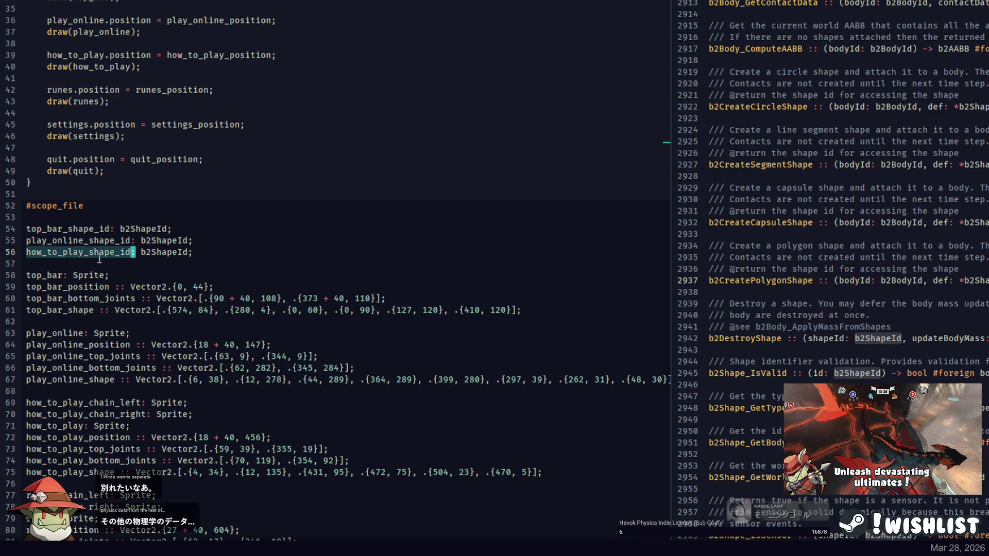
# Duplicate the how_to_play line into runes_shape_id, settings_shape_id and quit_shape_id declarations.
pyautogui.scroll(-4, 98, 391)
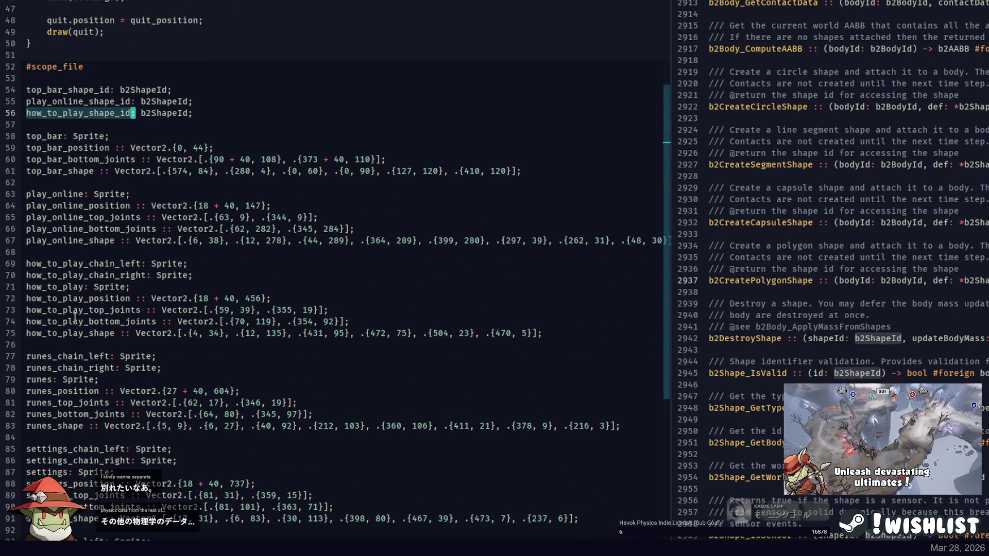
pyautogui.click(218, 109)
pyautogui.press('Return')
pyautogui.press('BackSpace')
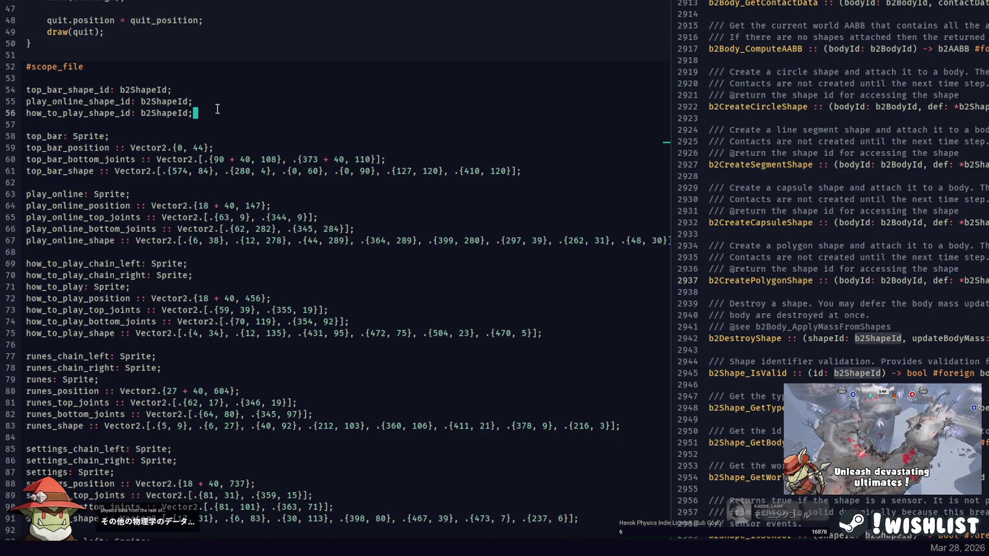
pyautogui.hotkey('ctrl', 'shift', 'd')
pyautogui.hotkey('ctrl', 'shift', 'd')
pyautogui.press('Up')
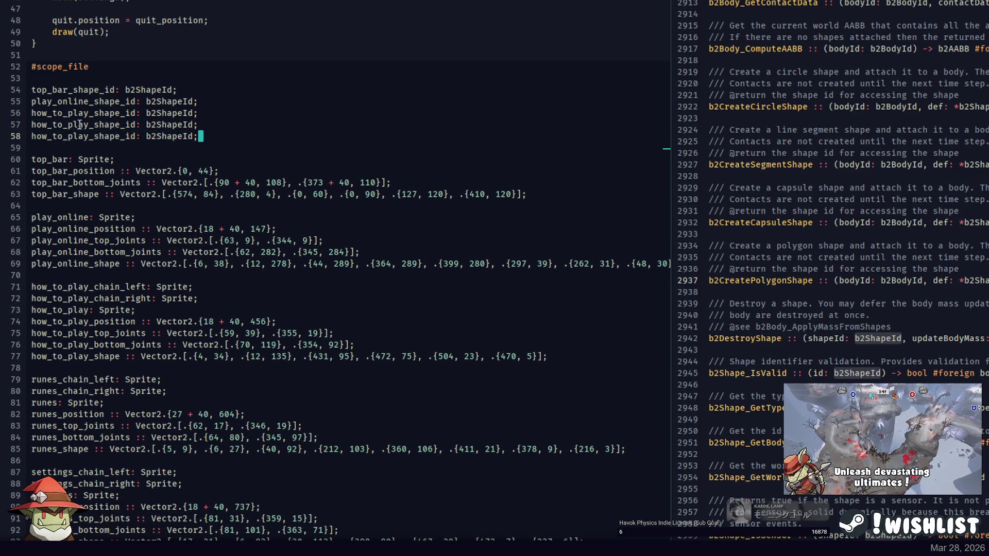
pyautogui.hotkey('ctrl', 'shift', 'Left')
pyautogui.hotkey('shift', 'Home')
pyautogui.write('runes')
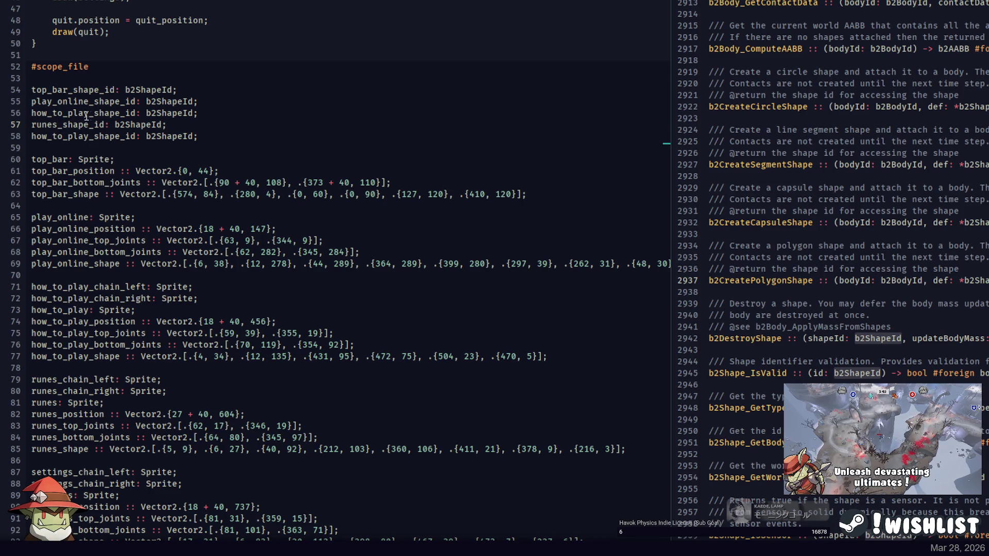
pyautogui.press('Down')
pyautogui.hotkey('ctrl', 'shift', 'd')
pyautogui.hotkey('shift', 'Home')
pyautogui.write('set')
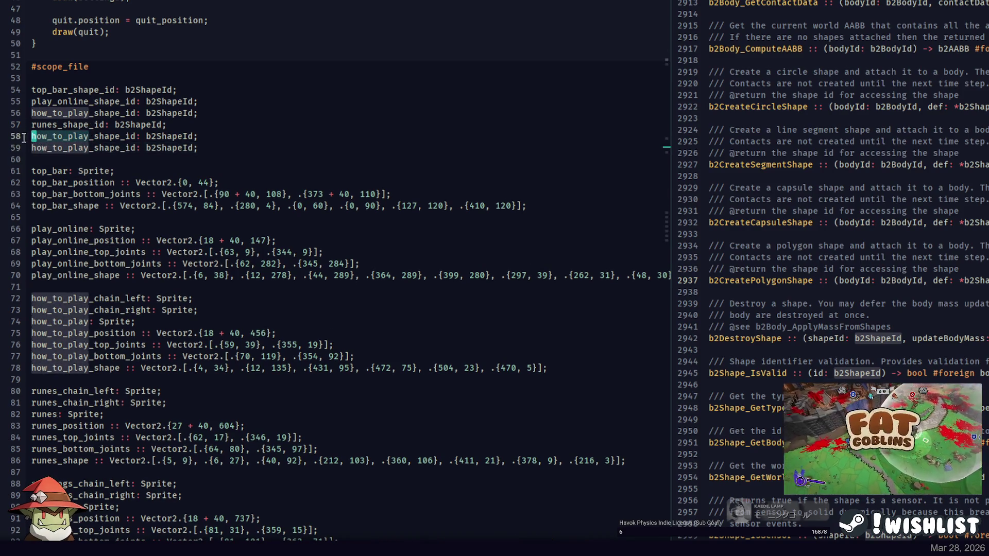
pyautogui.write('tings')
pyautogui.press('Down')
pyautogui.hotkey('ctrl', 'shift', 'Left')
pyautogui.hotkey('ctrl', 'shift', 'Left')
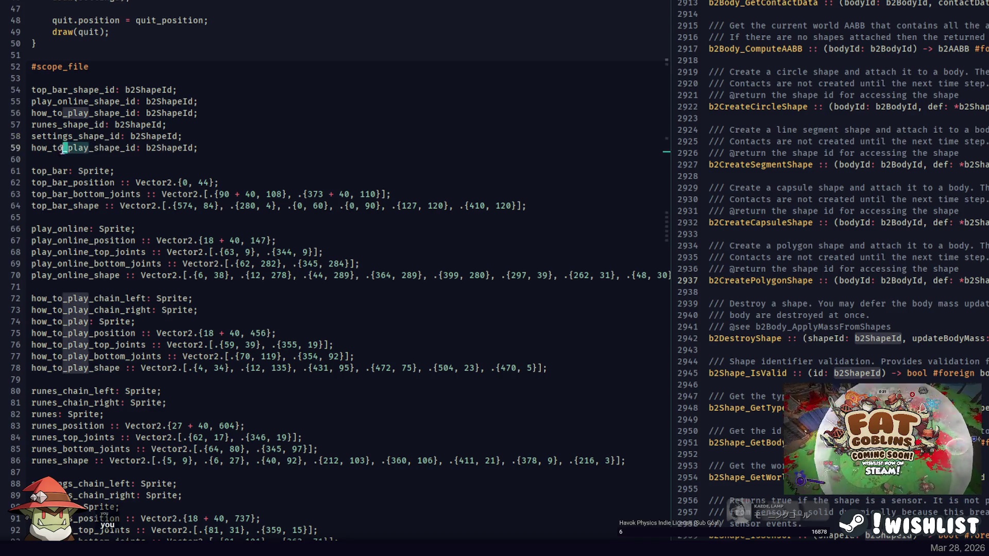
pyautogui.write('quit')
# Search for the b2ShapeDef definition used in the polygon shape function.
pyautogui.click(180, 141)
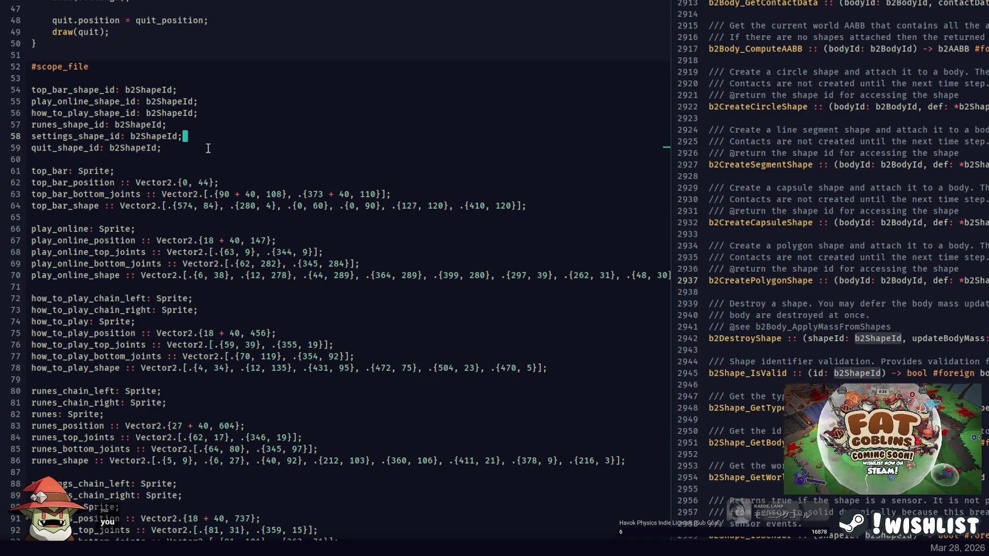
pyautogui.click(214, 148)
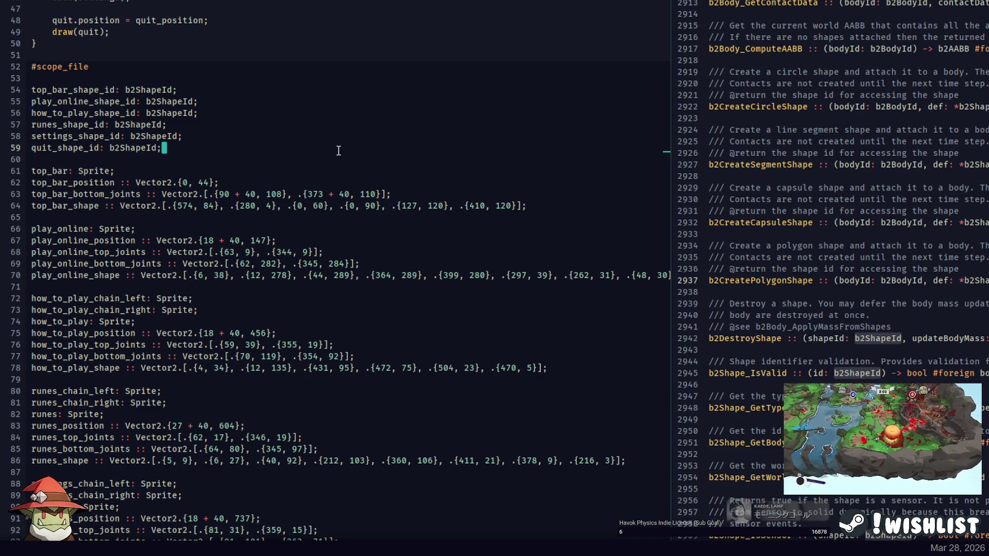
pyautogui.click(981, 281)
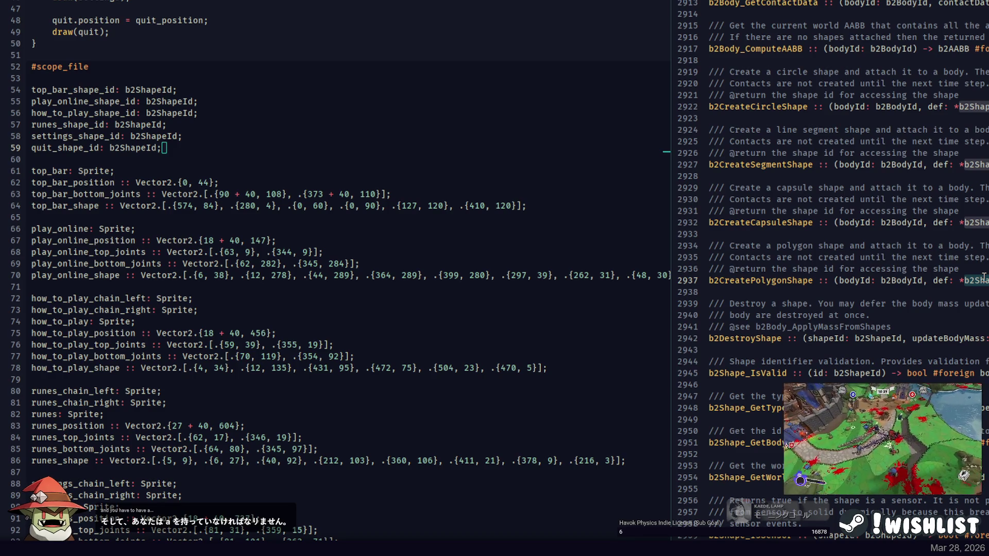
pyautogui.hotkey('ctrl', 'shift', 'f')
# In the bindings pane, find the b2ShapeDef struct definition and step through its other uses.
pyautogui.press('Escape')
pyautogui.keyDown('ctrl'); pyautogui.click(982, 278); pyautogui.keyUp('ctrl')
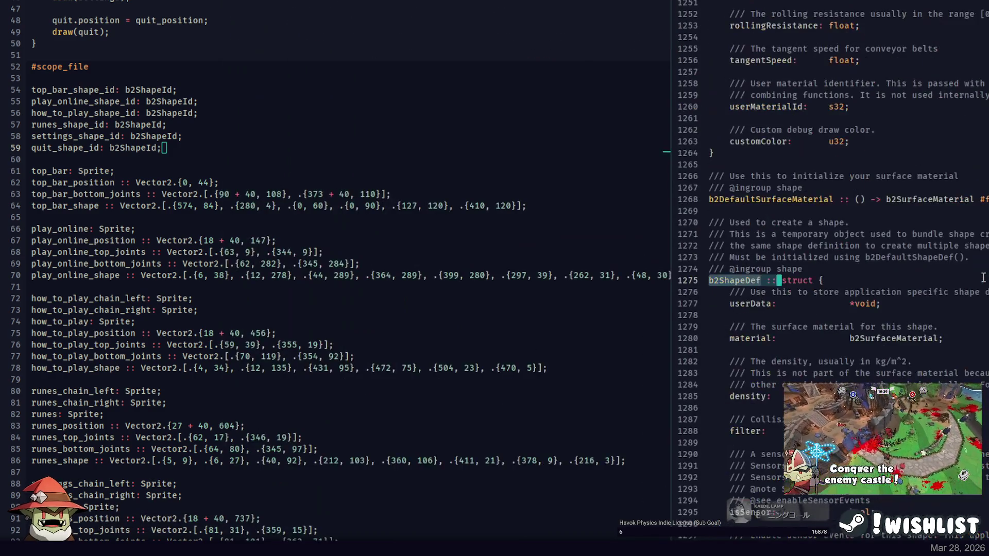
pyautogui.scroll(-8, 923, 278)
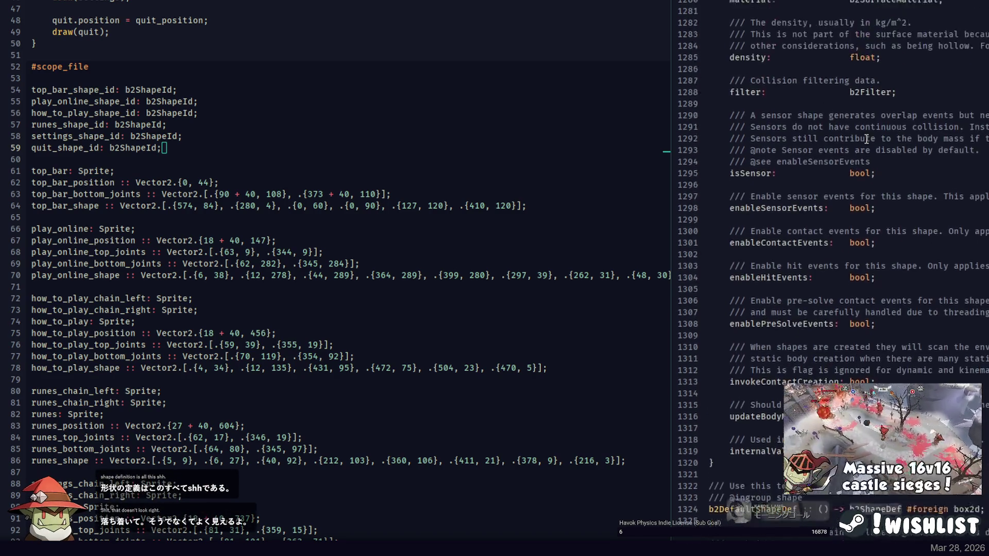
pyautogui.click(755, 4)
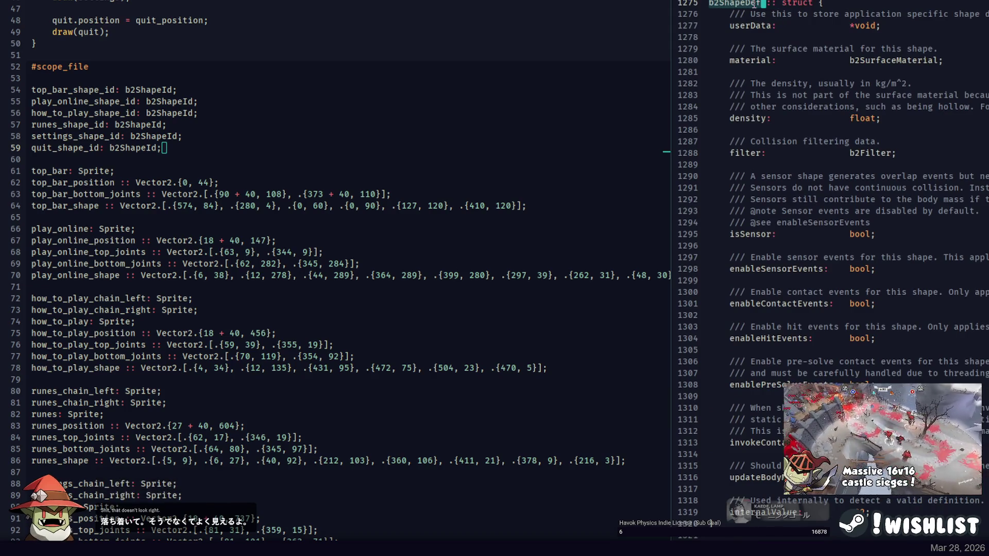
pyautogui.hotkey('ctrl', 'd')
pyautogui.hotkey('ctrl', 'd')
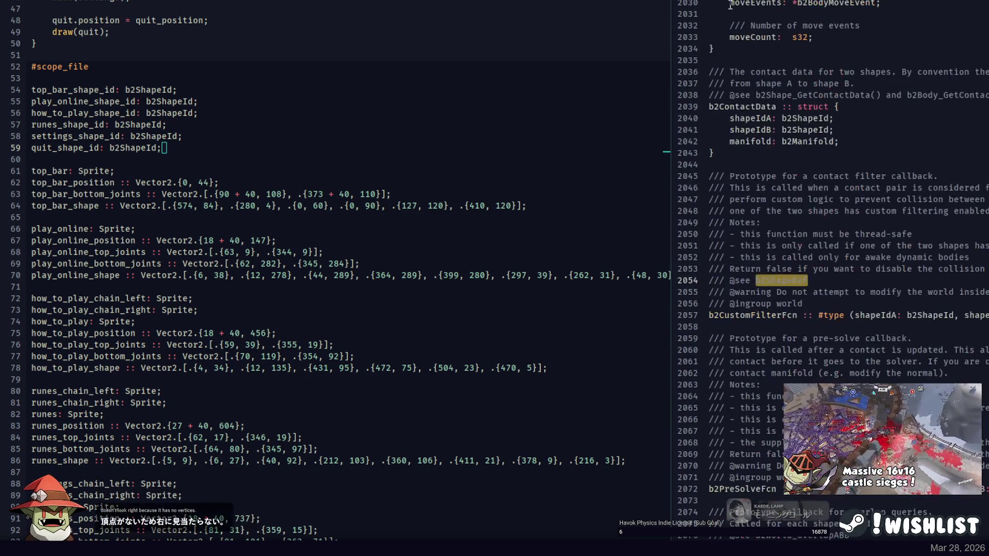
pyautogui.hotkey('ctrl', 'd')
pyautogui.scroll(3, 908, 207)
pyautogui.scroll(3, 907, 207)
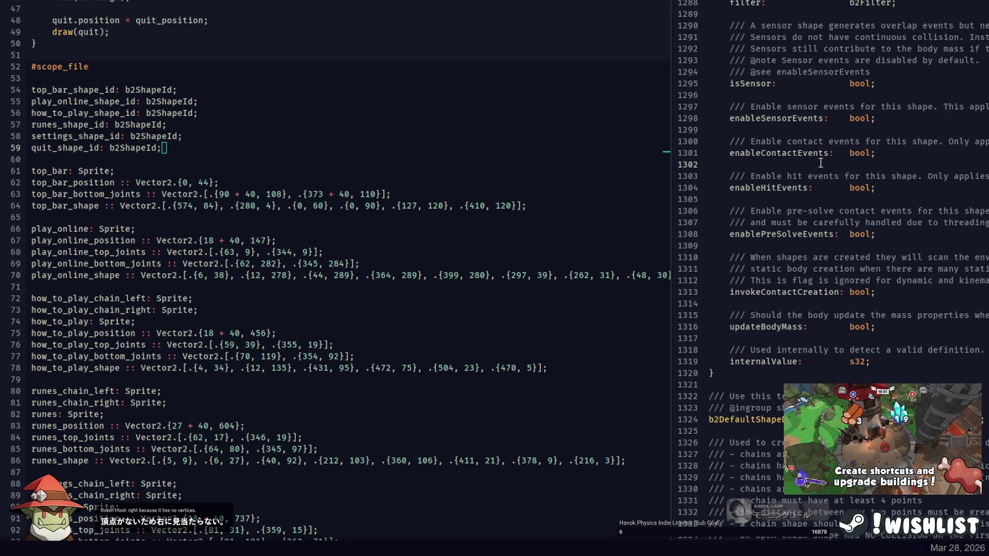
pyautogui.scroll(-20, 821, 163)
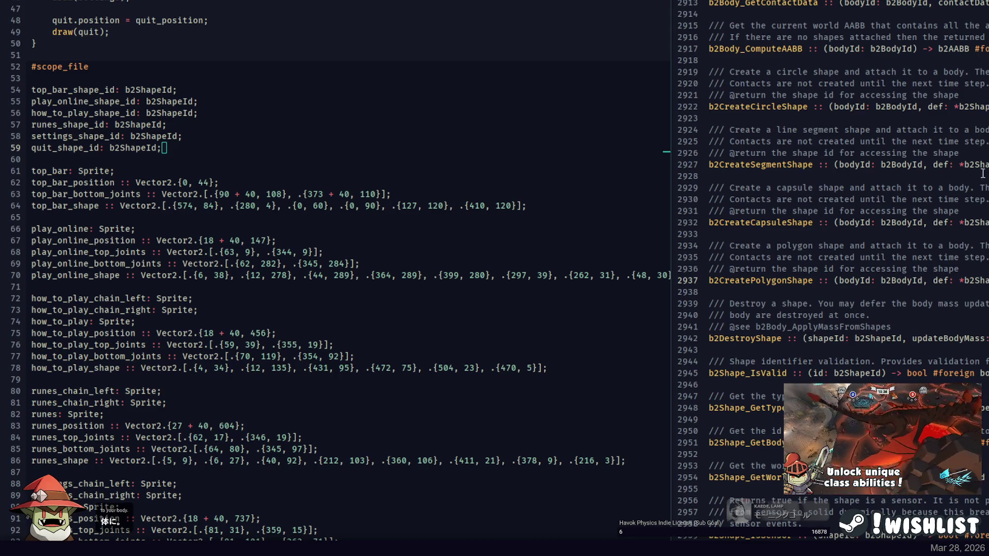
# Look up the b2Polygon struct and check its vertices field limit of 8.
pyautogui.hotkey('ctrl', 'shift', 'f')
pyautogui.click(884, 202)
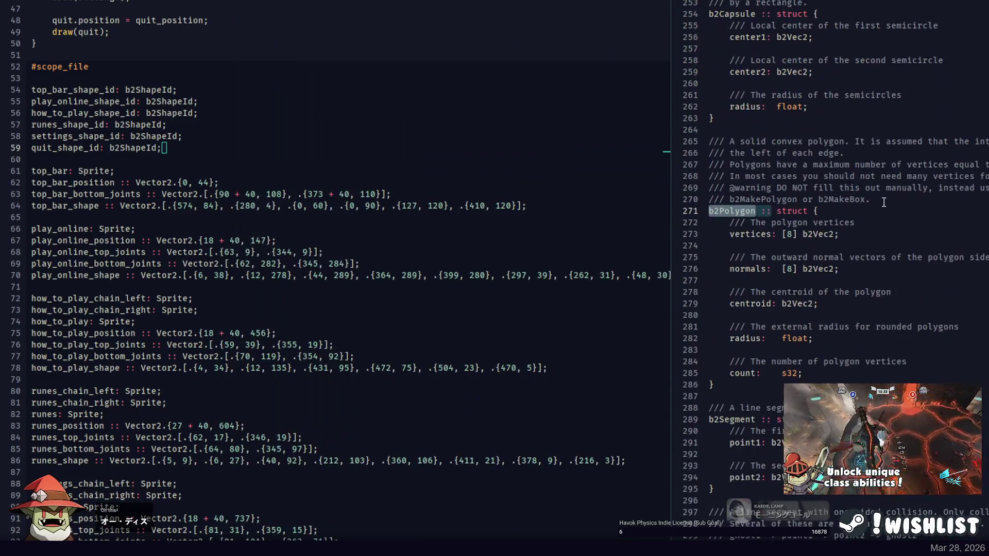
pyautogui.click(772, 233)
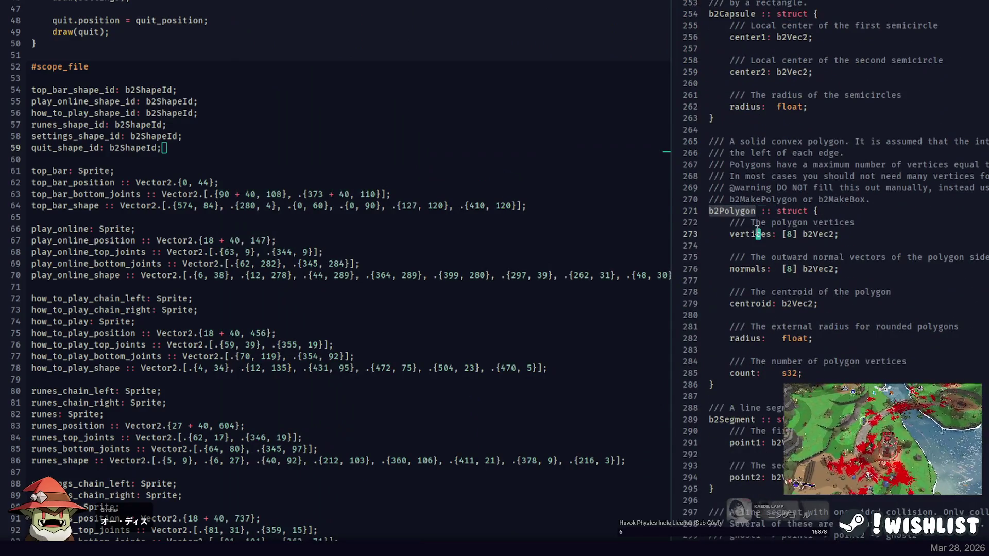
# Count the play_online_shape points on line 70, then return to the shape id declarations.
pyautogui.click(309, 275)
pyautogui.hscroll(2, 310, 273)
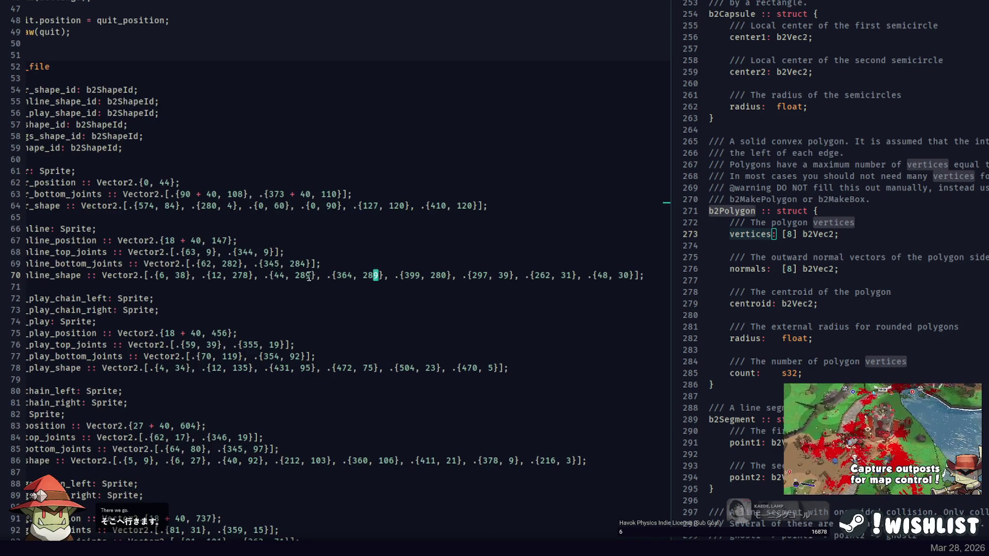
pyautogui.click(159, 275)
pyautogui.hotkey('ctrl', 'Right')
pyautogui.hotkey('ctrl', 'Right')
pyautogui.hotkey('ctrl', 'Right')
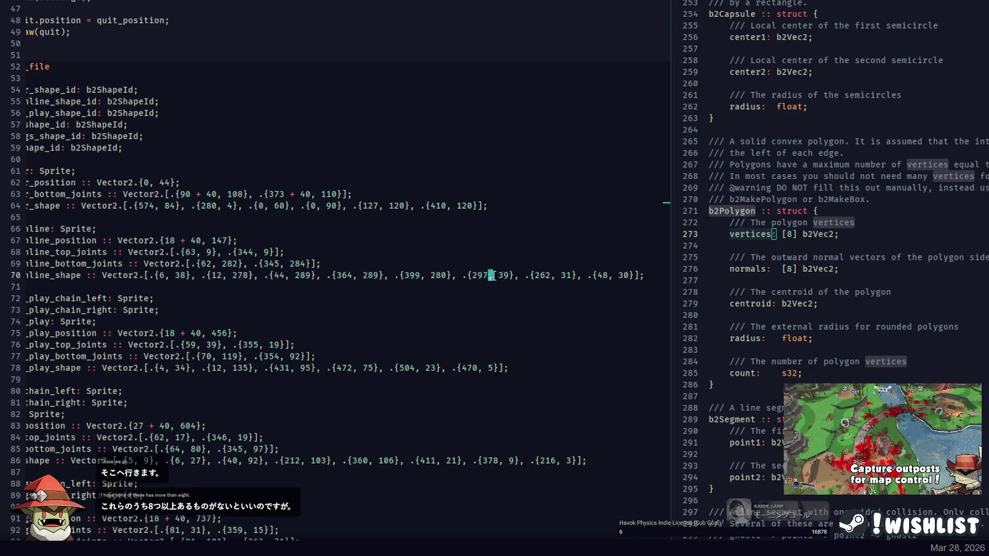
pyautogui.hotkey('ctrl', 'Right')
pyautogui.hotkey('ctrl', 'Right')
pyautogui.scroll(-3, 596, 278)
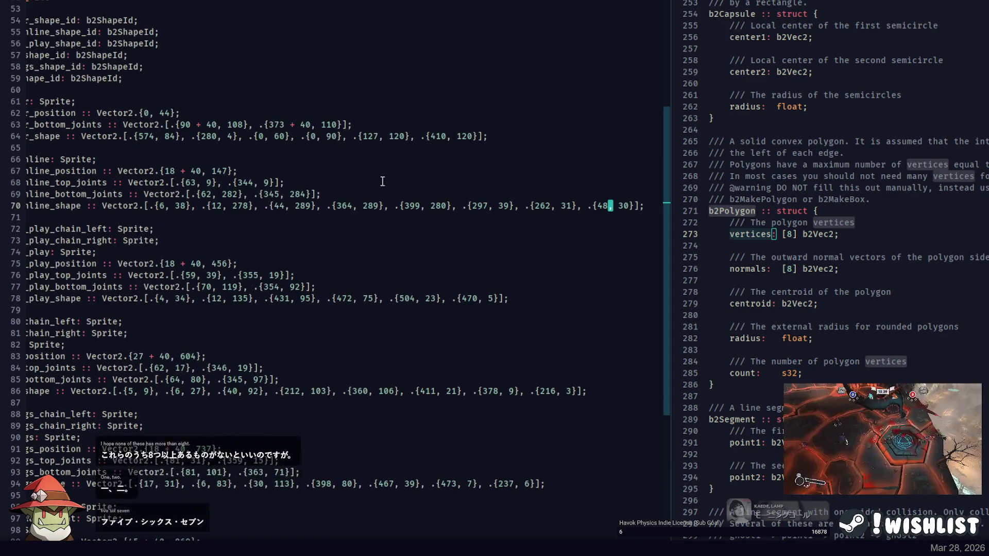
pyautogui.hscroll(-2, 383, 181)
pyautogui.scroll(4, 154, 154)
pyautogui.click(191, 158)
pyautogui.scroll(6, 192, 159)
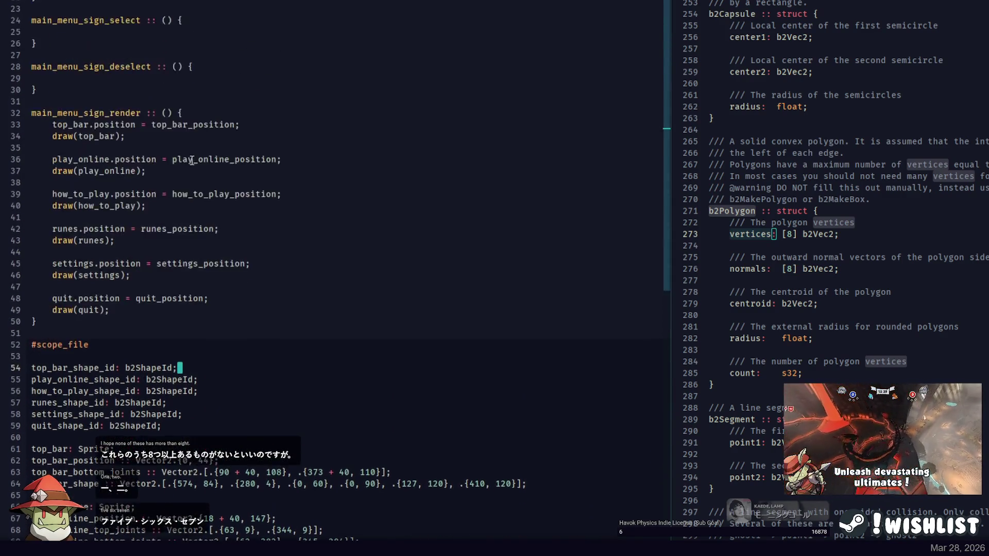
# Add a new line after the quit sprite setup in main_menu_sign_initialize and begin a // comment.
pyautogui.scroll(5, 191, 159)
pyautogui.press('Tab')
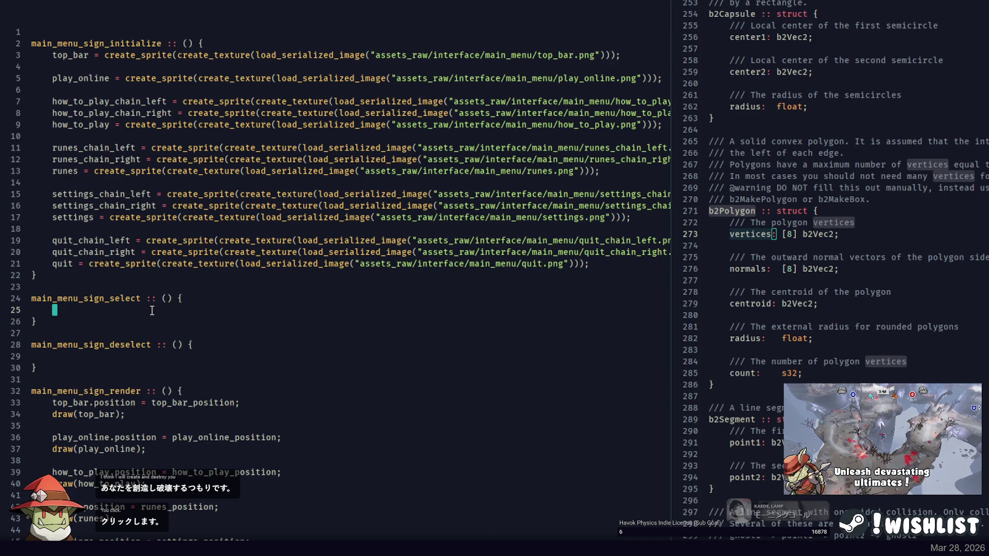
pyautogui.click(630, 266)
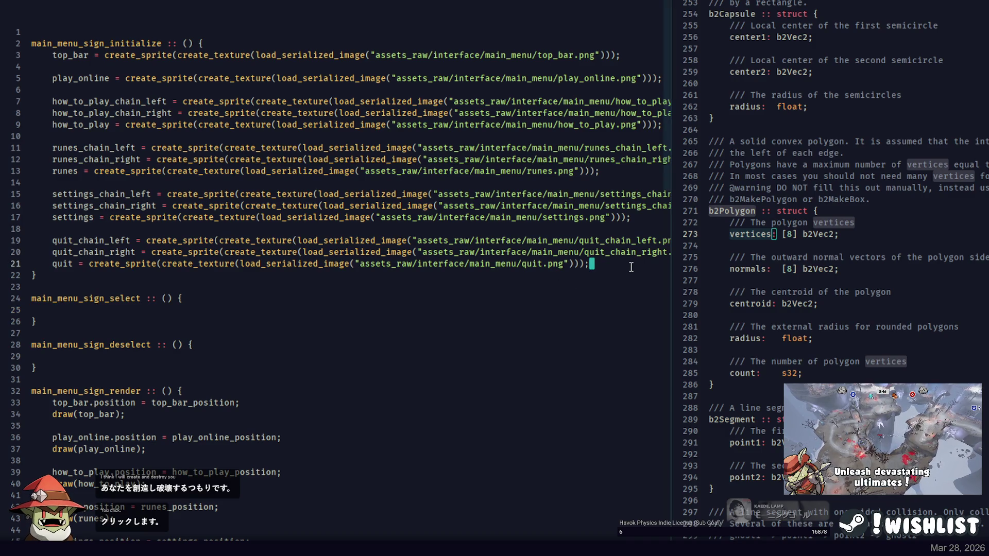
pyautogui.press('Return')
pyautogui.press('Return')
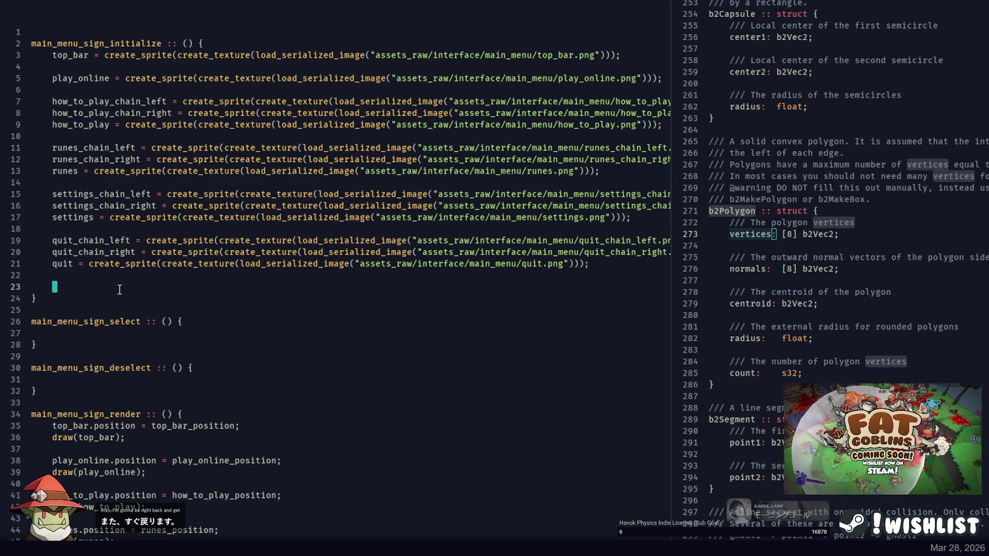
pyautogui.write('//')
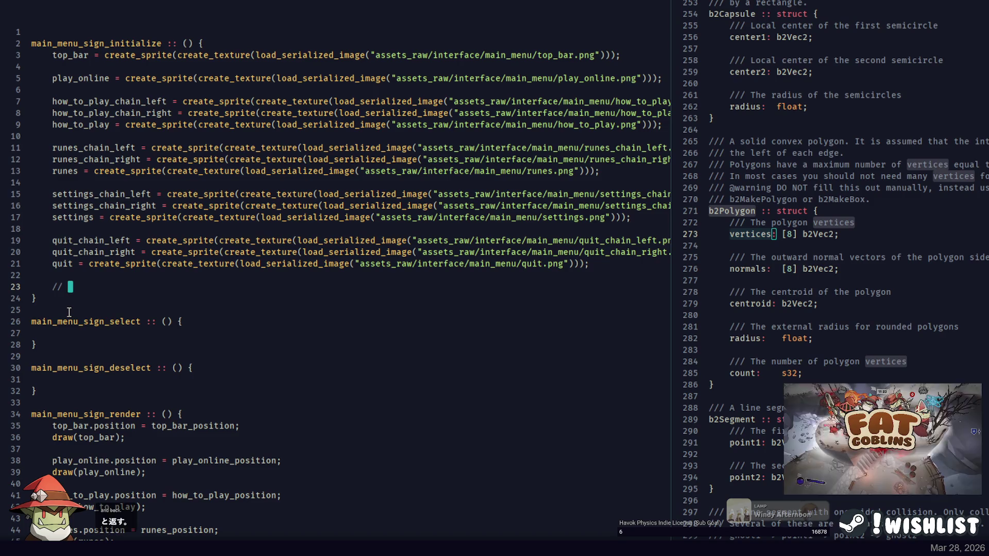
# Below #scope_file, write the header create_box2d_shape :: (vertices: [] Vector2) -> with an opening brace.
pyautogui.press('Up')
pyautogui.click(92, 285)
pyautogui.scroll(-9, 85, 391)
pyautogui.click(109, 296)
pyautogui.press('Return')
pyautogui.press('Return')
pyautogui.write('make_')
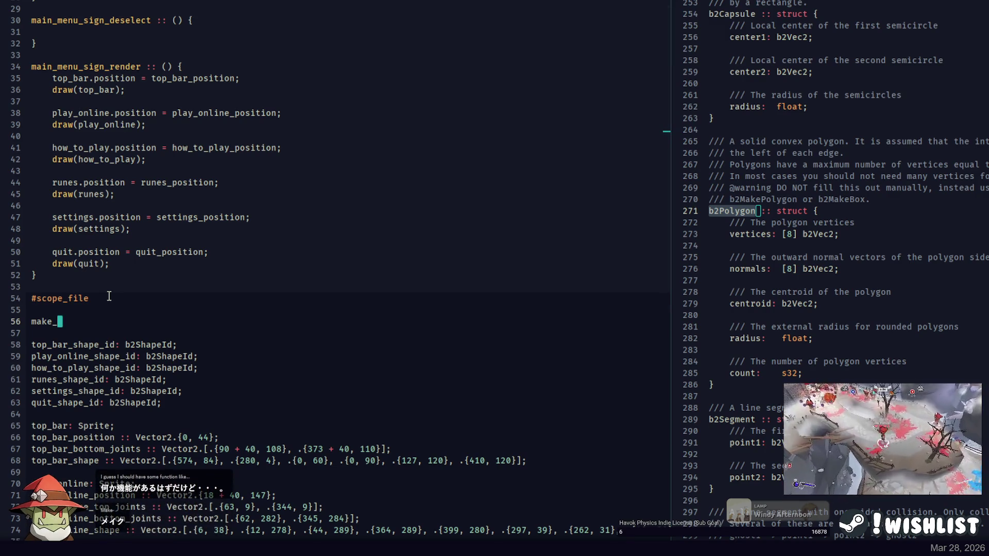
pyautogui.write('build_')
pyautogui.hotkey('ctrl', 'BackSpace')
pyautogui.write('c')
pyautogui.press('BackSpace')
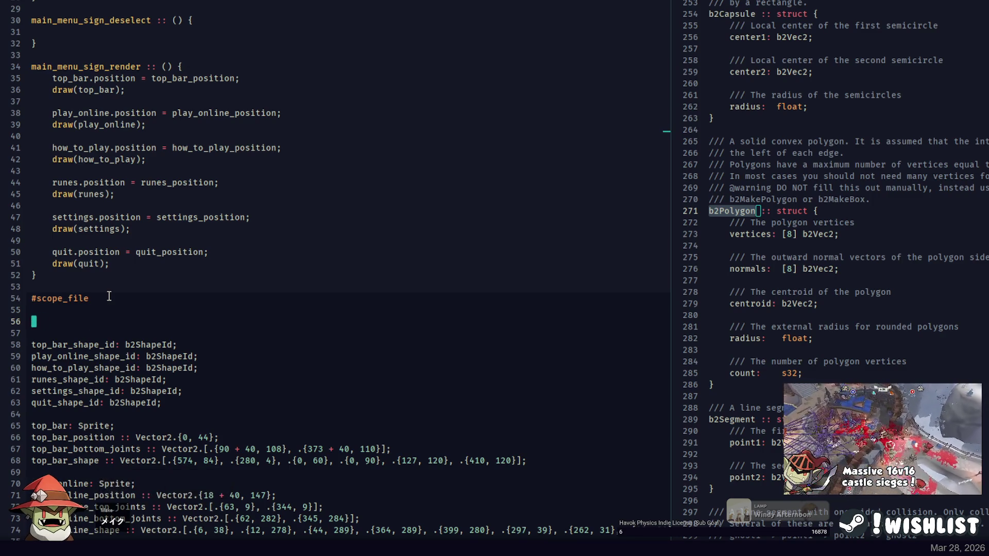
pyautogui.write('create_box')
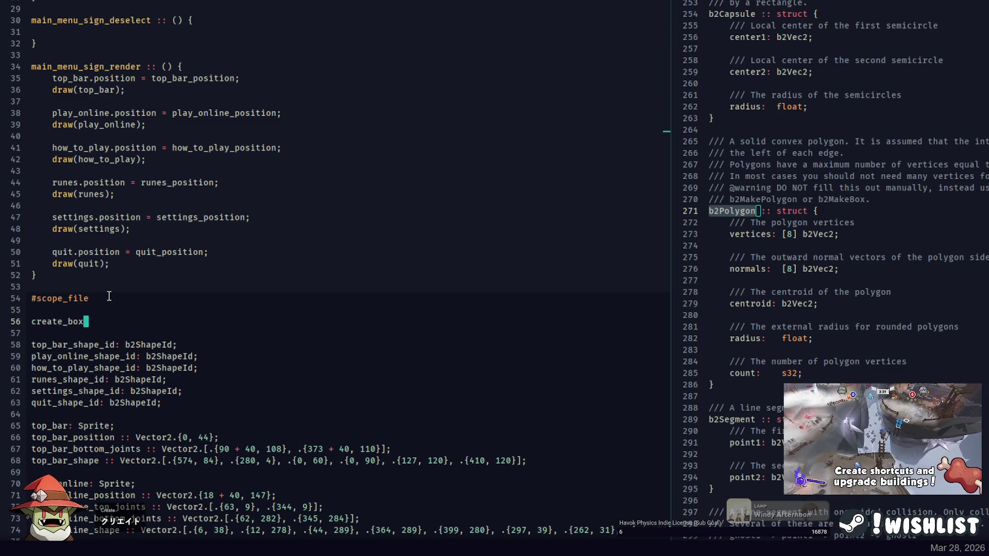
pyautogui.write('2d_shape :: (')
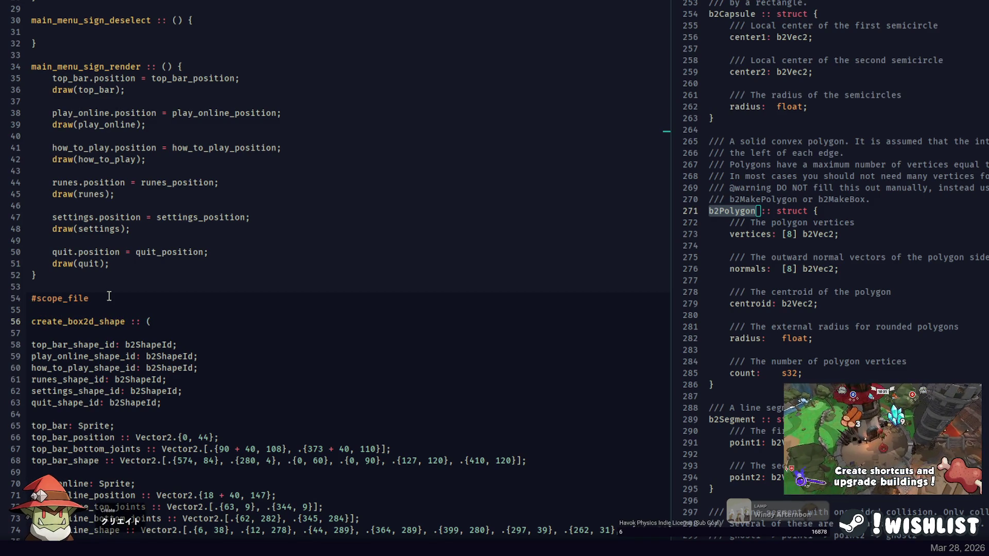
pyautogui.write('vertices:')
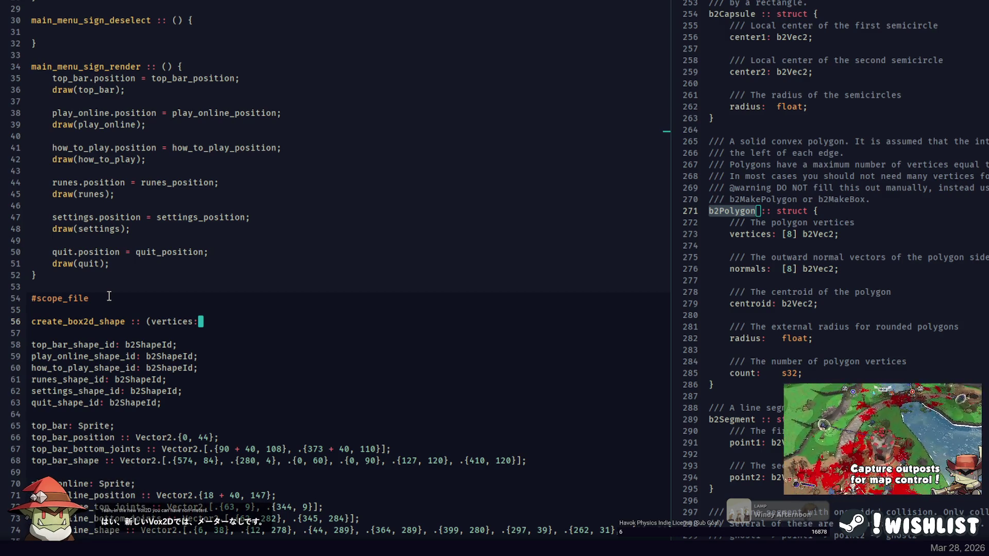
pyautogui.write(' [] V')
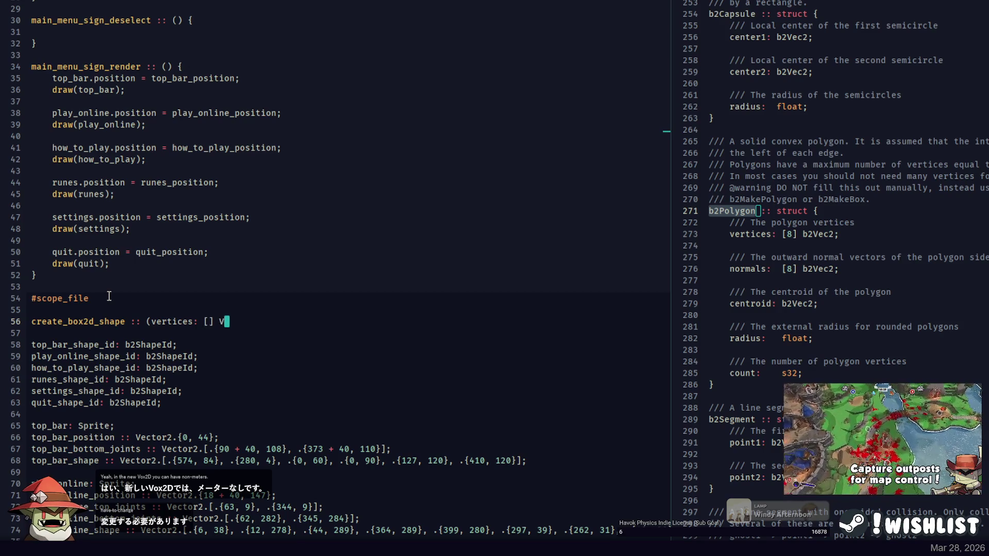
pyautogui.write('ector2 {')
pyautogui.press('BackSpace')
pyautogui.write(') -> {')
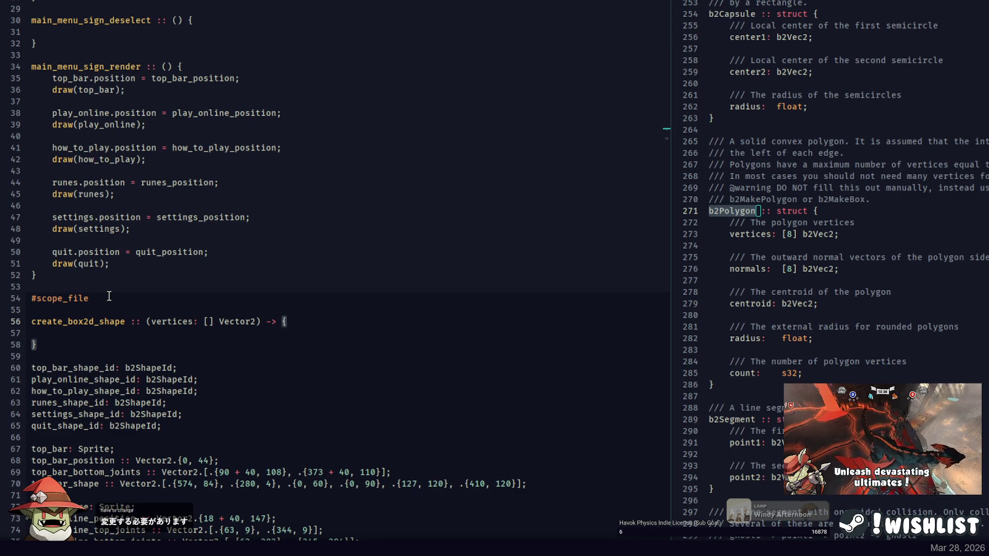
# Copy b2ShapeId from the declarations and paste it in as the procedure's return type.
pyautogui.doubleClick(154, 368)
pyautogui.hotkey('ctrl', 'c')
pyautogui.click(283, 321)
pyautogui.hotkey('ctrl', 'v')
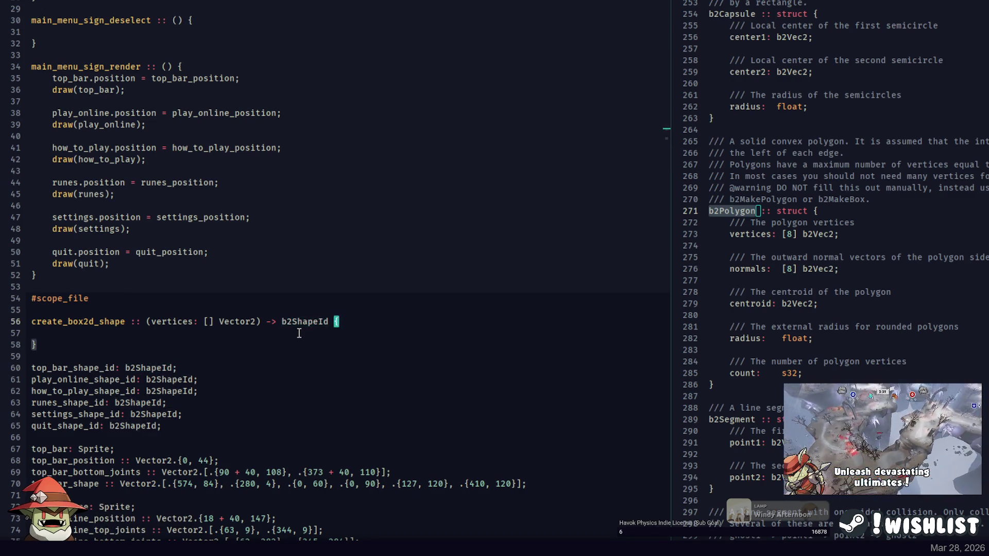
pyautogui.scroll(8, 223, 190)
pyautogui.click(121, 217)
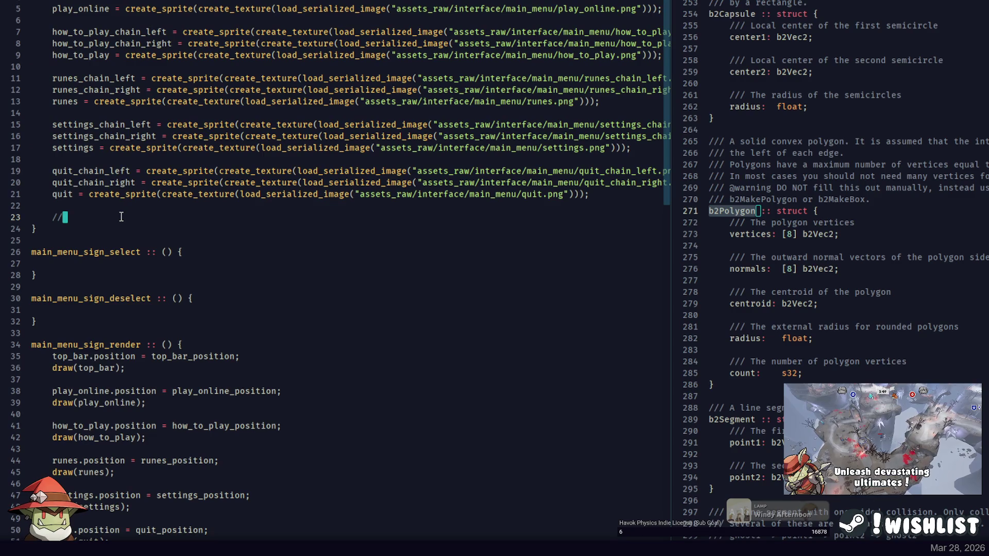
# Look over b2MakePolygon in the Box2D bindings, then scroll the bindings back to line 1.
pyautogui.click(858, 120)
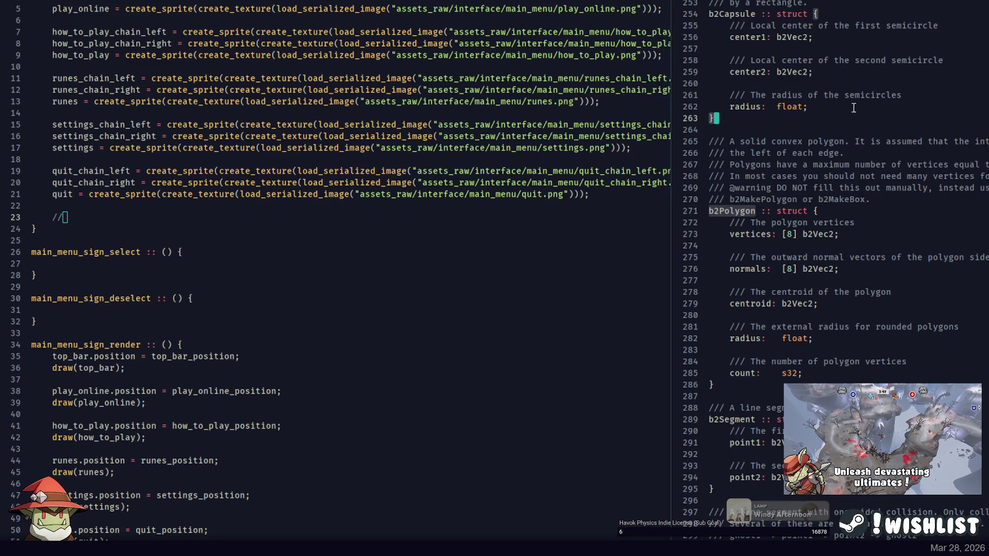
pyautogui.scroll(-20, 803, 93)
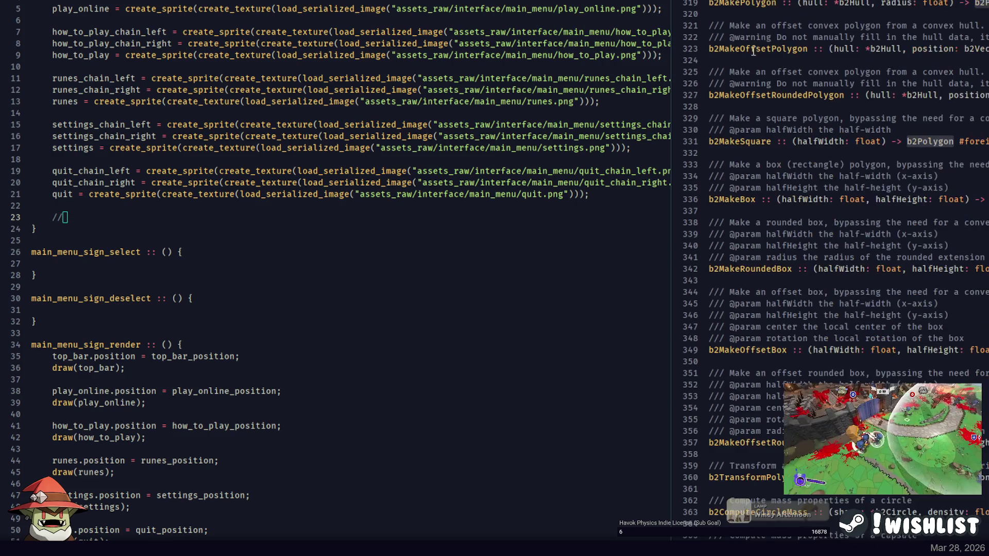
pyautogui.scroll(2, 765, 73)
pyautogui.doubleClick(770, 68)
pyautogui.scroll(4, 775, 103)
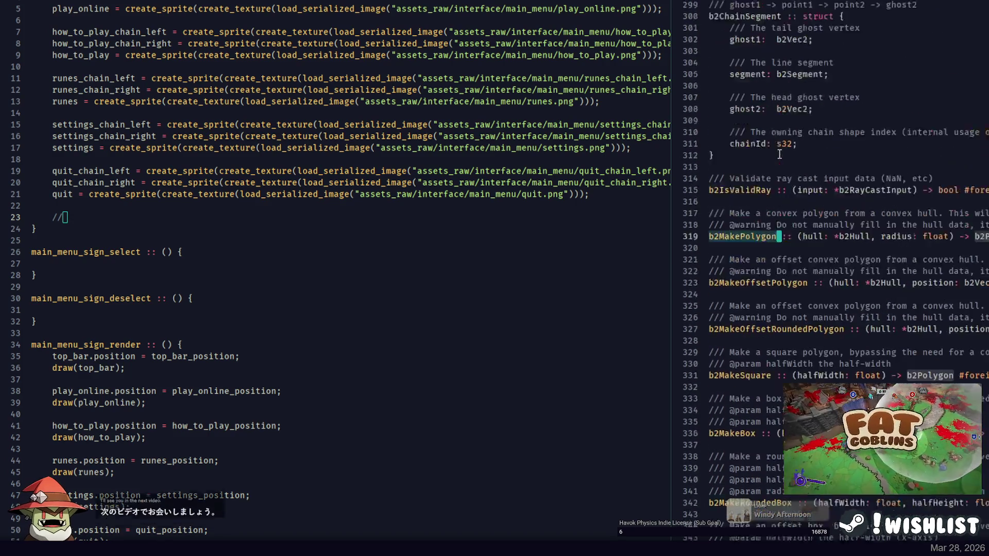
pyautogui.scroll(20, 780, 154)
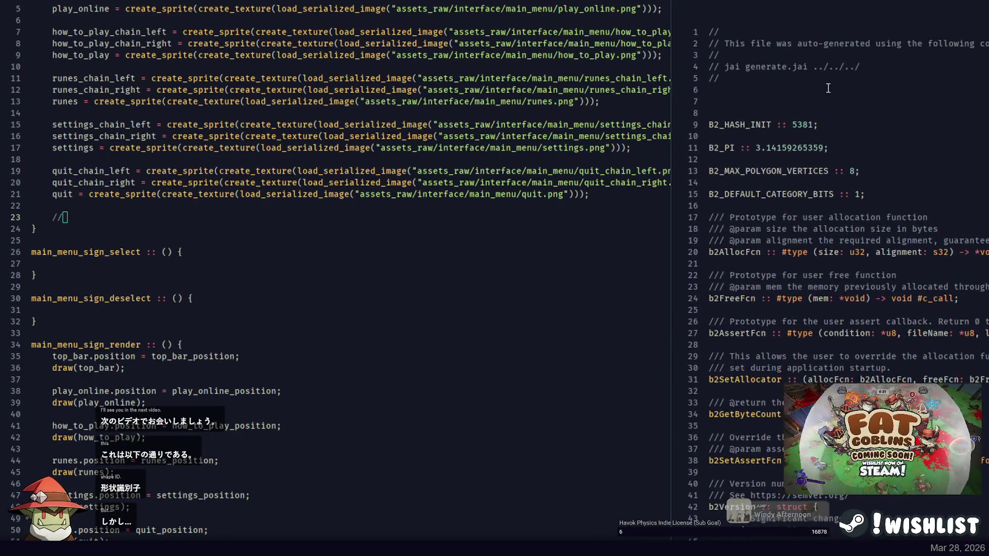